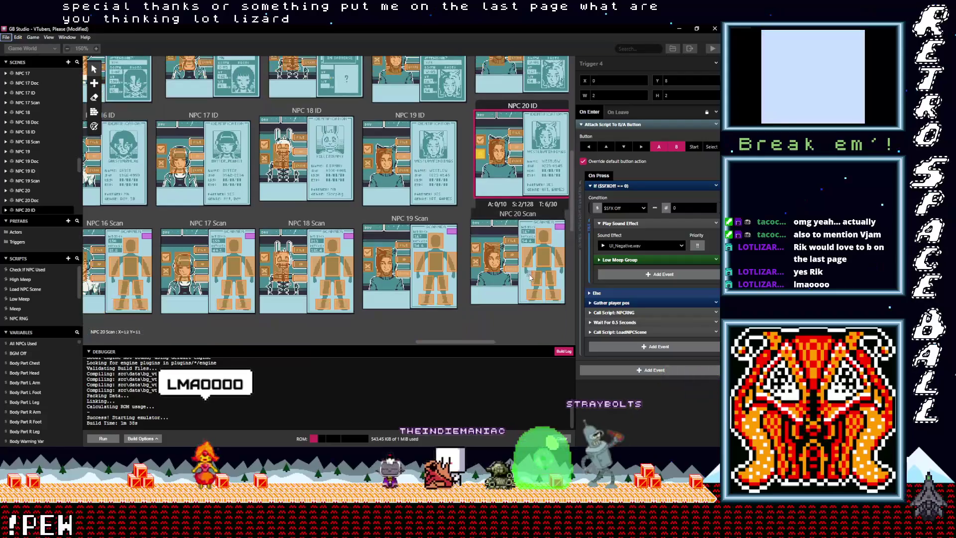
Paste Low Meep Group after the sound effect in the NPC 21 ID trigger
click(477, 264)
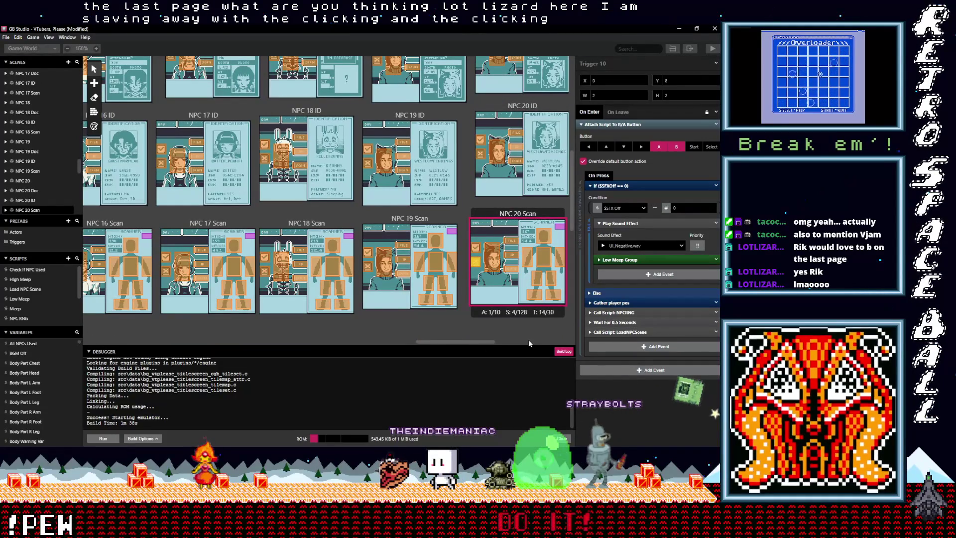
scroll(529, 342, right, 6)
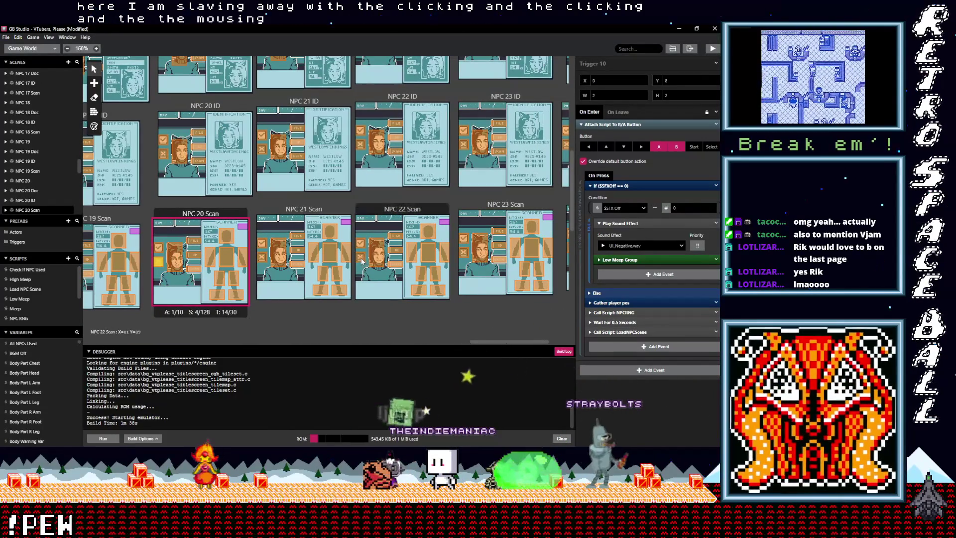
click(264, 260)
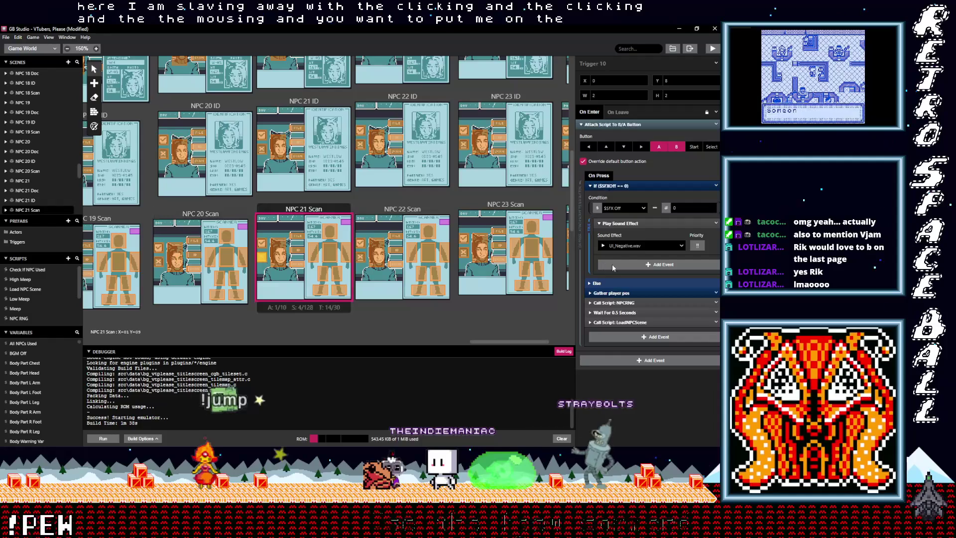
key(alt)
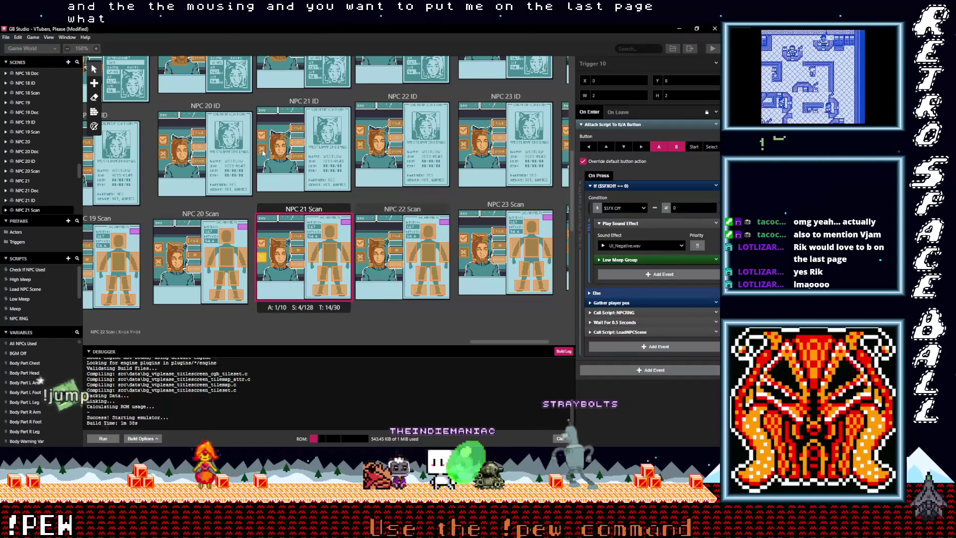
click(262, 149)
click(604, 246)
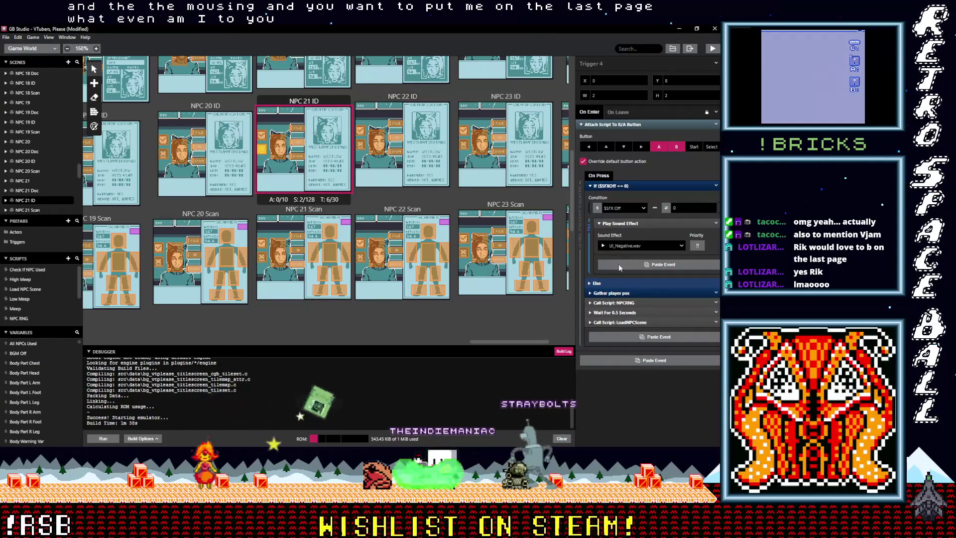
Add Low Meep Group to the NPC 21 scene trigger's script
scroll(262, 129, up, 3)
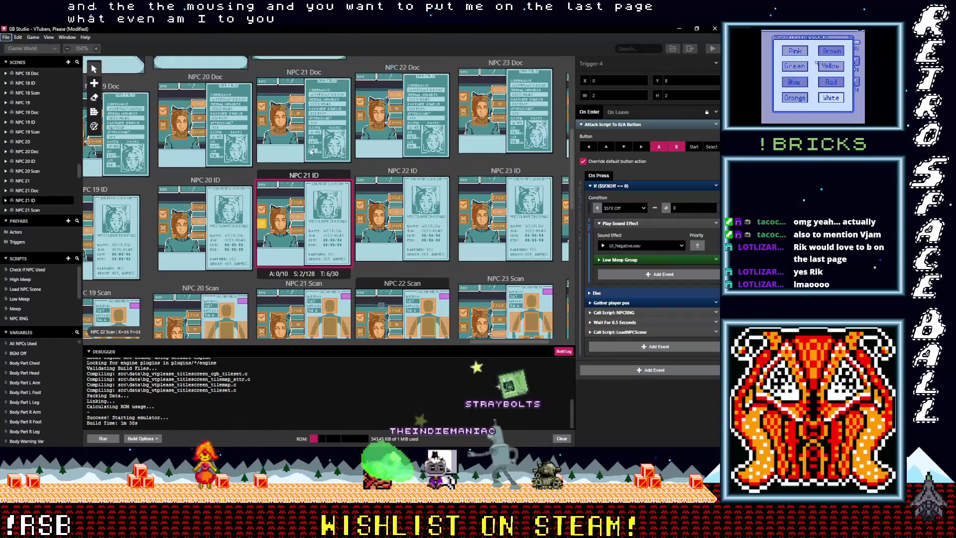
click(262, 128)
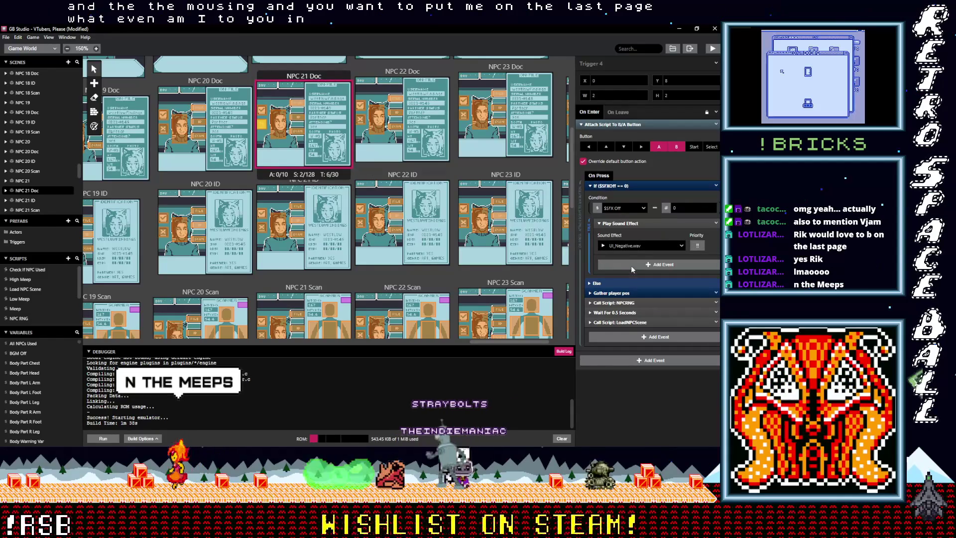
scroll(255, 101, up, 3)
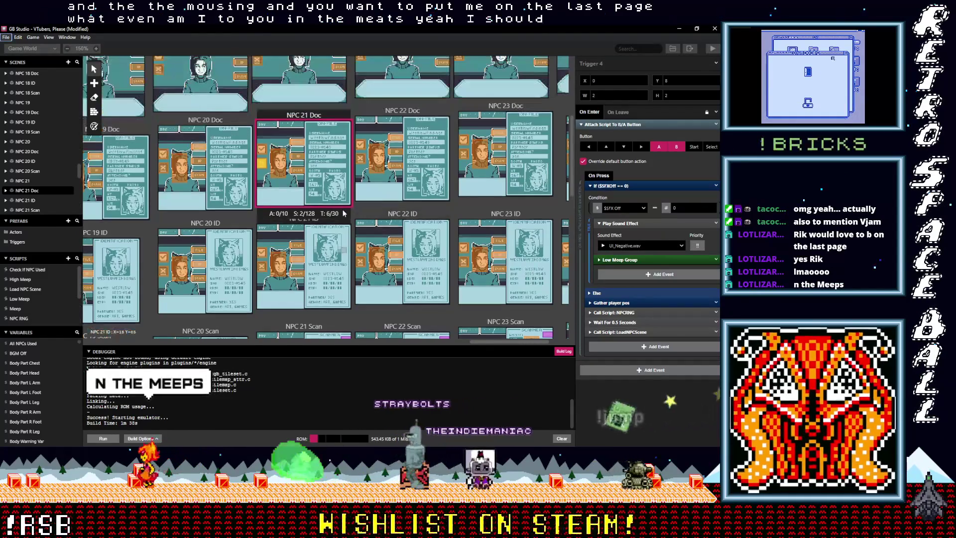
click(256, 99)
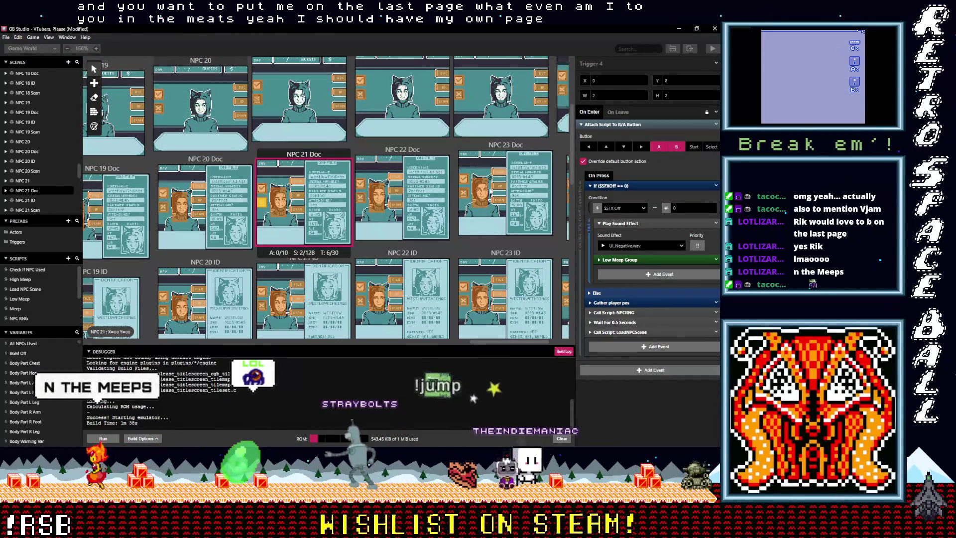
click(636, 264)
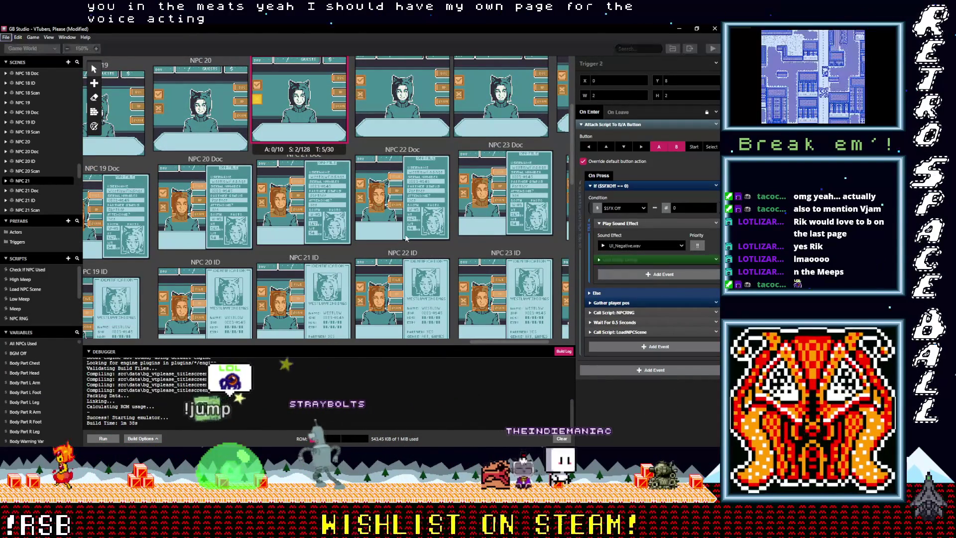
Paste Low Meep Group after the sound effect in the NPC 22 scene trigger
scroll(406, 238, up, 2)
scroll(406, 238, up, 1)
click(360, 172)
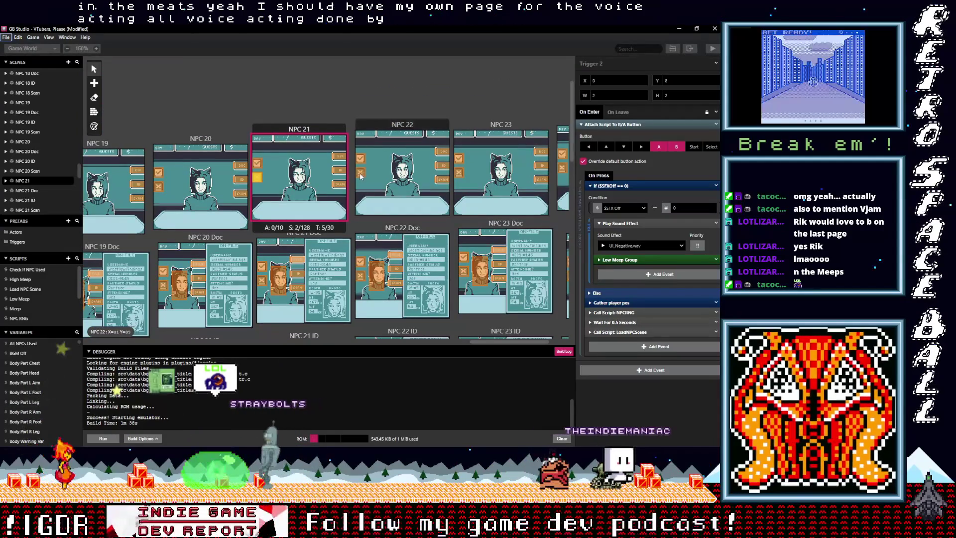
alt+click(625, 264)
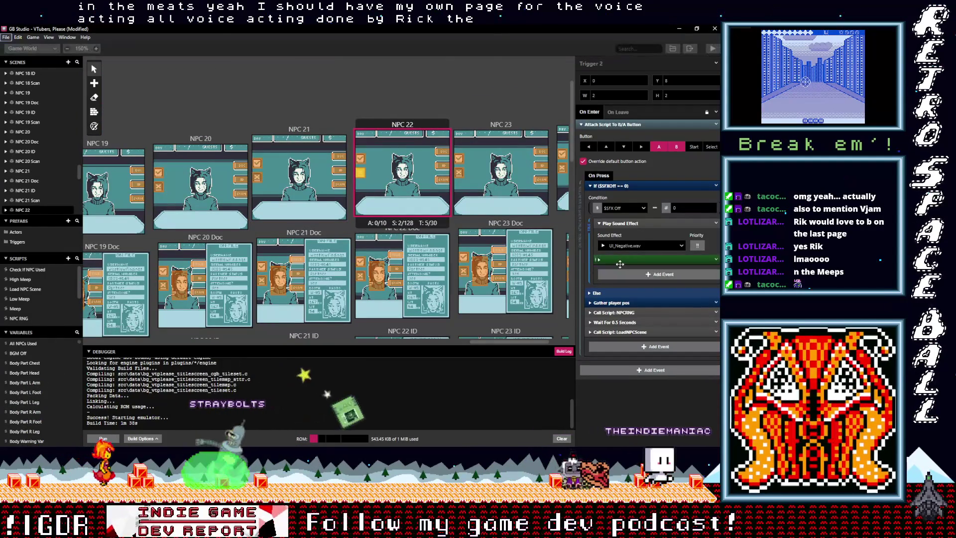
Go through the NPC 22 Doc, ID and Scan triggers to the NPC 23 Scan trigger
scroll(481, 232, down, 1)
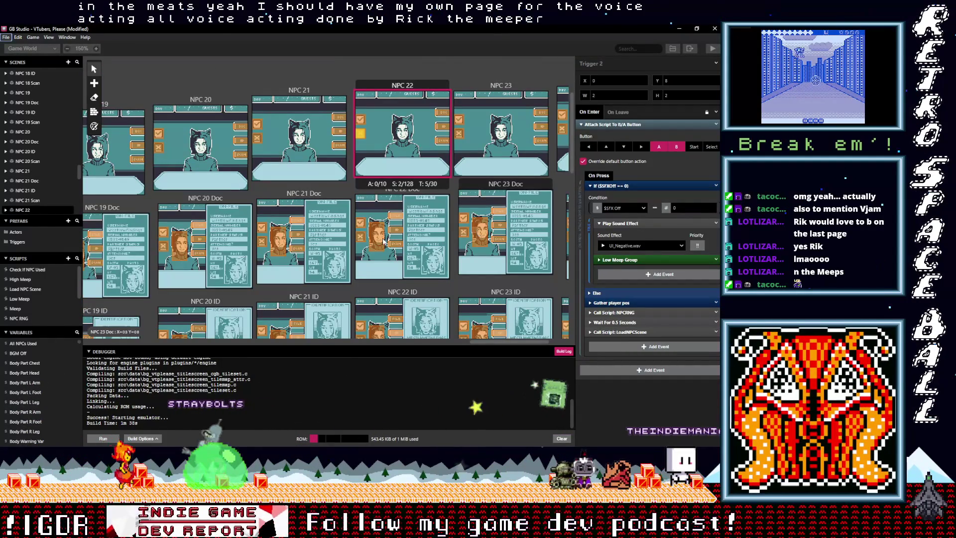
click(360, 237)
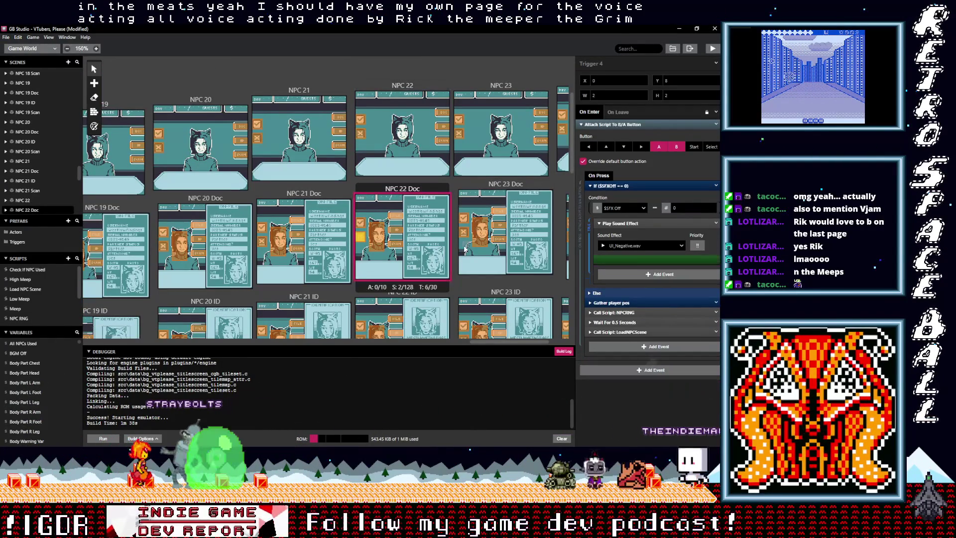
scroll(459, 249, down, 1)
scroll(458, 249, down, 1)
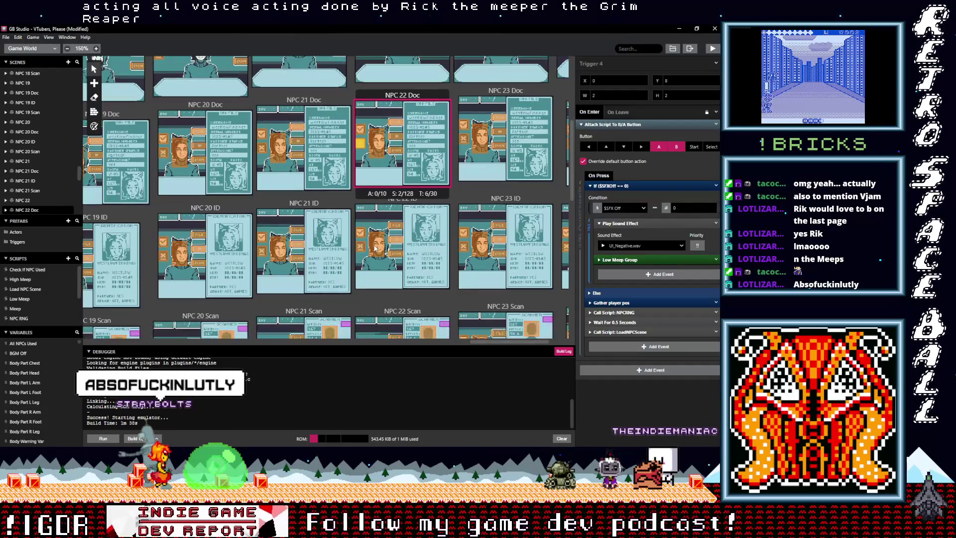
scroll(361, 227, down, 1)
click(361, 227)
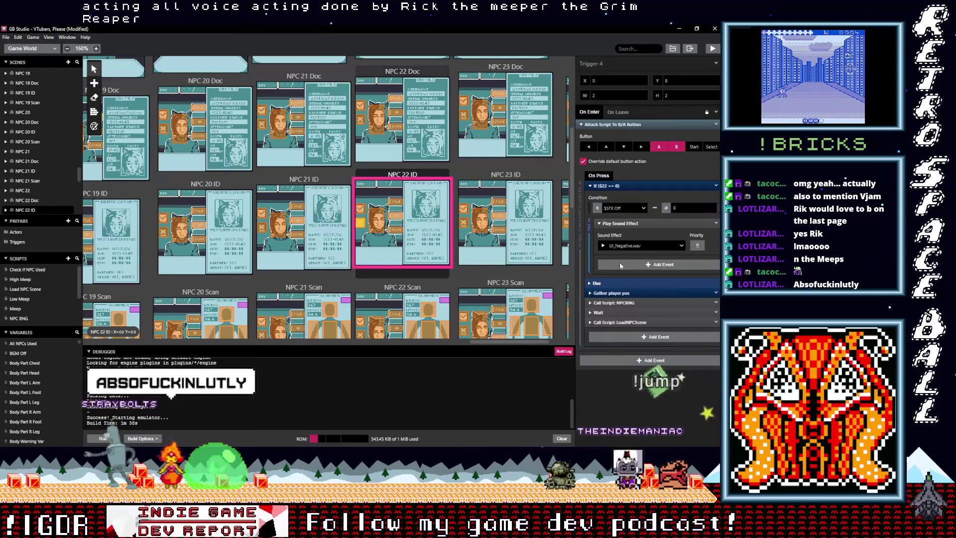
scroll(402, 252, down, 2)
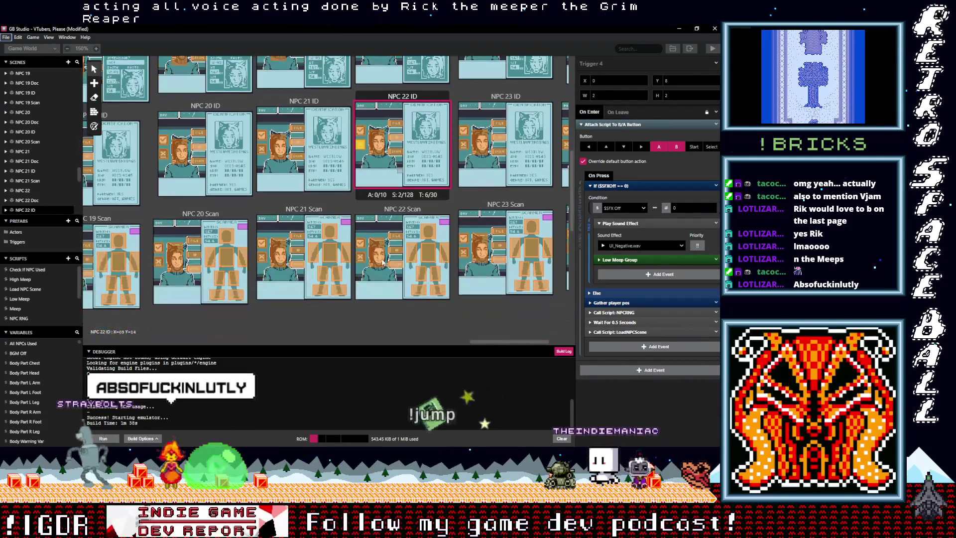
click(378, 260)
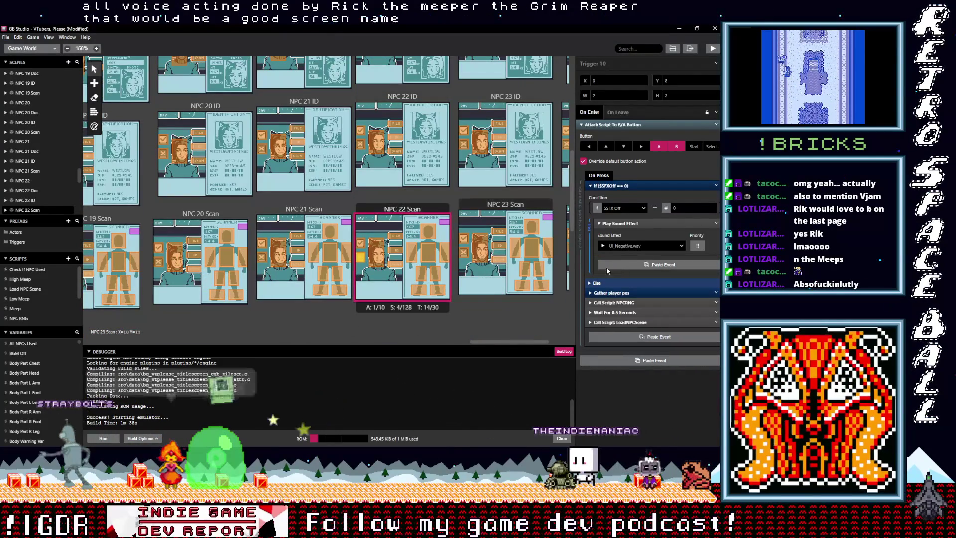
scroll(487, 272, down, 1)
click(475, 244)
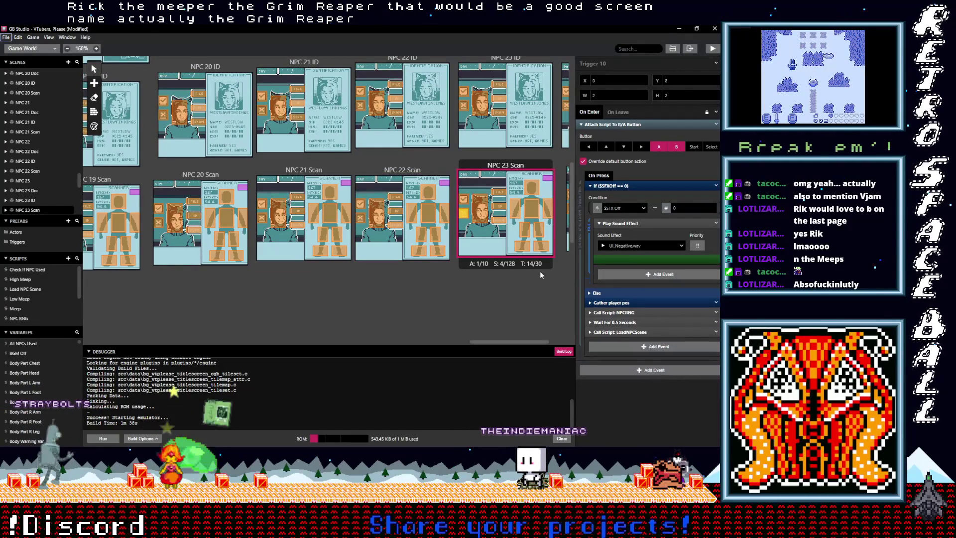
Paste Low Meep Group into the NPC 23 ID trigger, checking it with undo and redo
scroll(496, 214, up, 1)
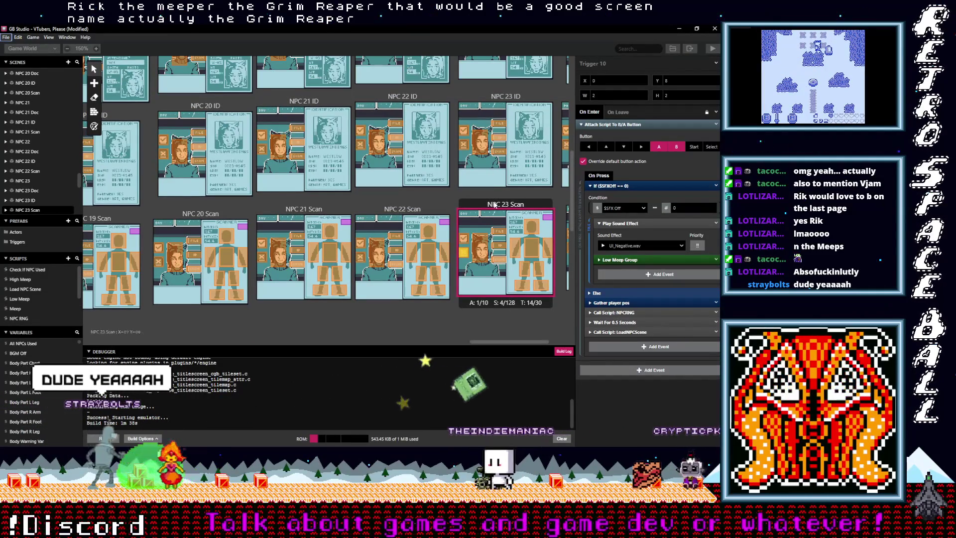
click(465, 144)
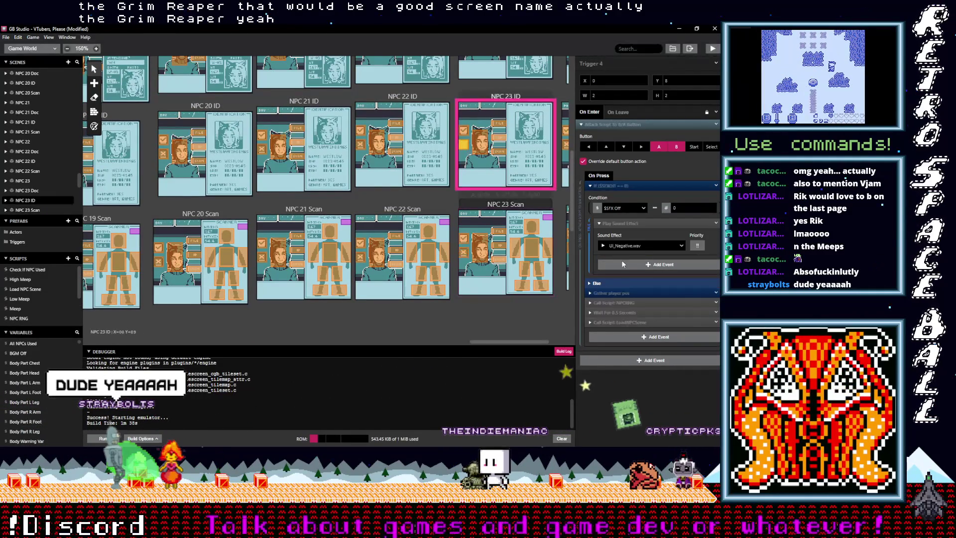
click(624, 264)
scroll(496, 229, up, 2)
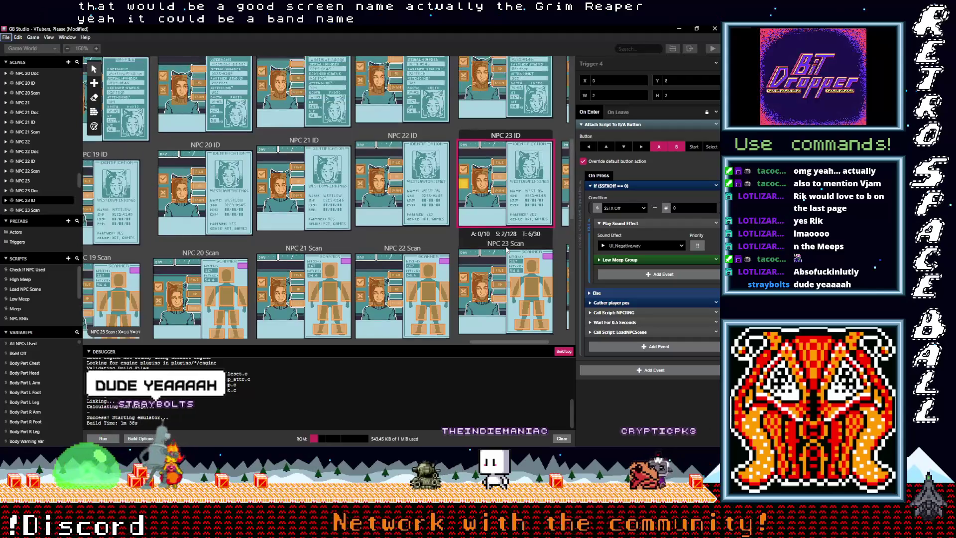
key(ctrl+z)
key(ctrl+z)
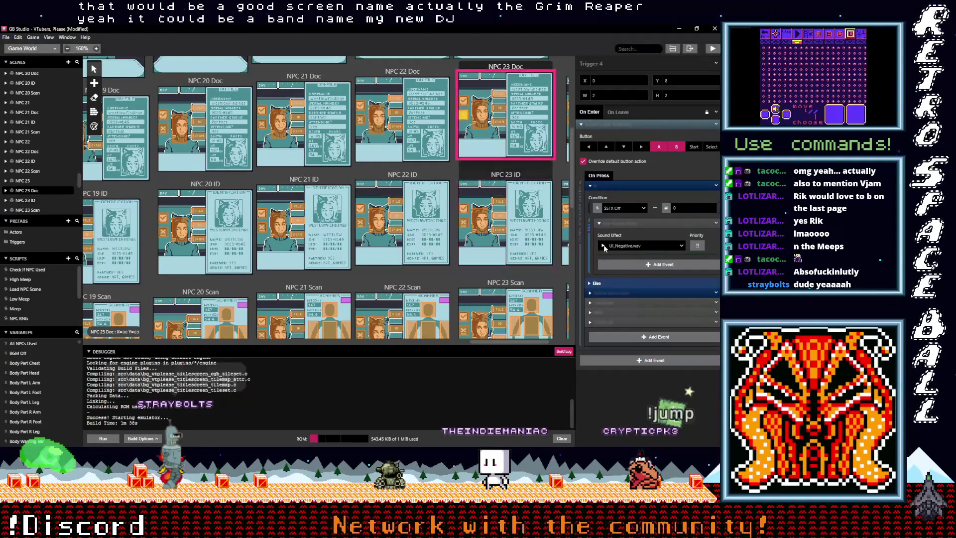
key(ctrl+shift+z)
scroll(482, 115, up, 3)
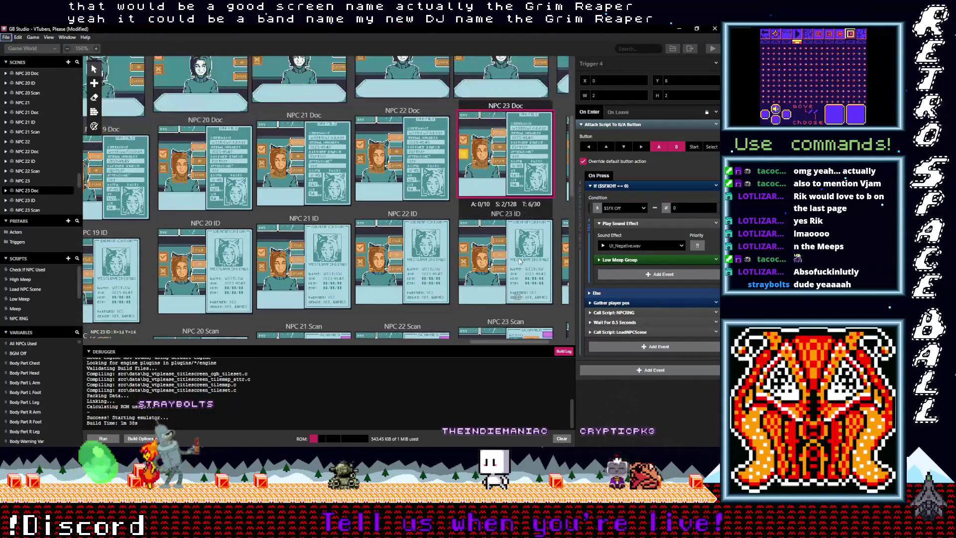
key(ctrl+z)
key(ctrl+z)
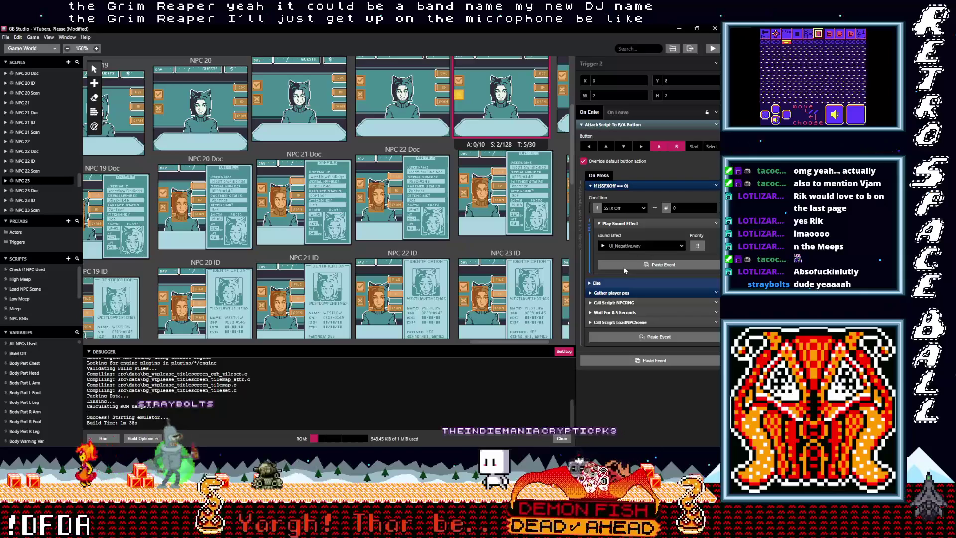
key(ctrl+shift+z)
scroll(528, 252, up, 2)
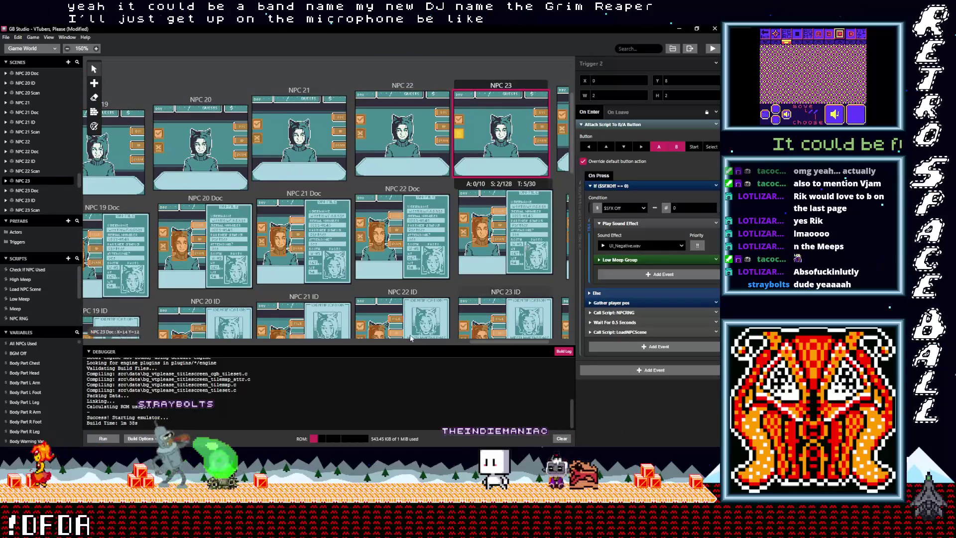
drag(484, 342, 522, 342)
Insert Low Meep Group after the sound effect in the NPC 24 ID trigger
click(458, 128)
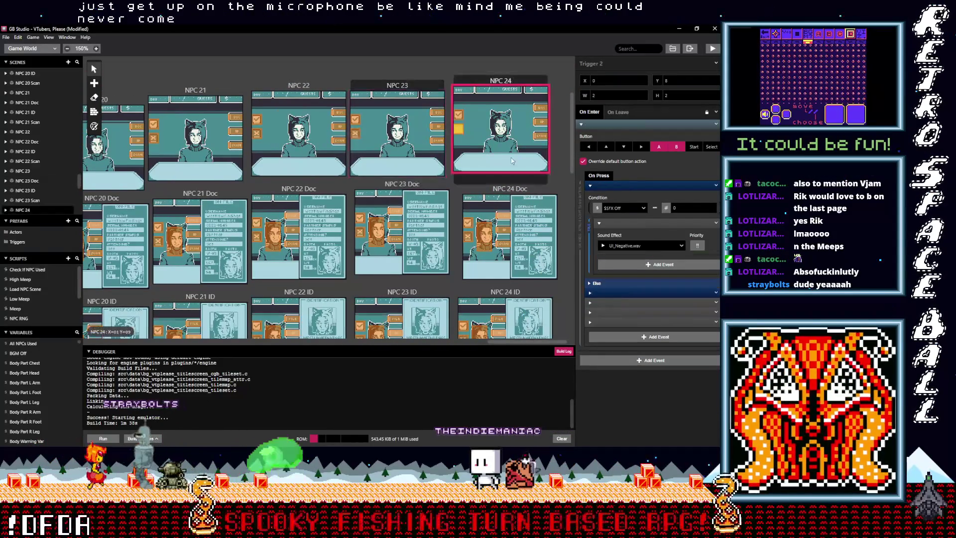
key(alt)
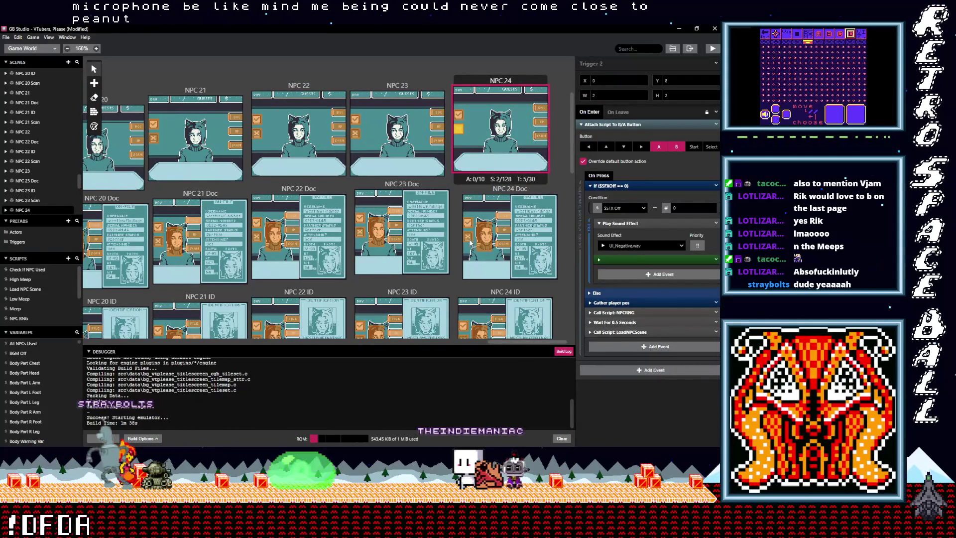
key(ctrl+v)
alt+click(637, 267)
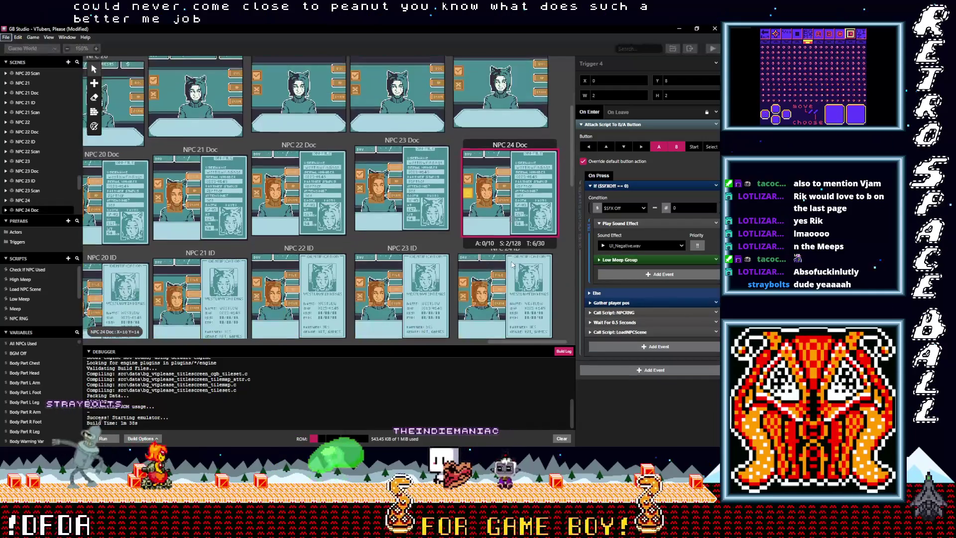
scroll(466, 266, down, 2)
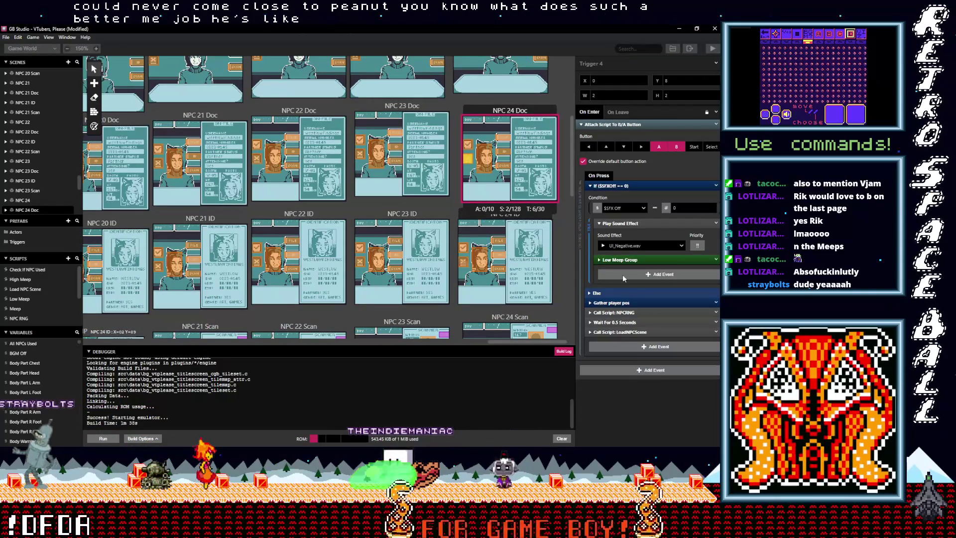
key(ctrl+z)
click(620, 265)
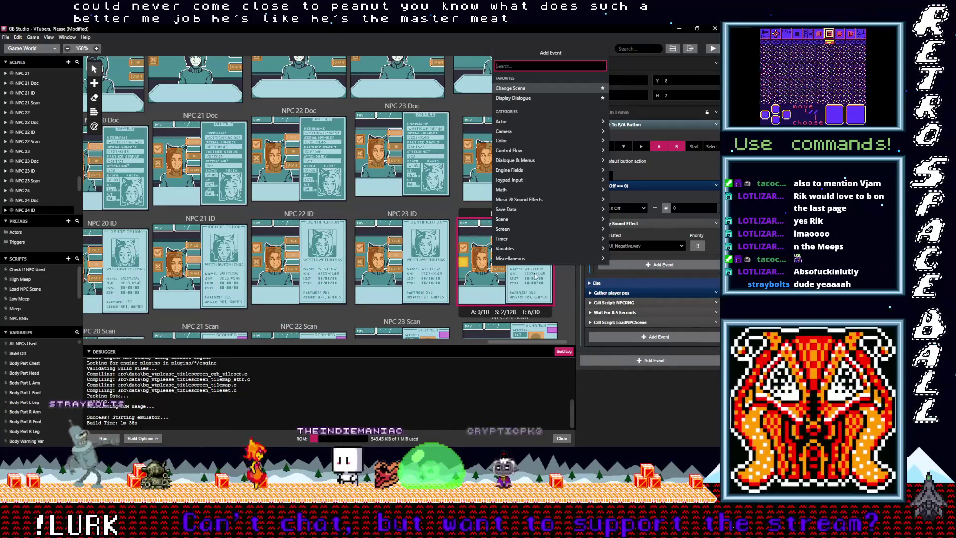
key(Escape)
alt+click(641, 265)
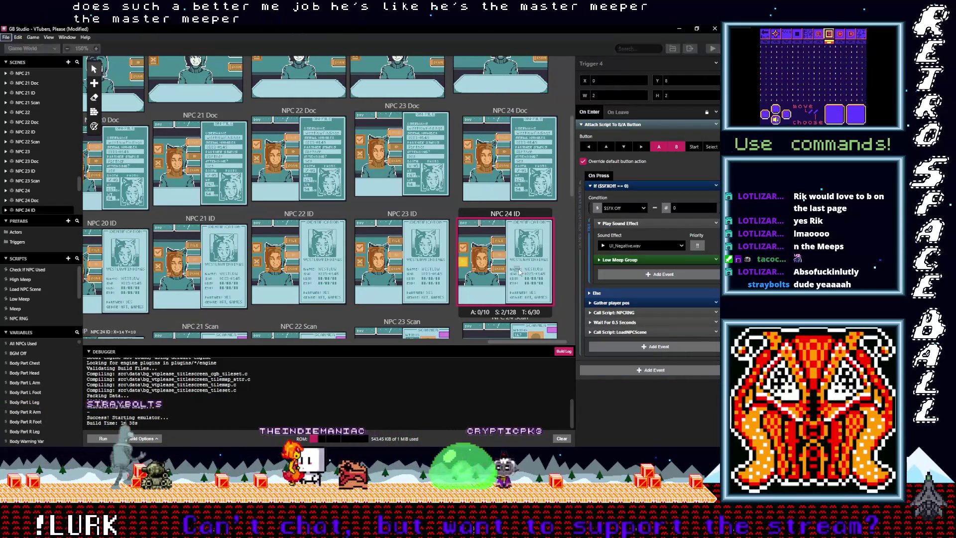
scroll(520, 271, down, 3)
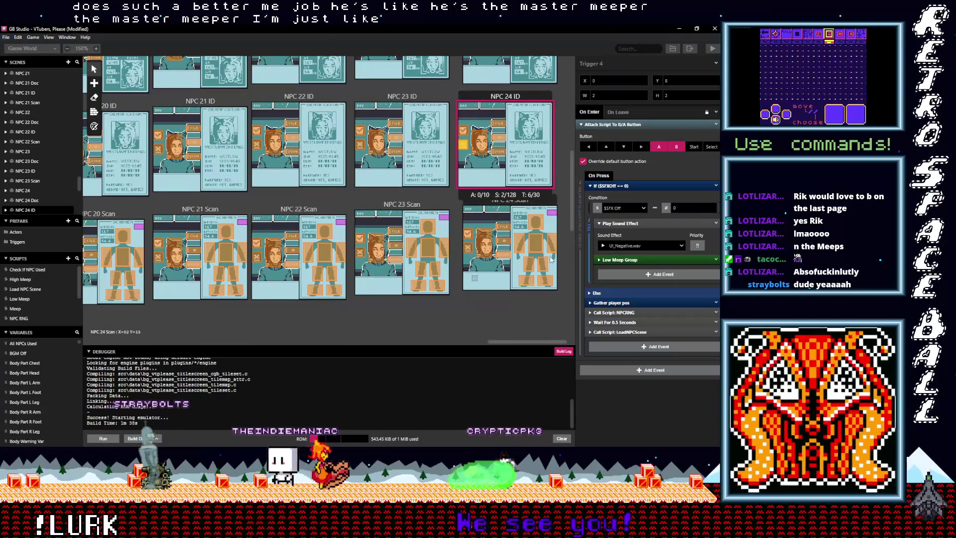
Select the NPC 24 Scan trigger and save the project
click(468, 248)
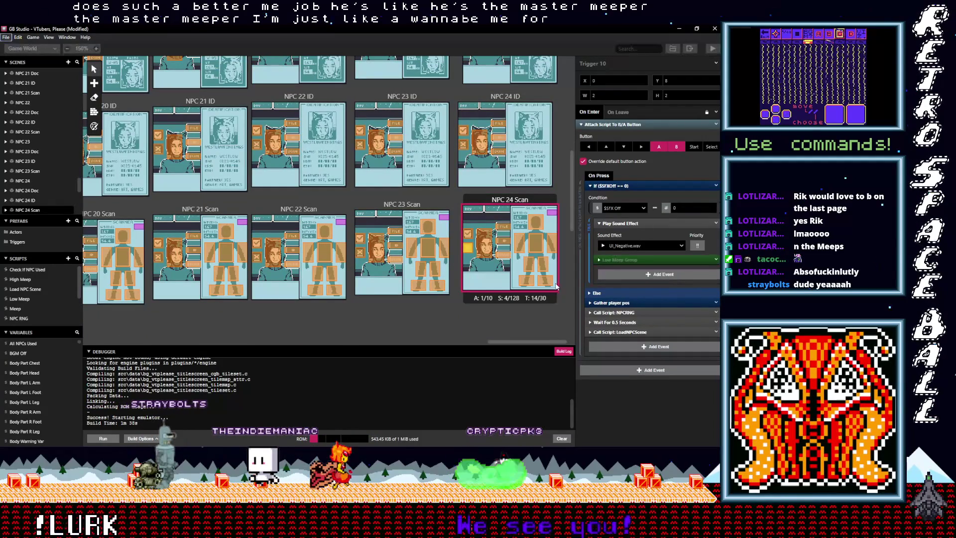
drag(516, 340, 290, 343)
scroll(223, 343, left, 5)
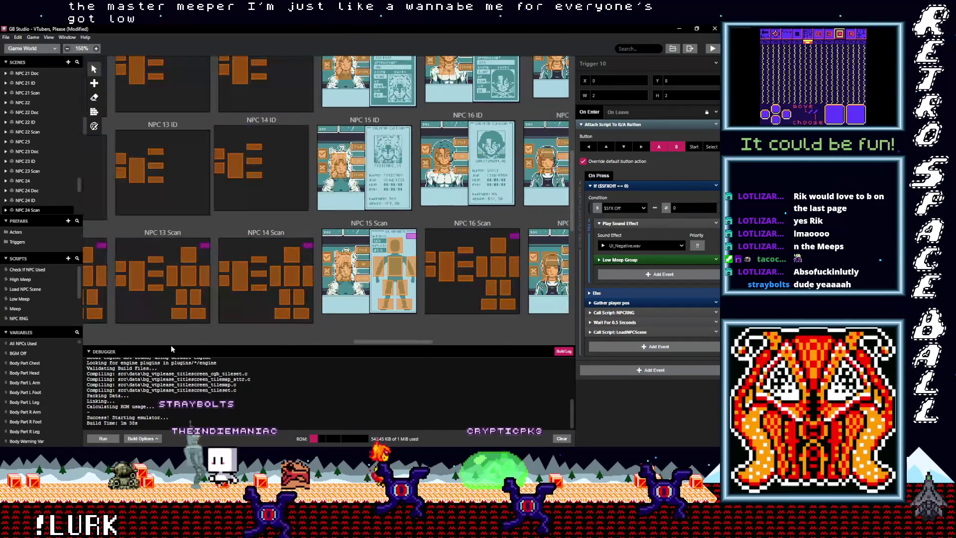
scroll(130, 345, left, 5)
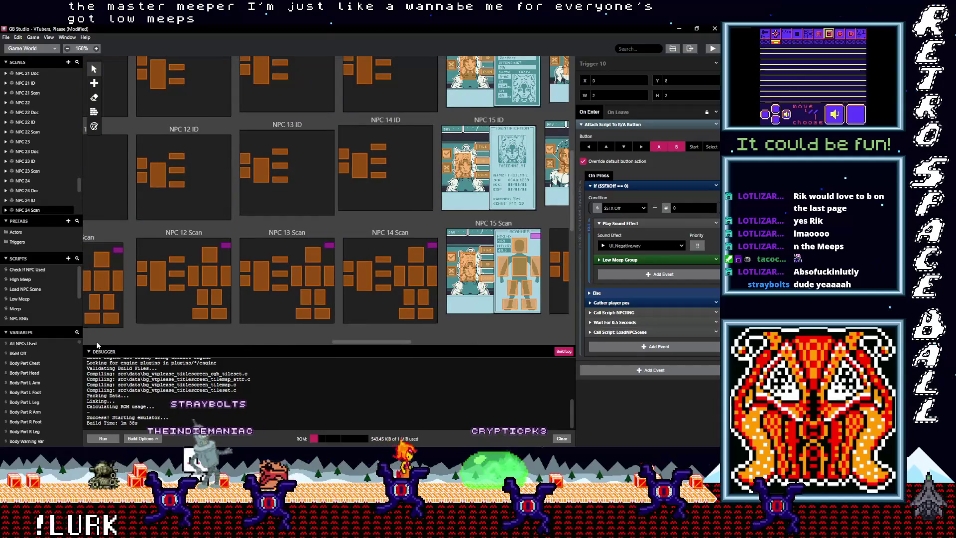
scroll(100, 349, left, 10)
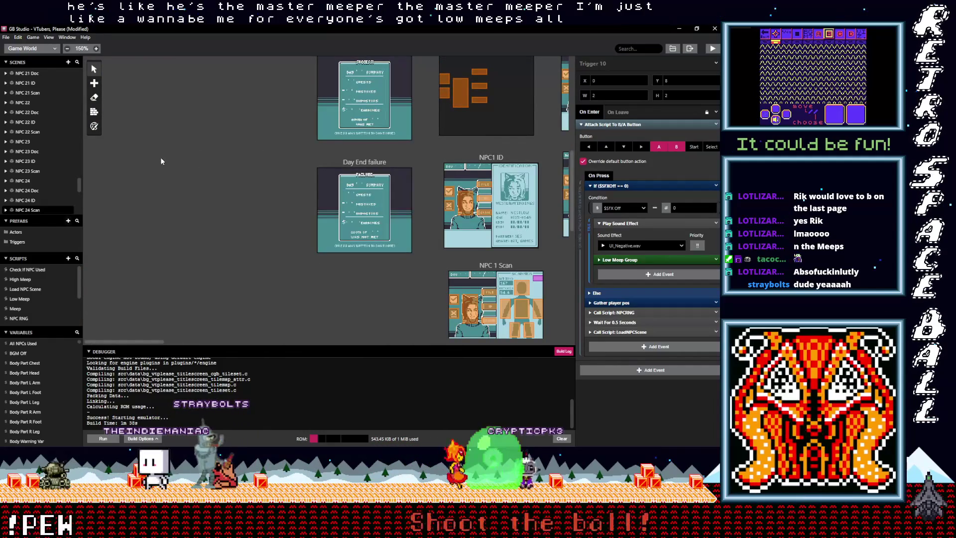
key(ctrl+s)
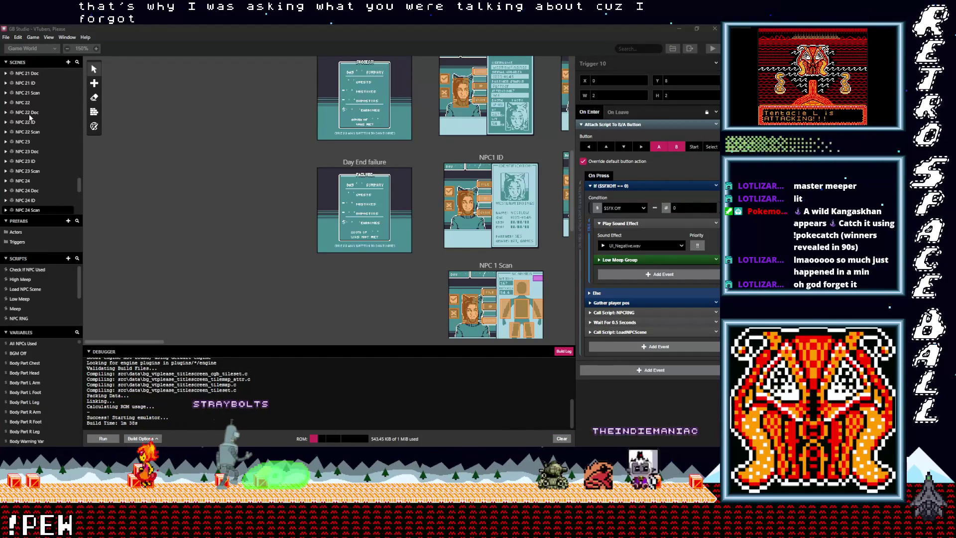
click(54, 49)
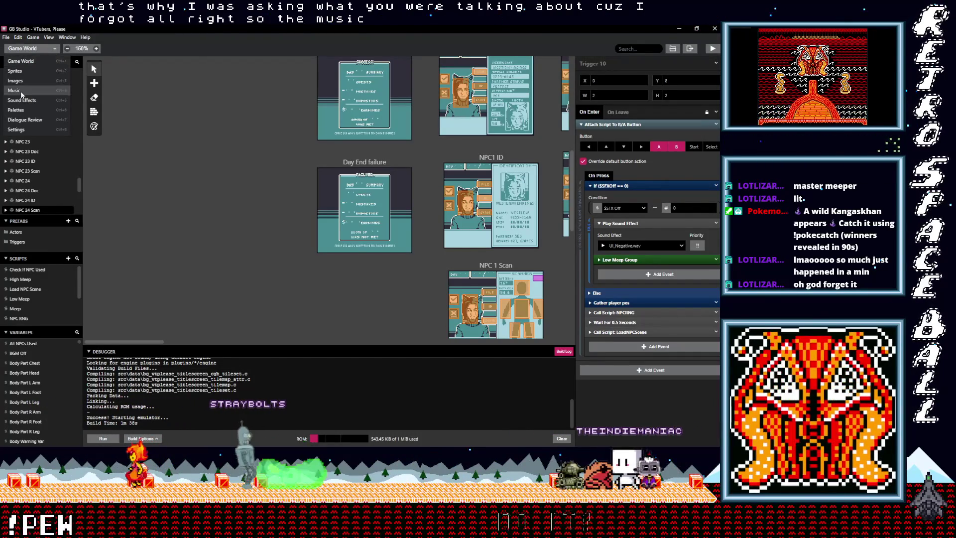
Switch GB Studio to the Music editor showing Song 1.uge
click(22, 91)
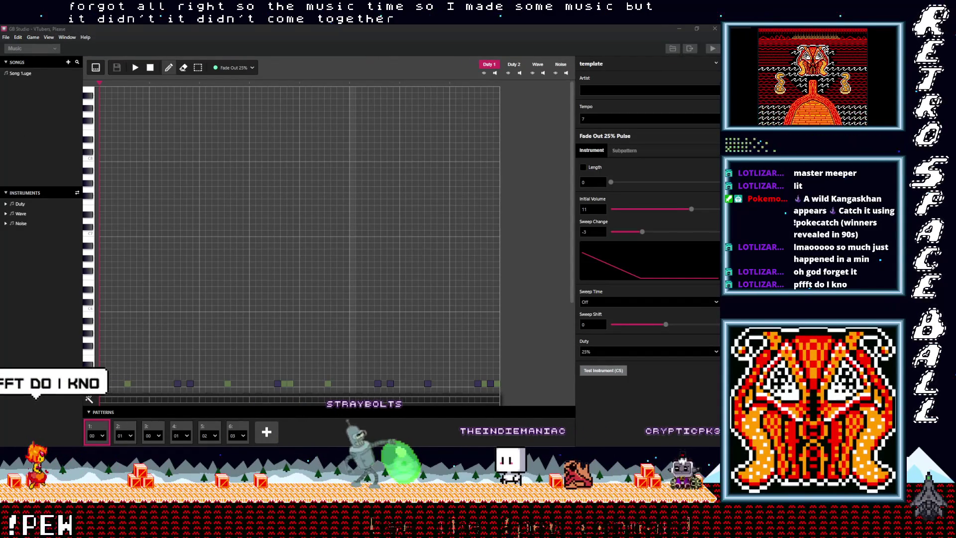
click(171, 40)
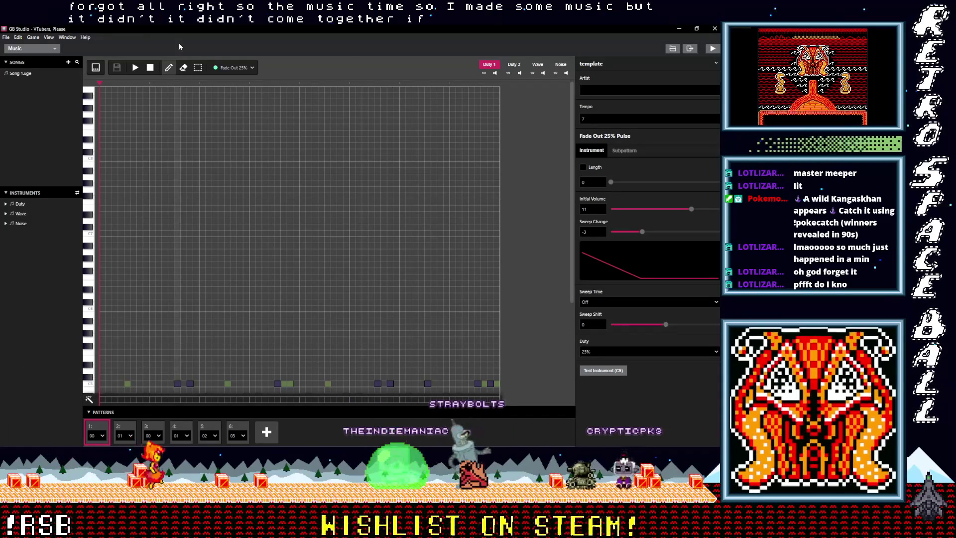
Play Song 1.uge from the start through its six pattern slots
click(136, 69)
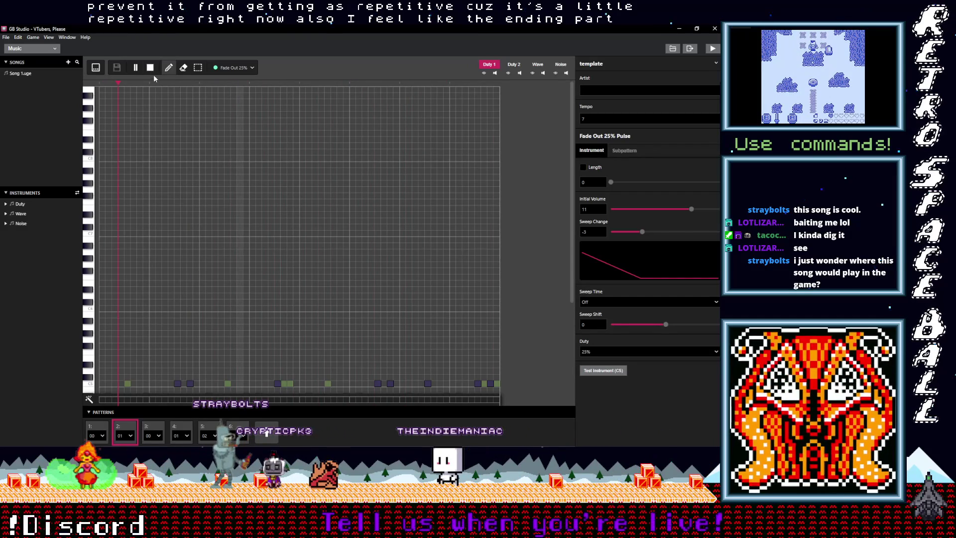
Add a 50% Pulse note near the end of pattern 6, move it lower, and play it back
click(239, 424)
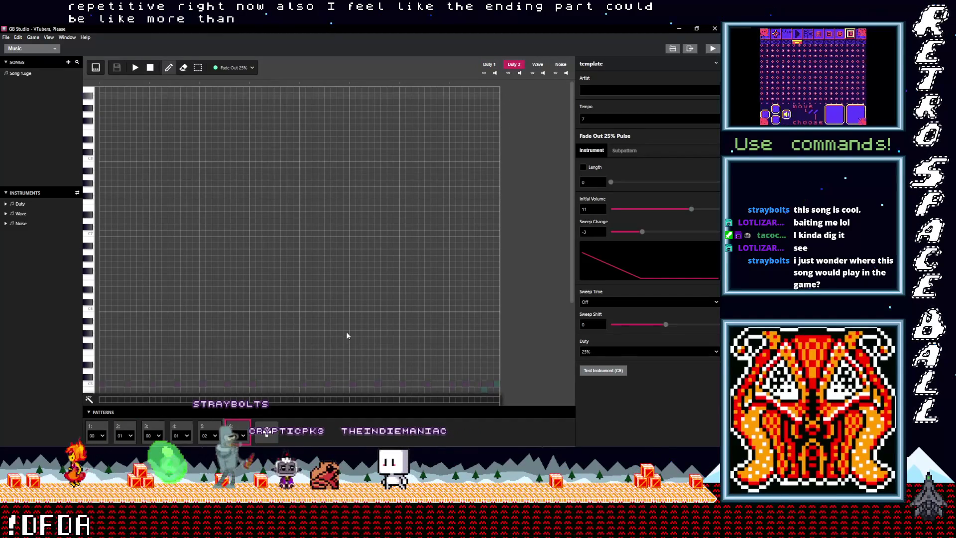
scroll(357, 347, down, 3)
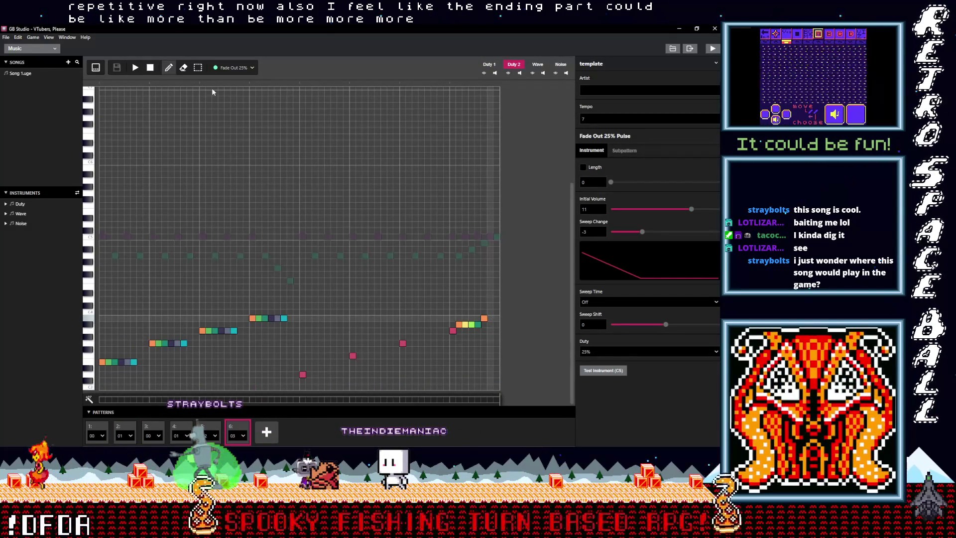
click(234, 69)
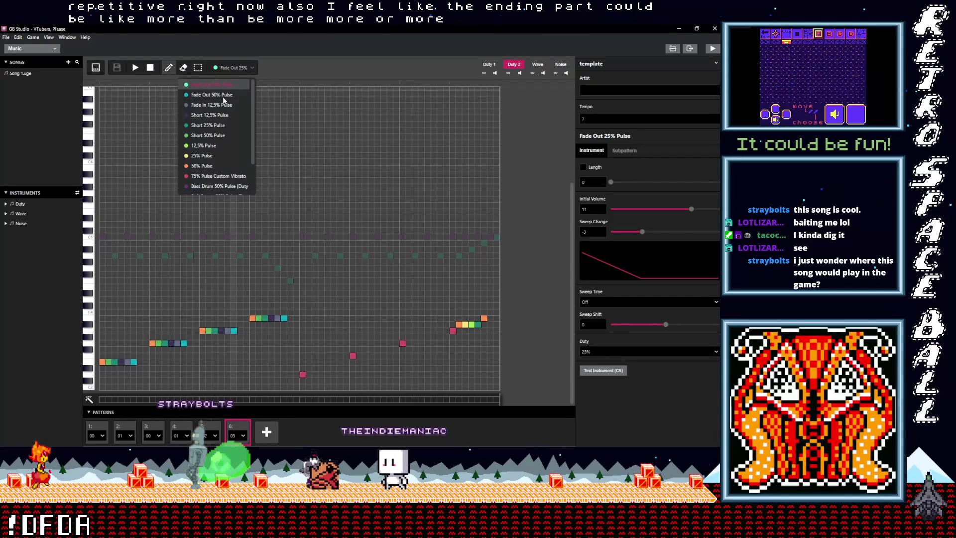
click(207, 166)
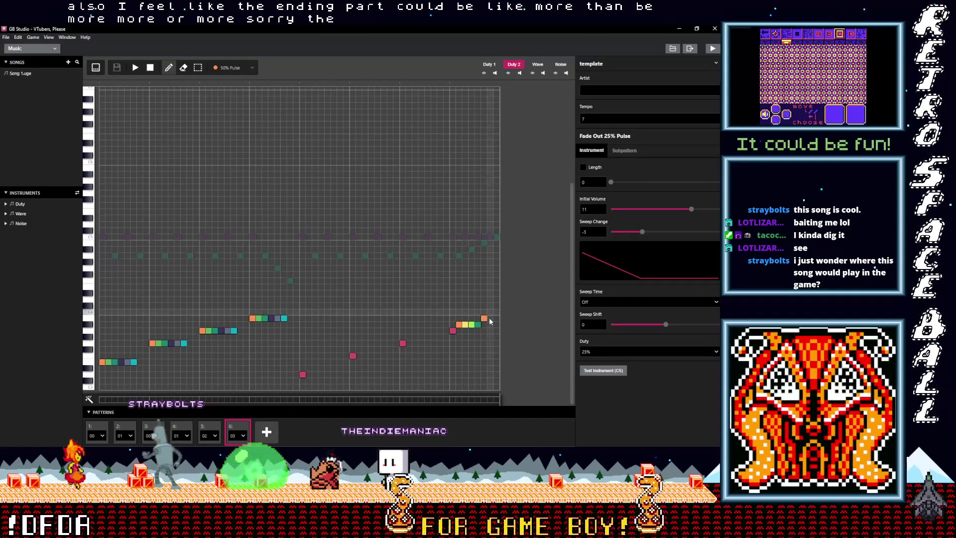
click(490, 169)
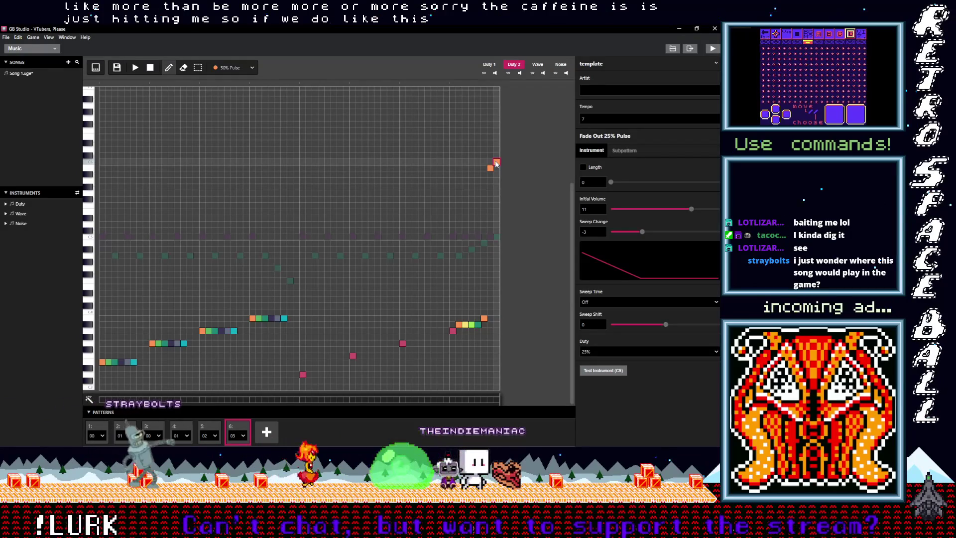
drag(493, 165, 491, 244)
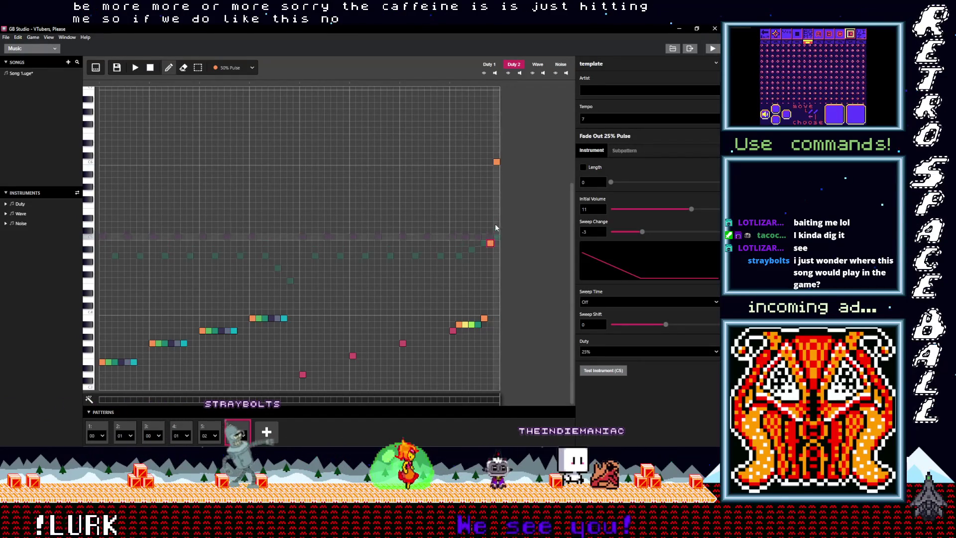
click(132, 70)
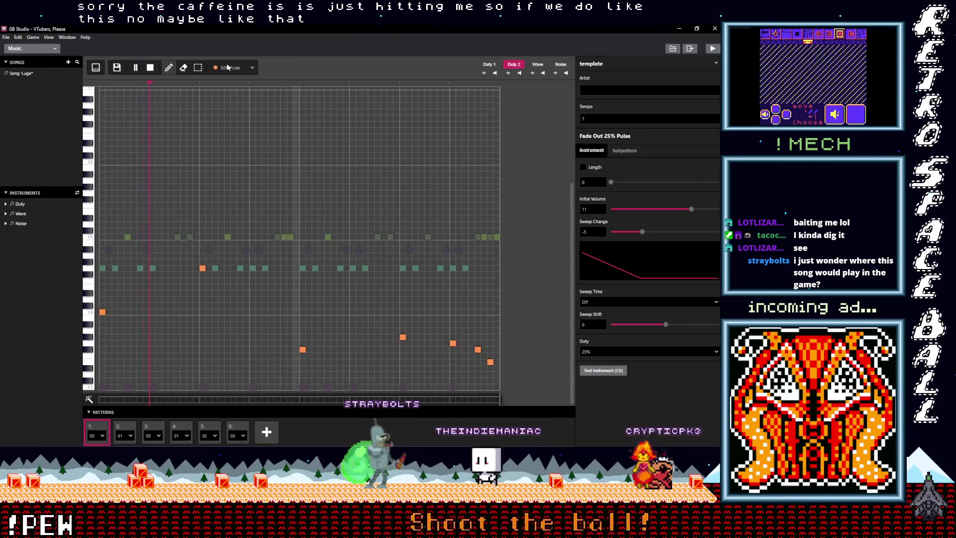
click(151, 68)
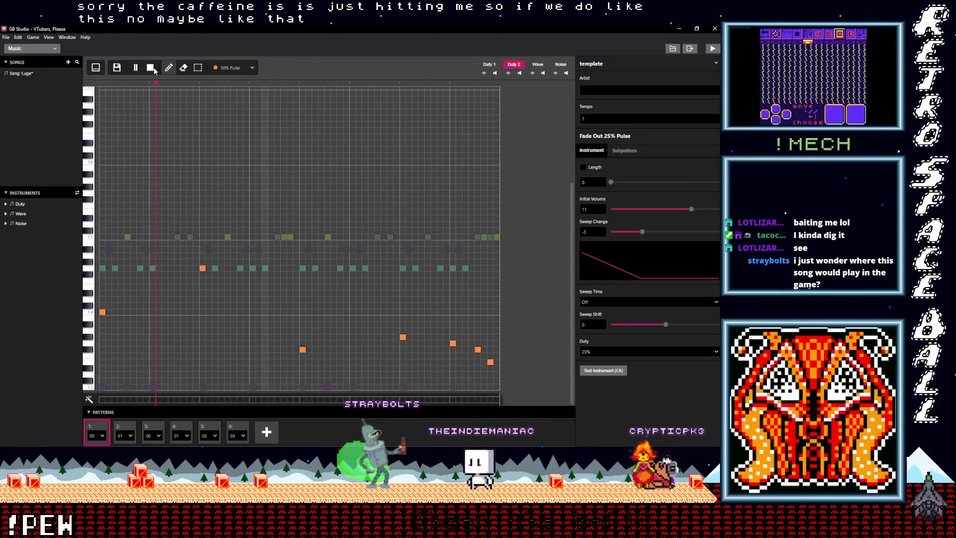
Raise another pattern 6 note one step and replay the song
click(232, 429)
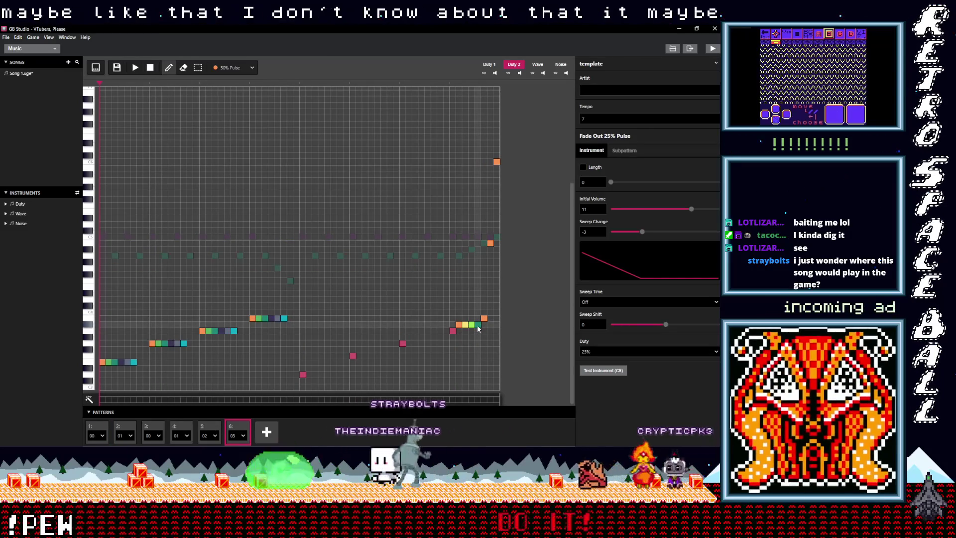
drag(477, 325, 480, 319)
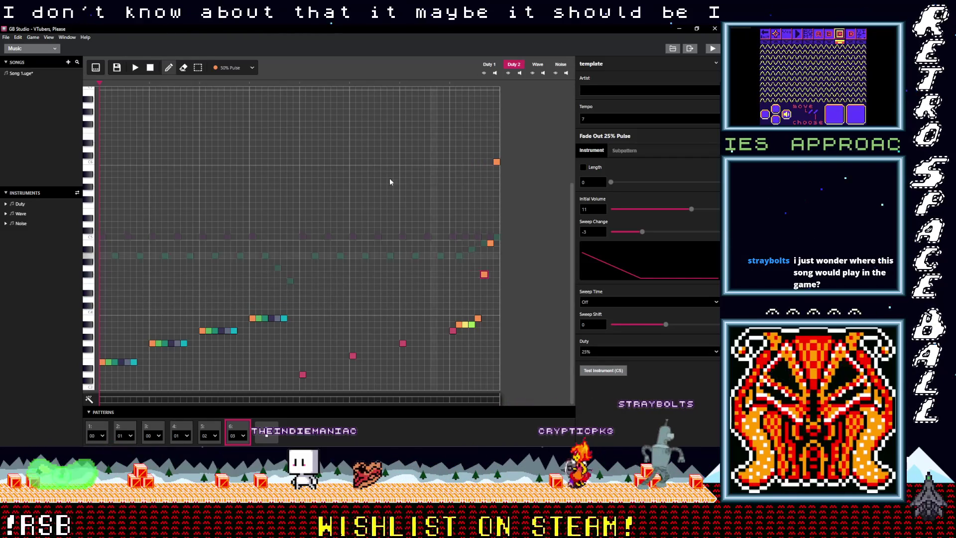
click(135, 69)
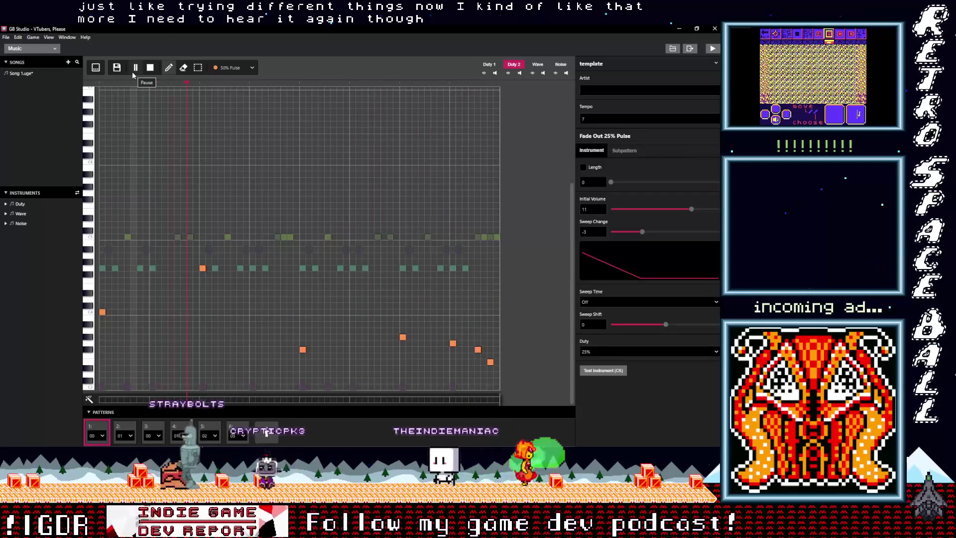
click(148, 69)
click(238, 432)
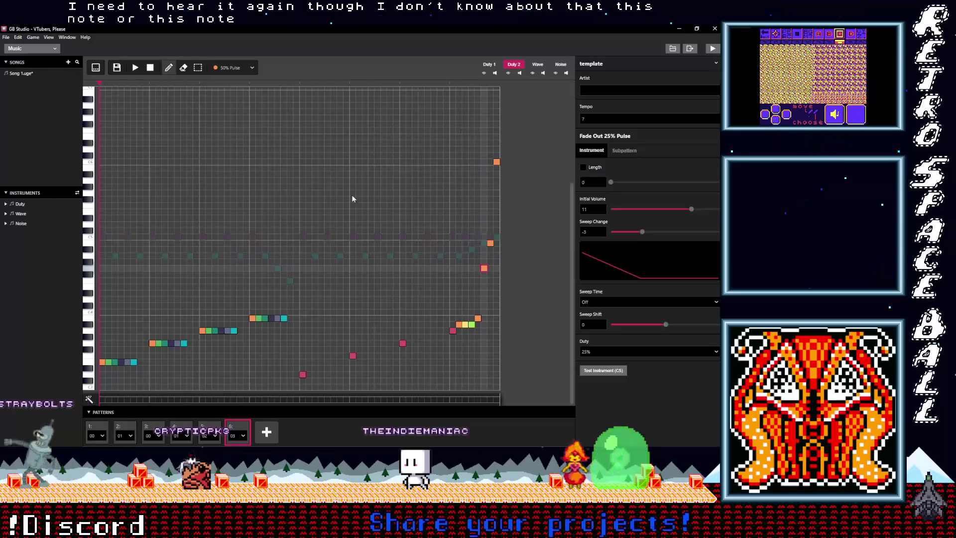
click(136, 68)
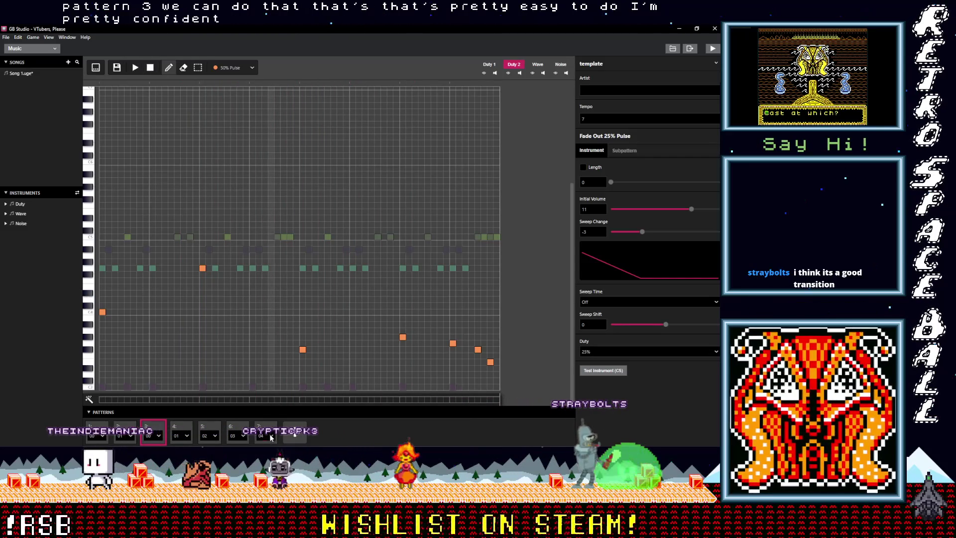
Extend the order to eight slots: slot 7 = 02, slot 8 = 03, slot 6 = 04
click(268, 433)
click(266, 435)
click(235, 390)
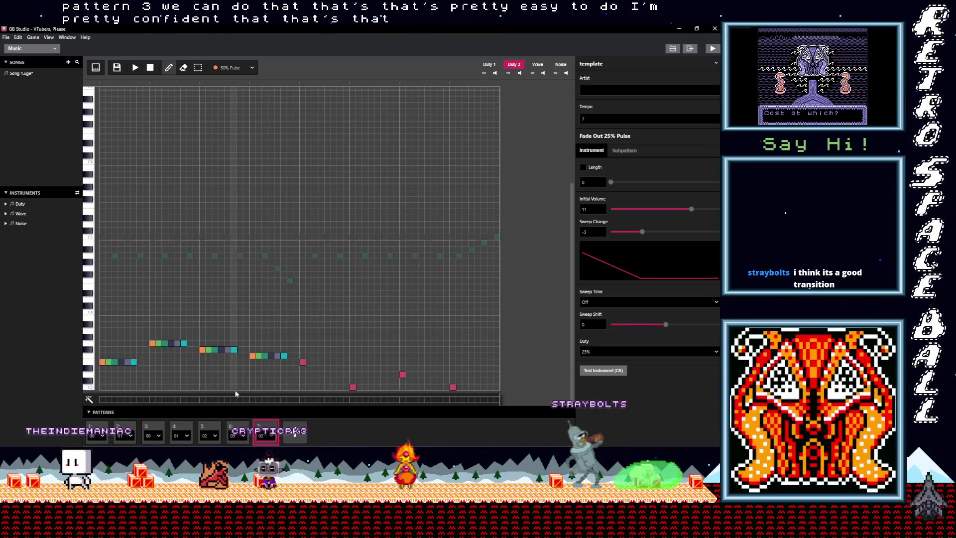
click(292, 436)
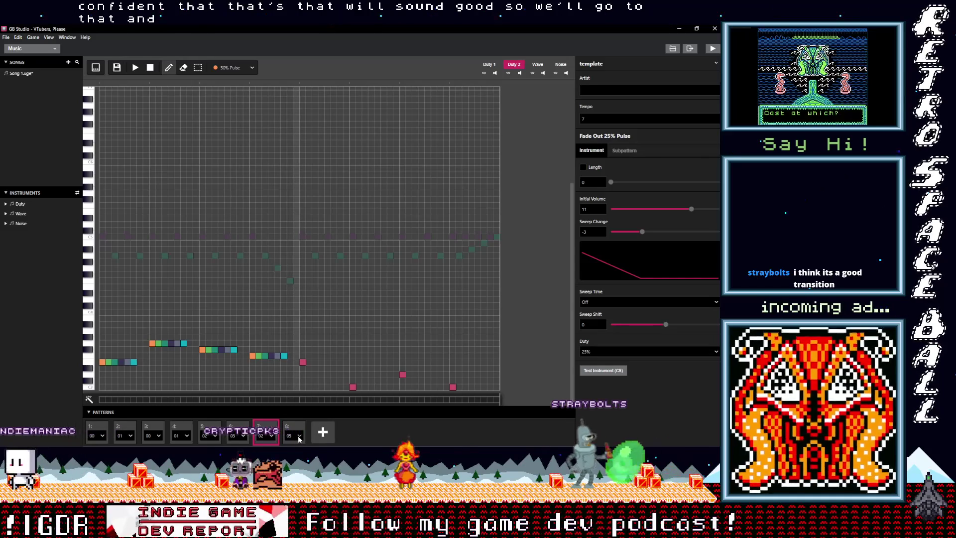
click(298, 435)
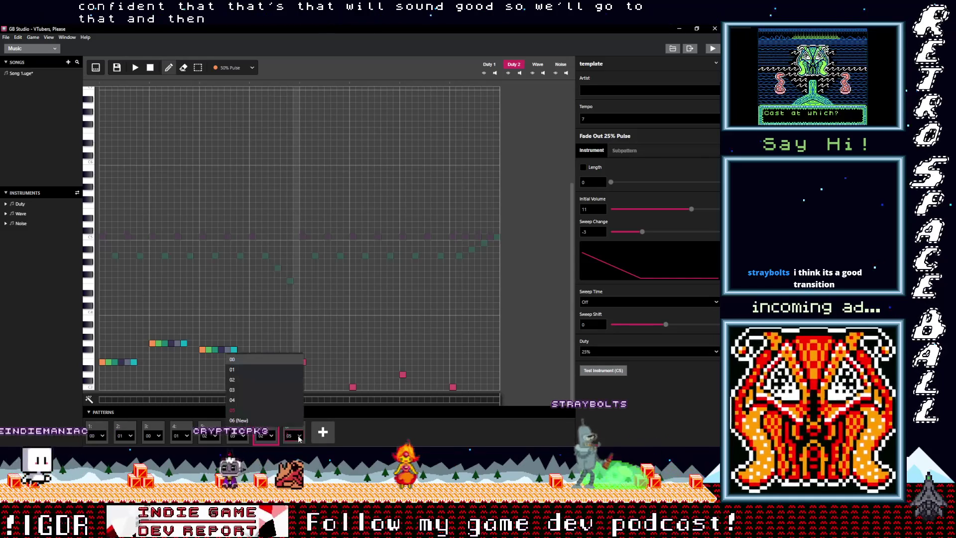
click(271, 388)
click(240, 436)
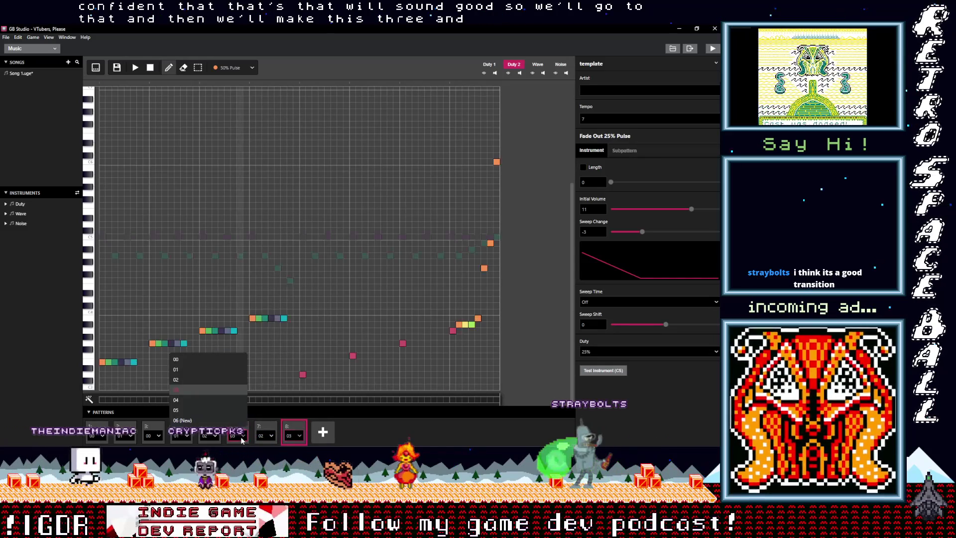
click(207, 402)
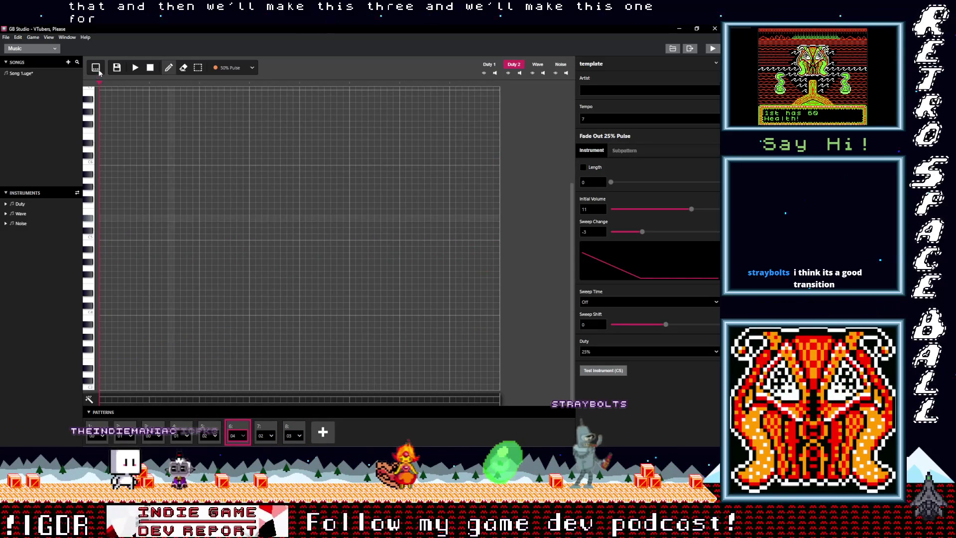
Copy pattern 03's notes into pattern 04 using the tracker view
click(96, 67)
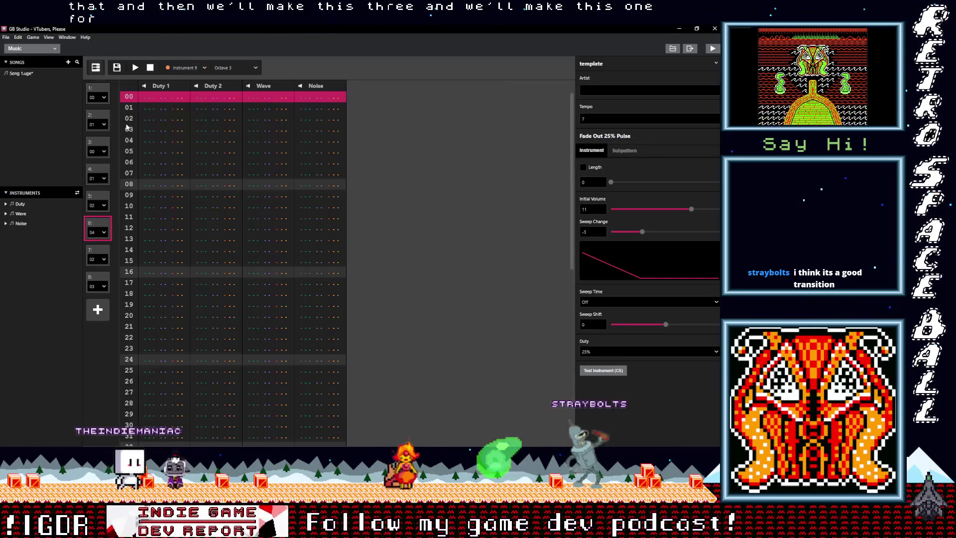
click(102, 276)
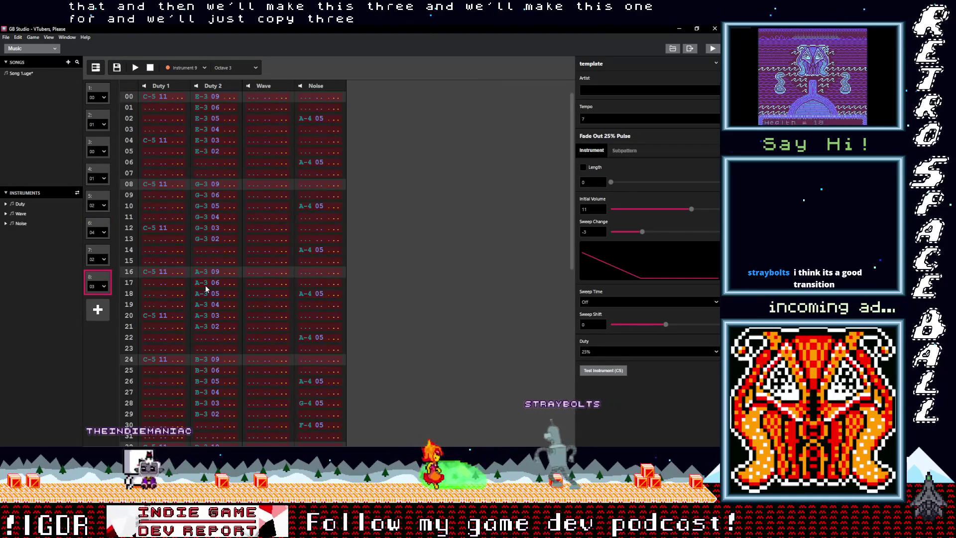
click(98, 230)
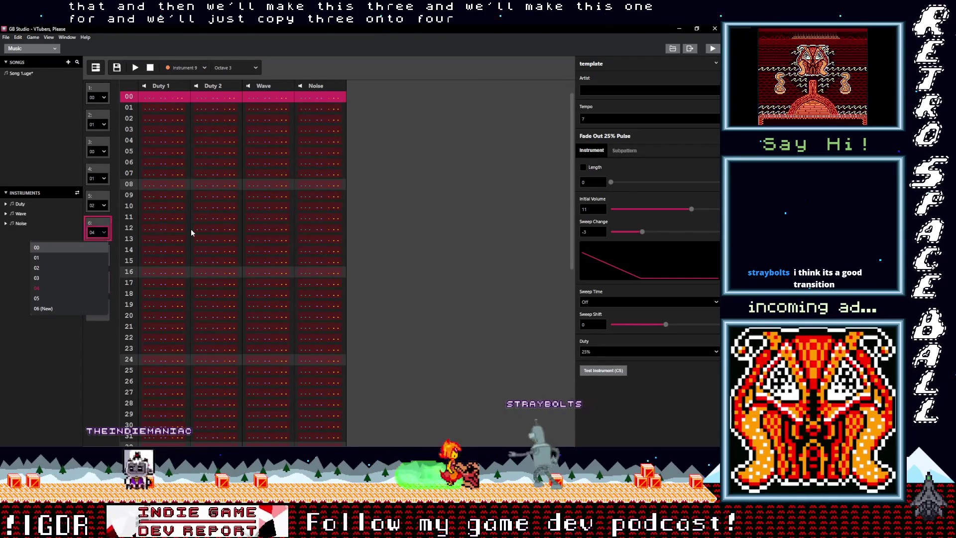
key(ctrl+v)
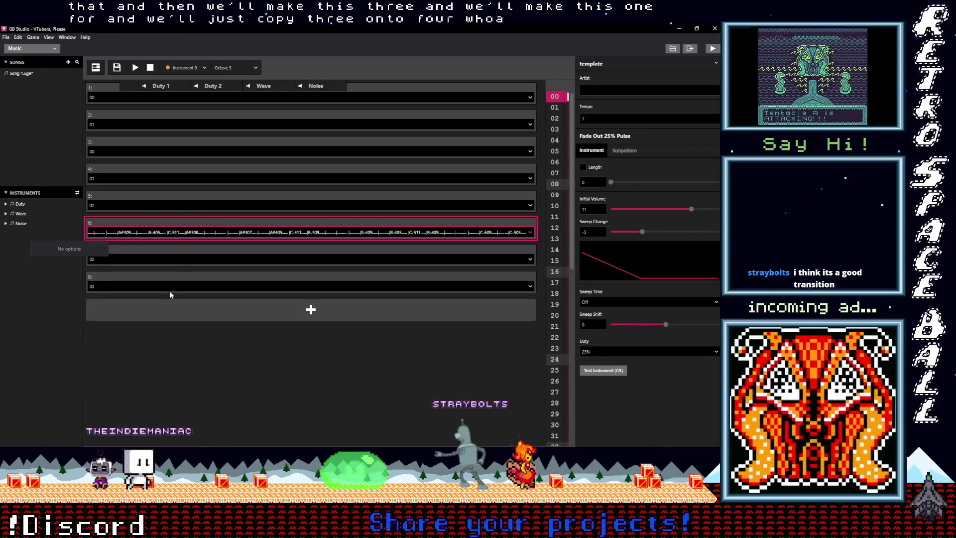
click(159, 341)
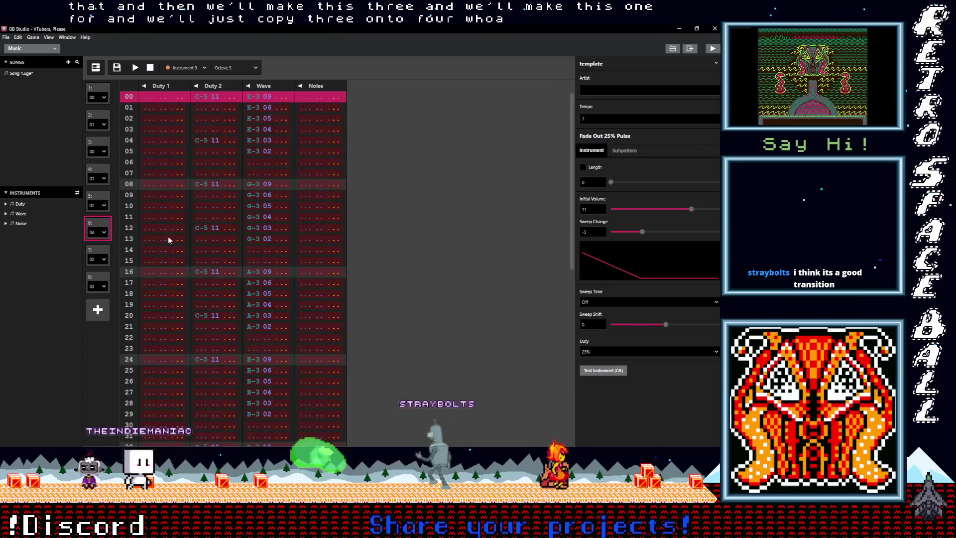
key(ctrl+v)
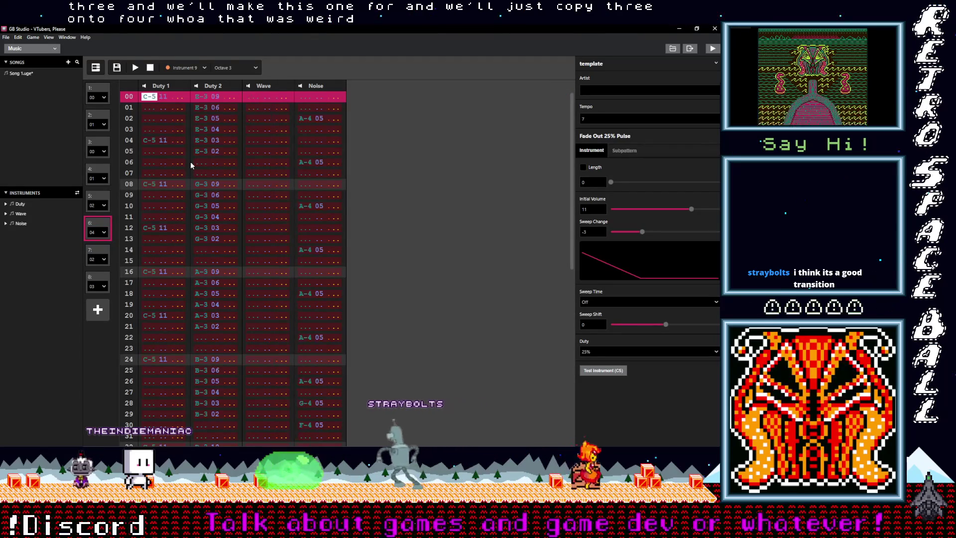
click(96, 68)
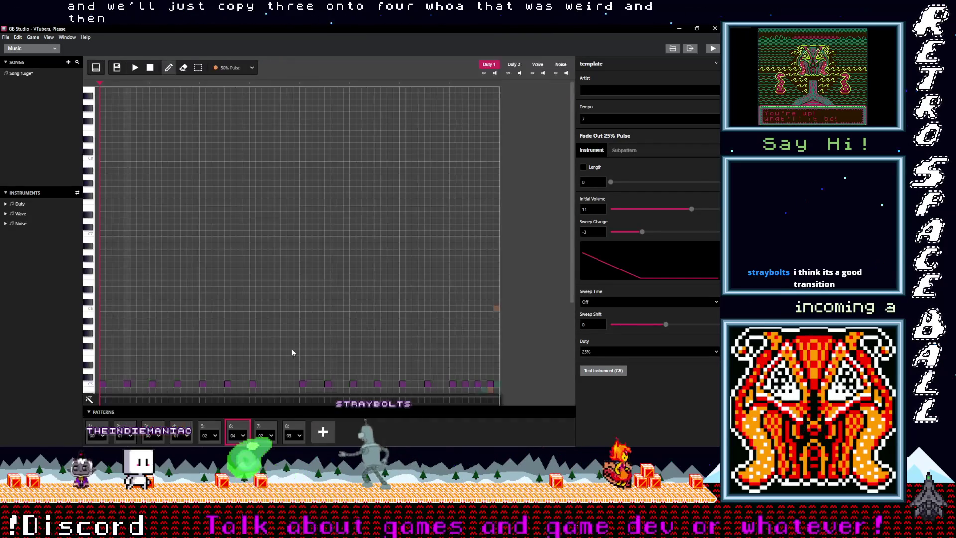
Display the pasted Duty 2 notes of pattern 04 in slot 6
scroll(275, 378, down, 5)
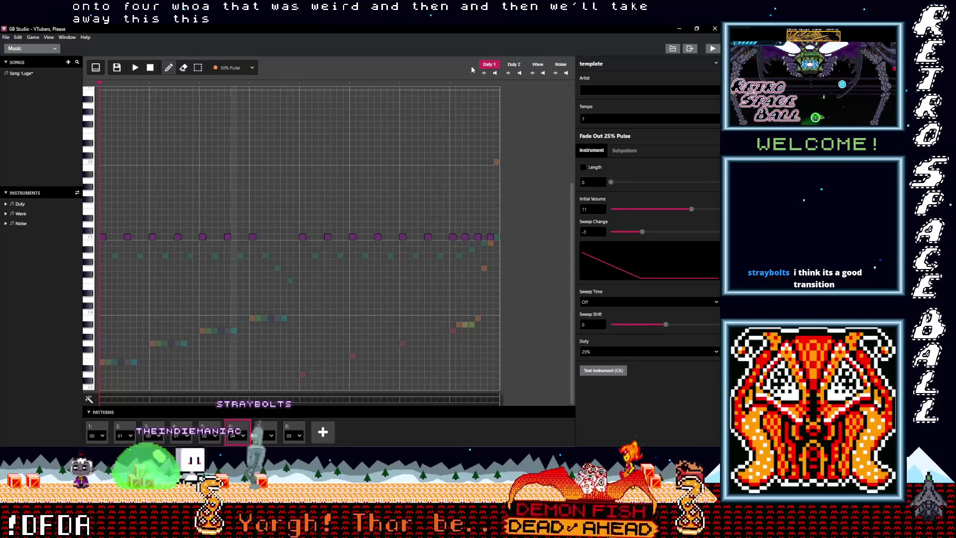
click(514, 64)
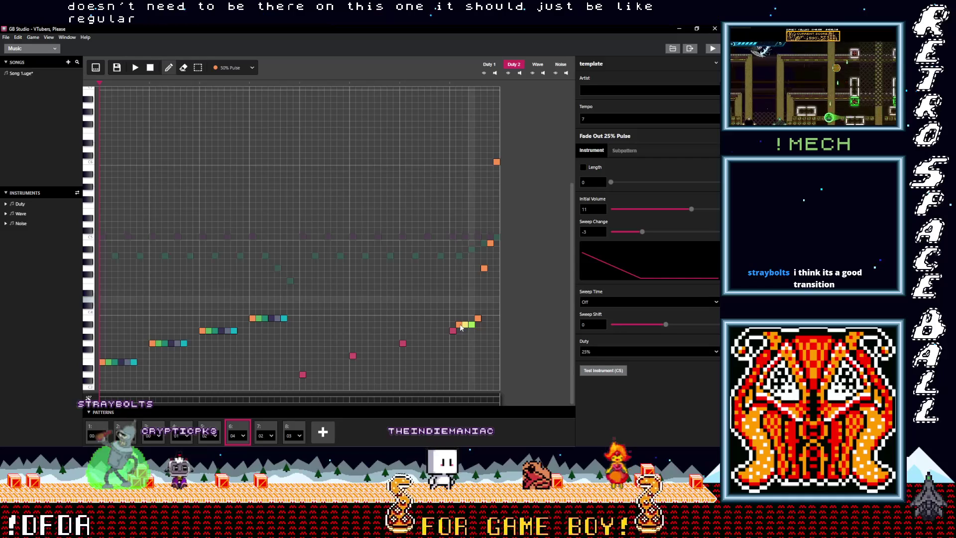
Delete the four trailing notes and three high orange notes at the end of Duty 2
right_click(458, 324)
right_click(465, 324)
right_click(472, 324)
right_click(477, 317)
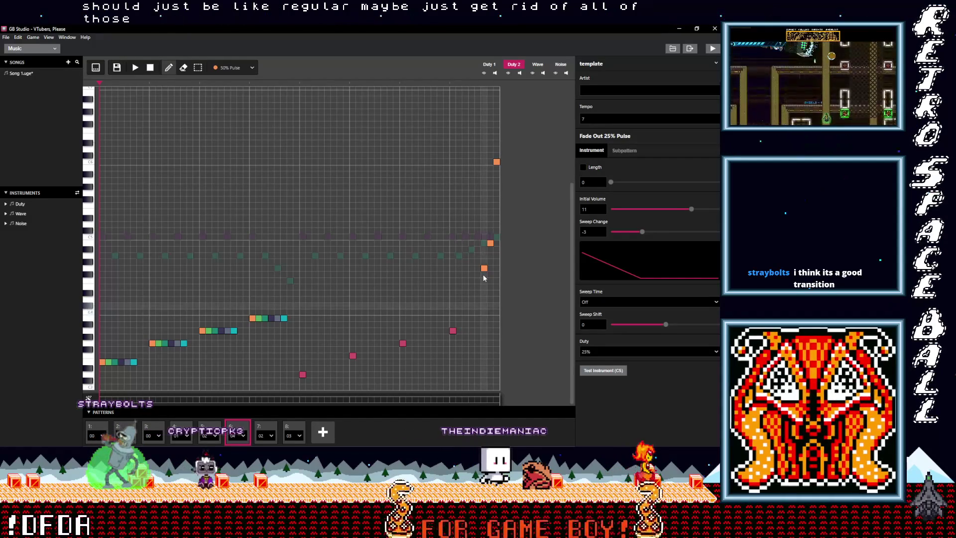
right_click(484, 268)
right_click(490, 244)
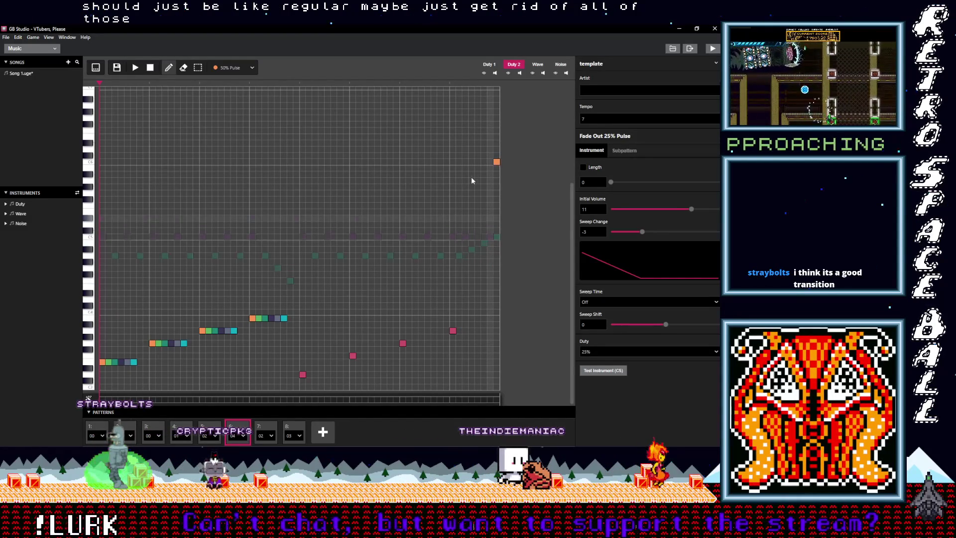
right_click(497, 162)
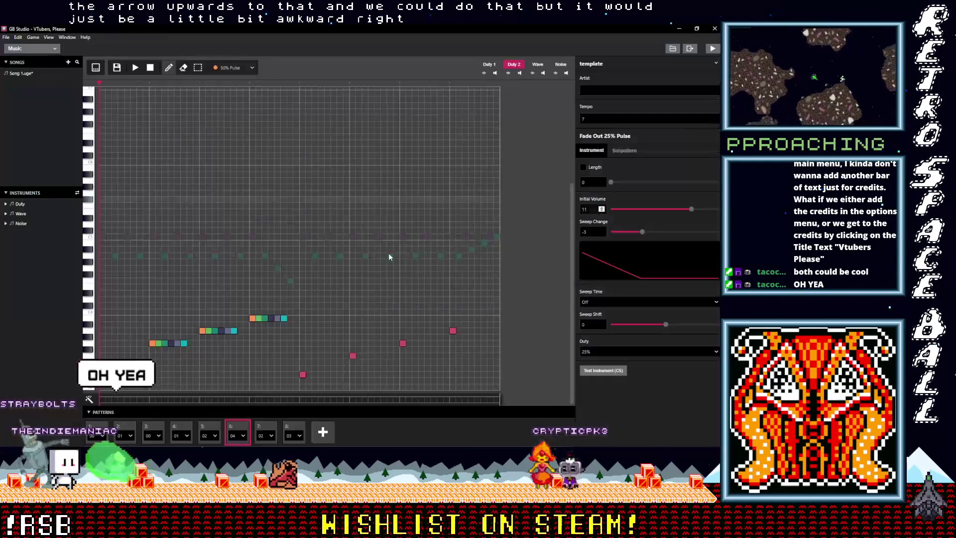
Save Song 1.uge and switch to the Game World view
click(116, 67)
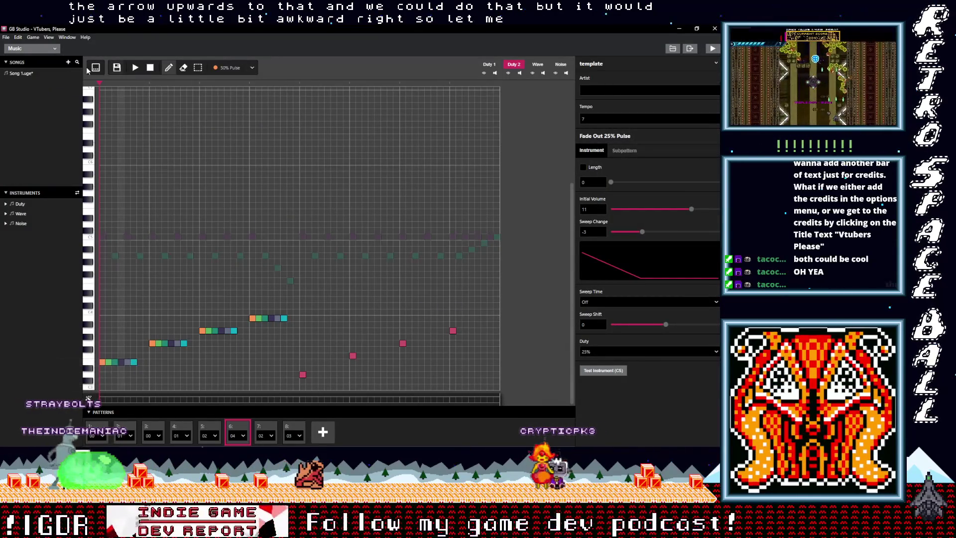
click(40, 49)
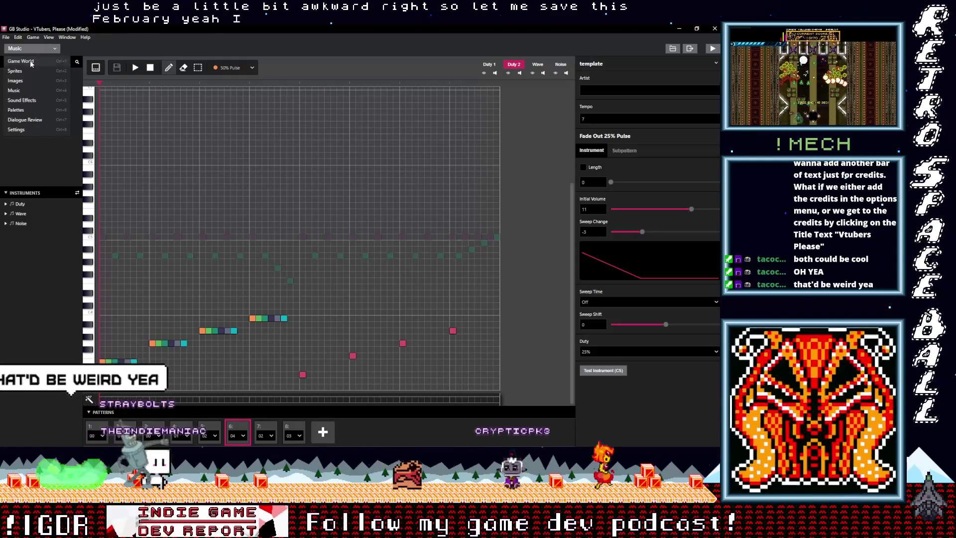
click(31, 62)
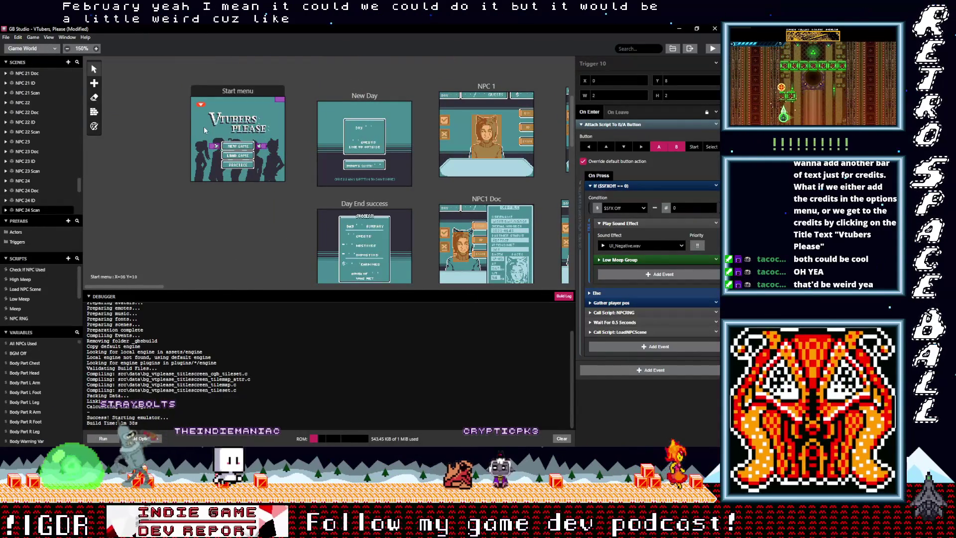
Reposition the Start menu's left and right arrow actors beside its options
click(205, 128)
drag(261, 147, 273, 130)
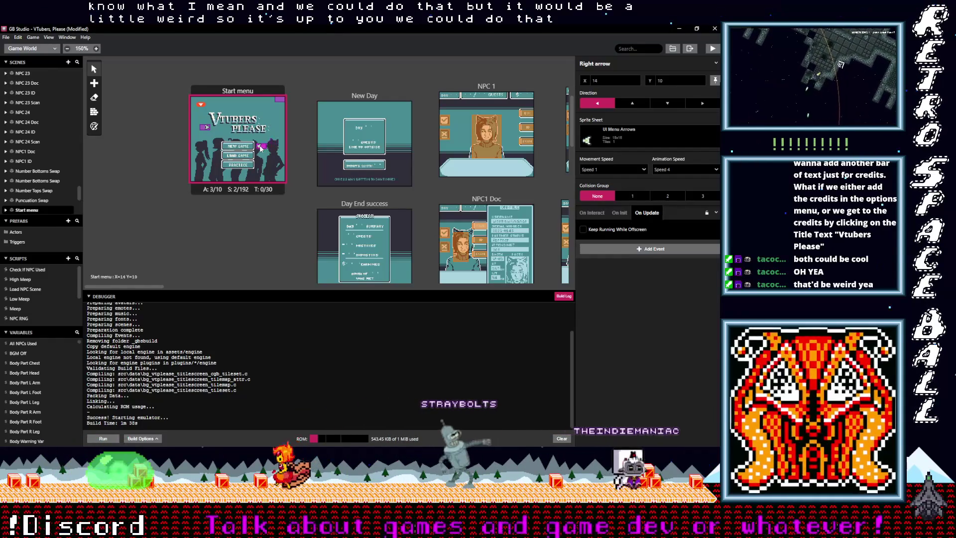
drag(204, 128, 216, 144)
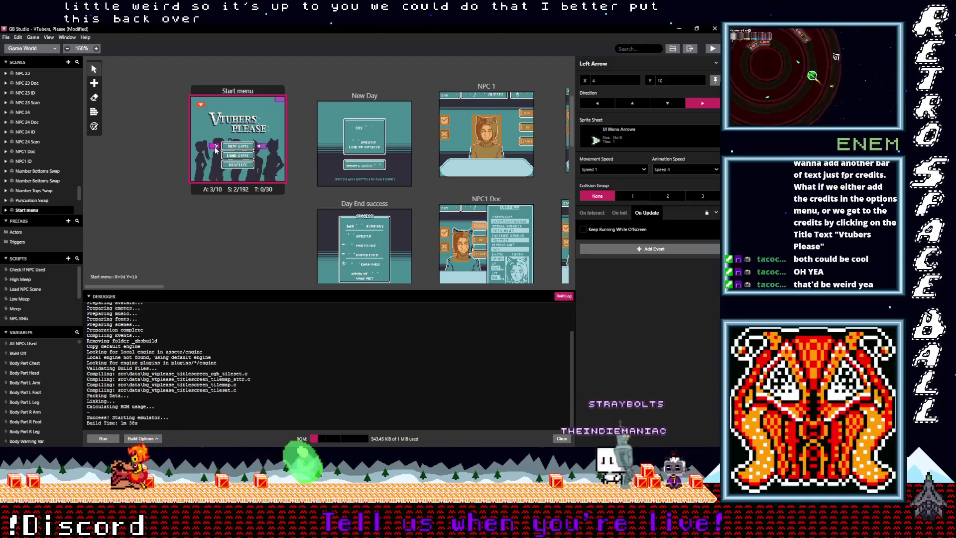
drag(214, 150, 216, 150)
click(299, 125)
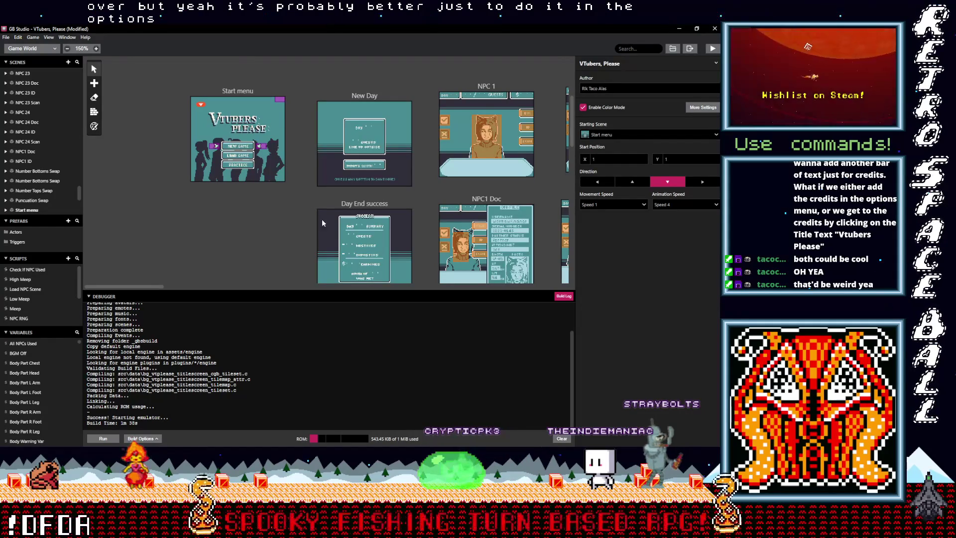
scroll(416, 199, down, 1)
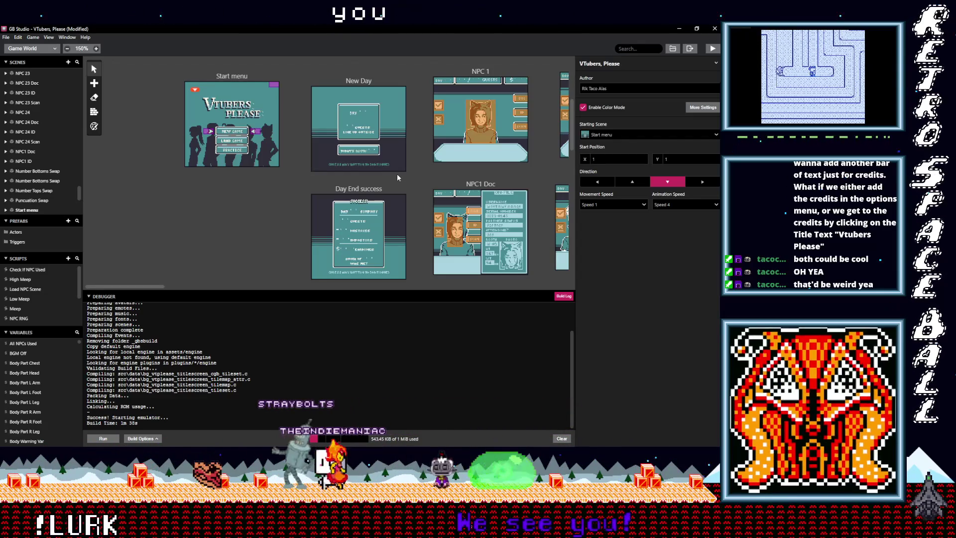
scroll(291, 187, up, 4)
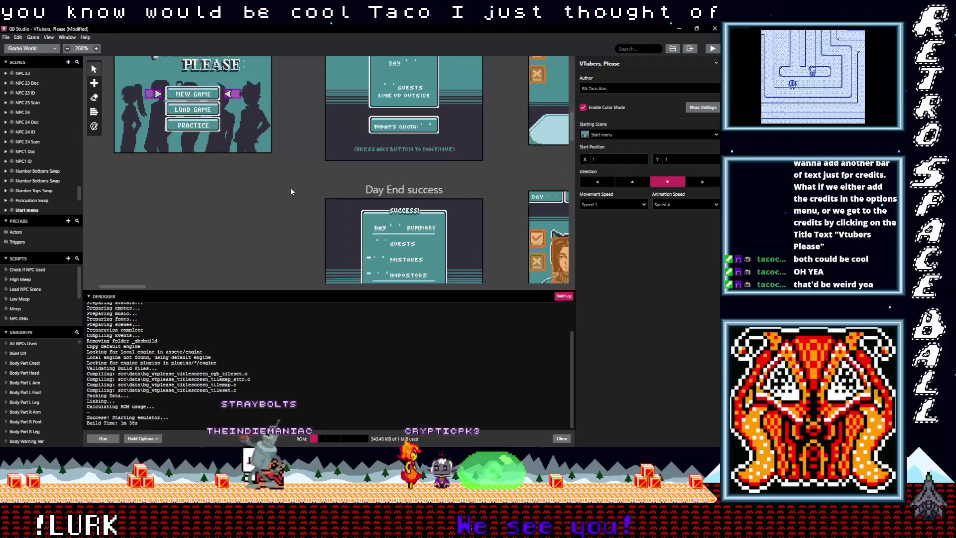
scroll(292, 227, up, 3)
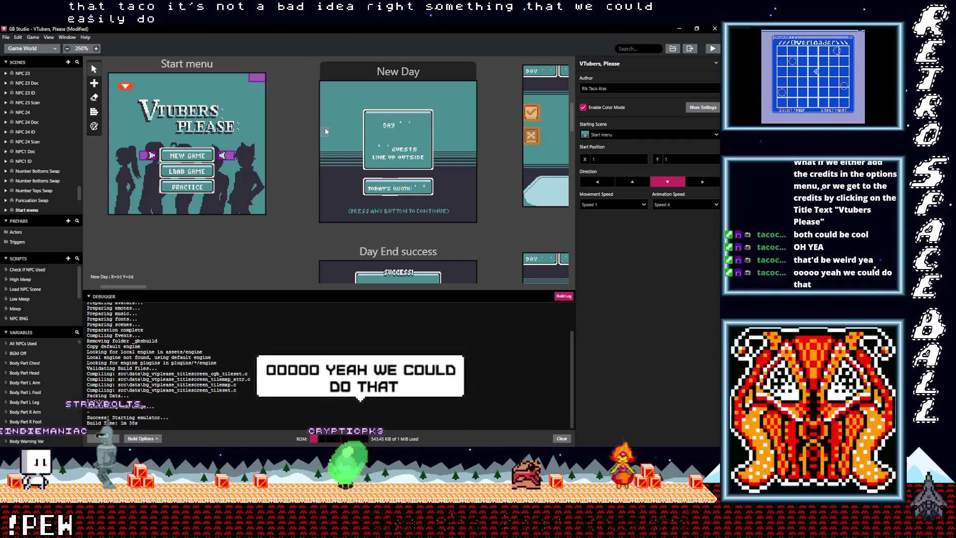
scroll(288, 222, down, 3)
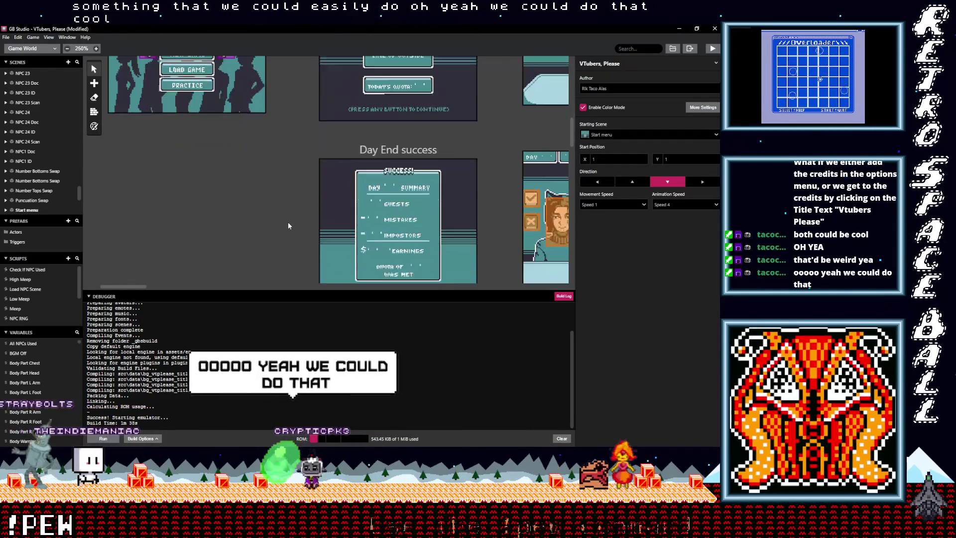
scroll(288, 222, up, 3)
scroll(287, 221, down, 3)
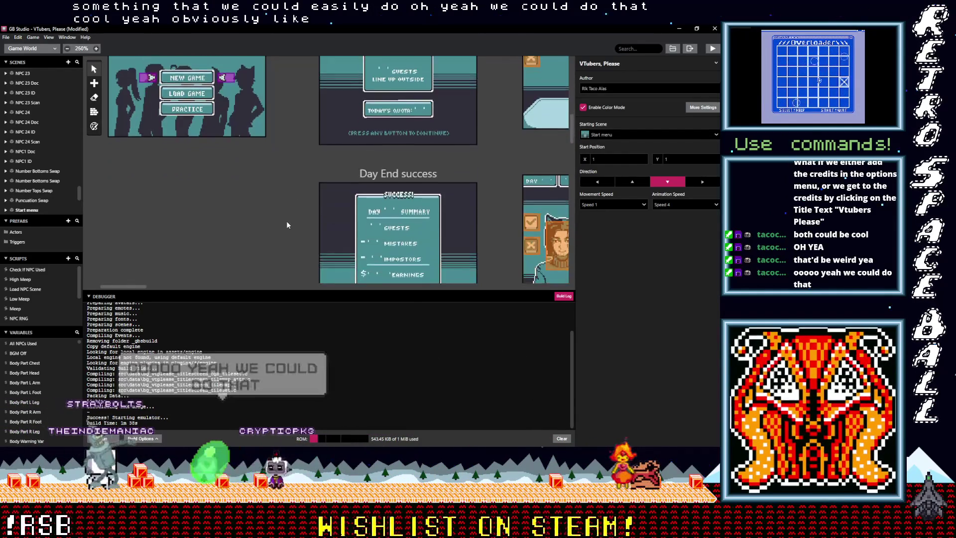
scroll(286, 220, up, 3)
scroll(285, 223, down, 1)
scroll(284, 223, up, 1)
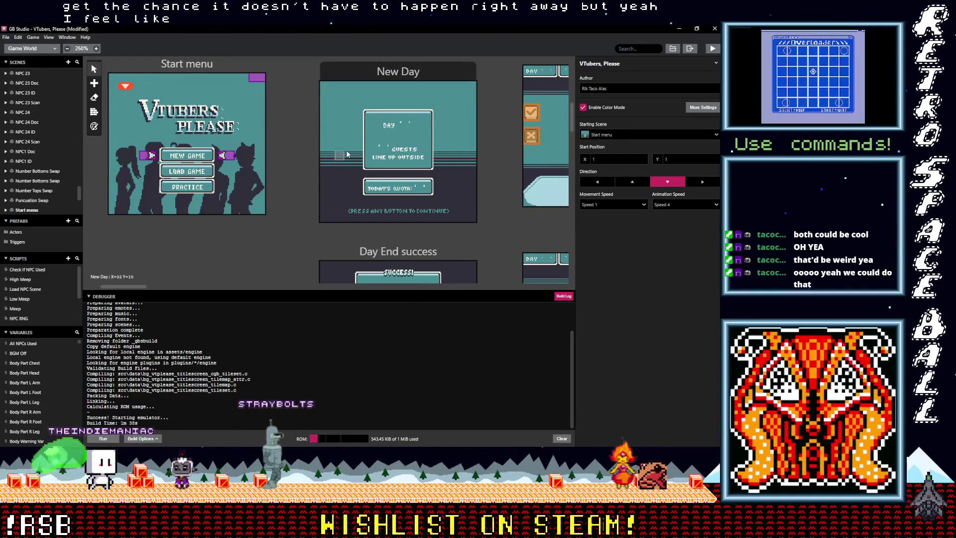
scroll(342, 149, up, 5)
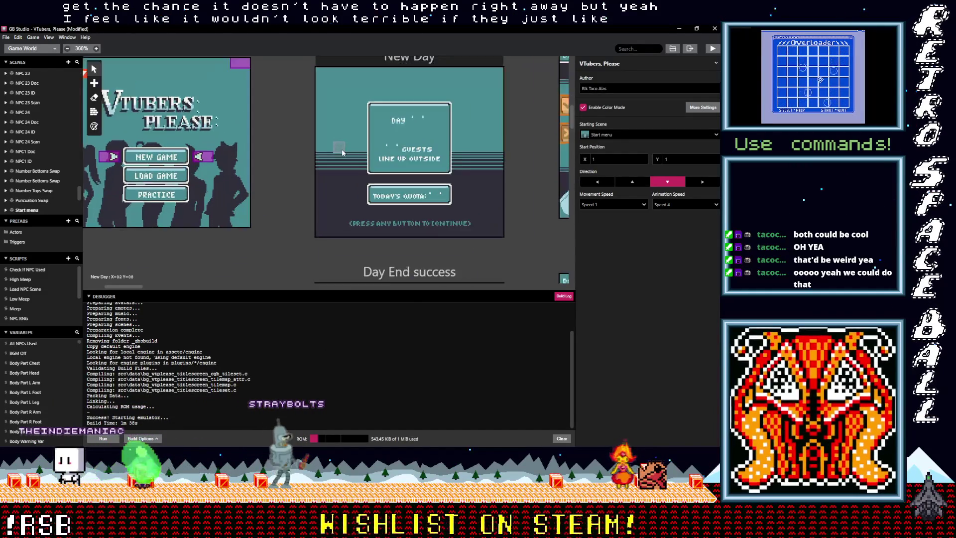
scroll(354, 162, down, 4)
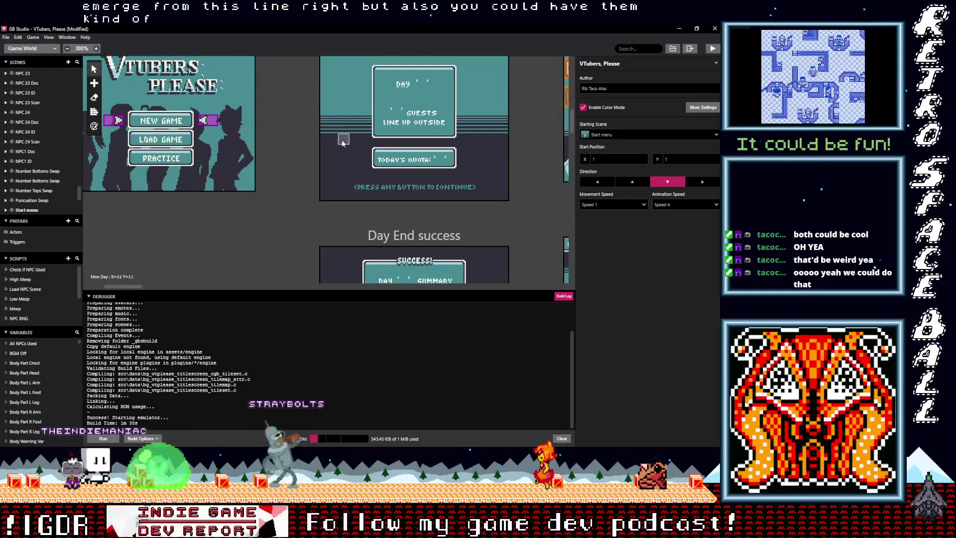
scroll(342, 143, up, 3)
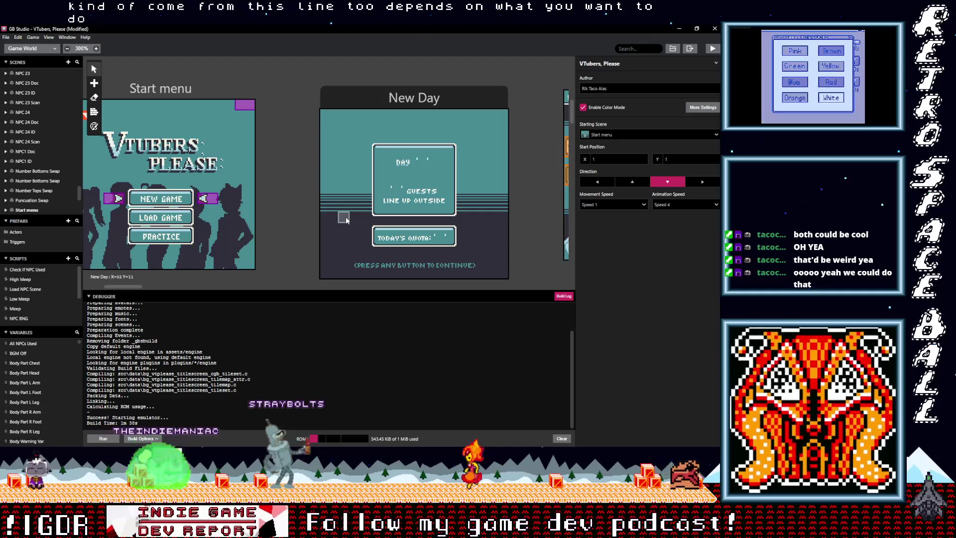
scroll(343, 220, down, 2)
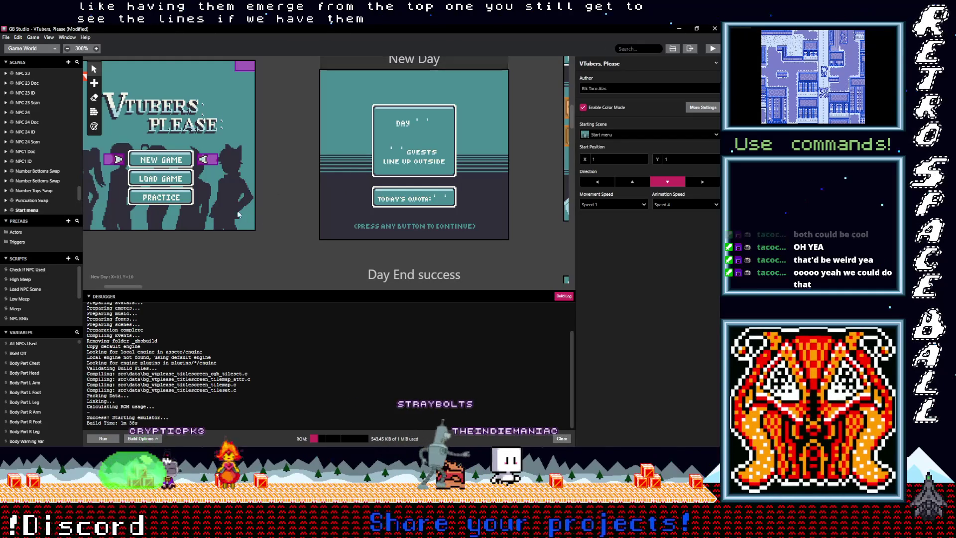
scroll(267, 210, left, 3)
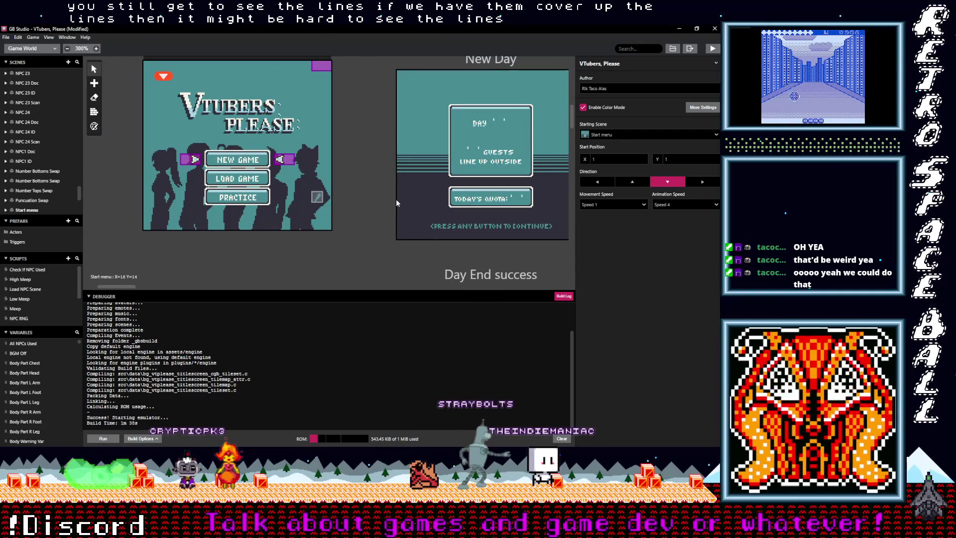
scroll(360, 187, right, 2)
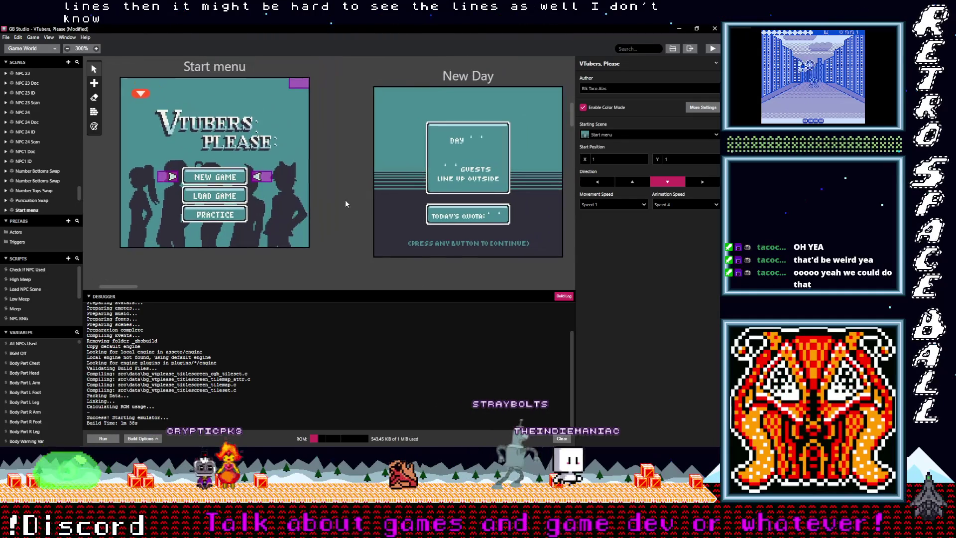
click(33, 48)
Switch to the Music editor and play the first pattern
click(106, 96)
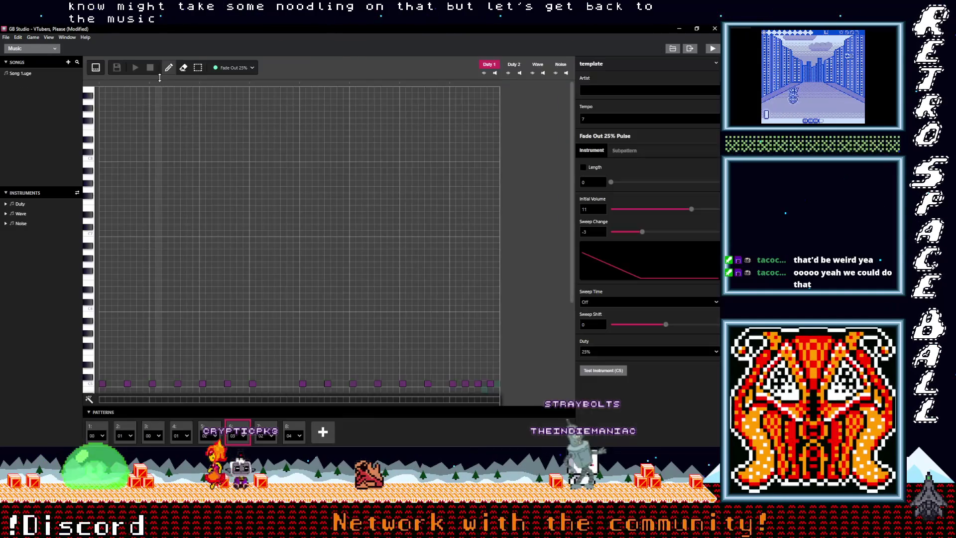
click(97, 431)
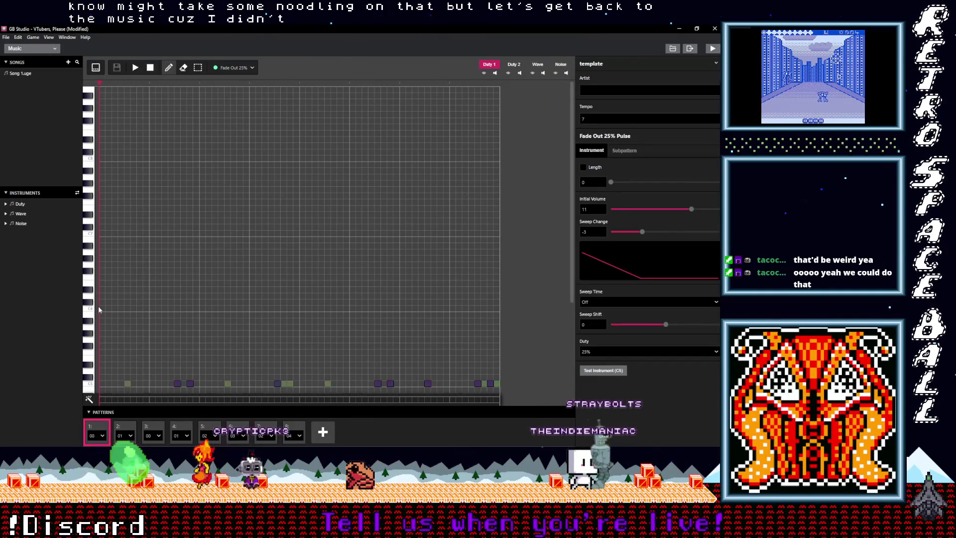
click(135, 68)
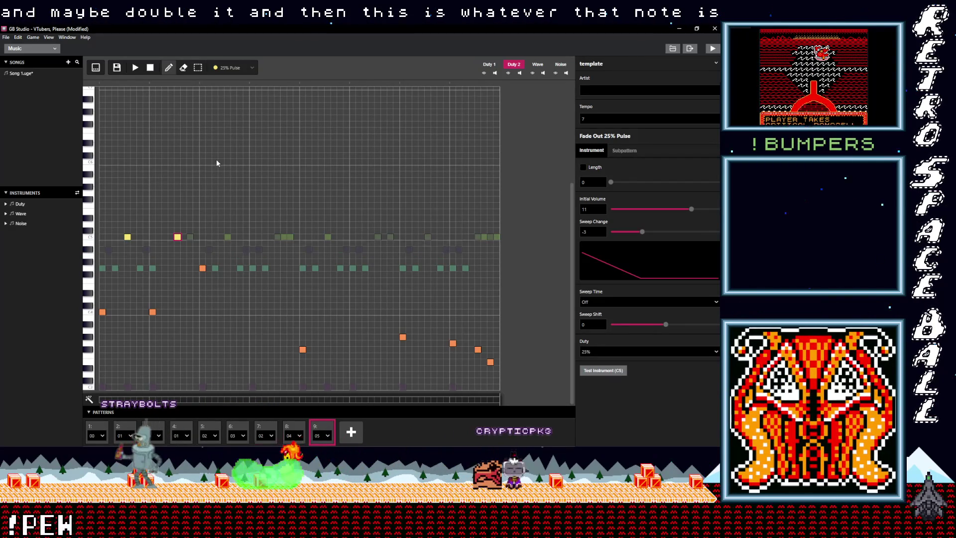
Place two high 25% Pulse notes at the start of pattern 05
click(253, 194)
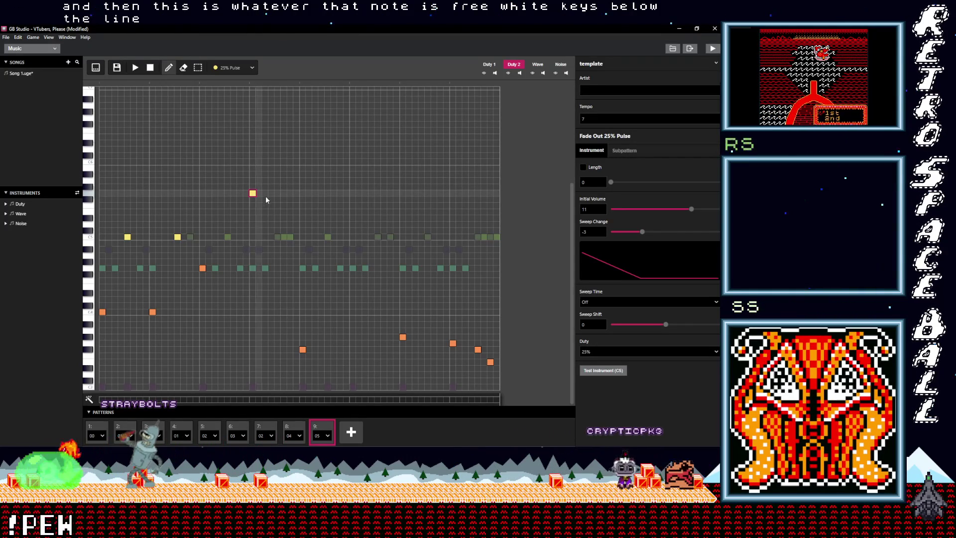
click(232, 68)
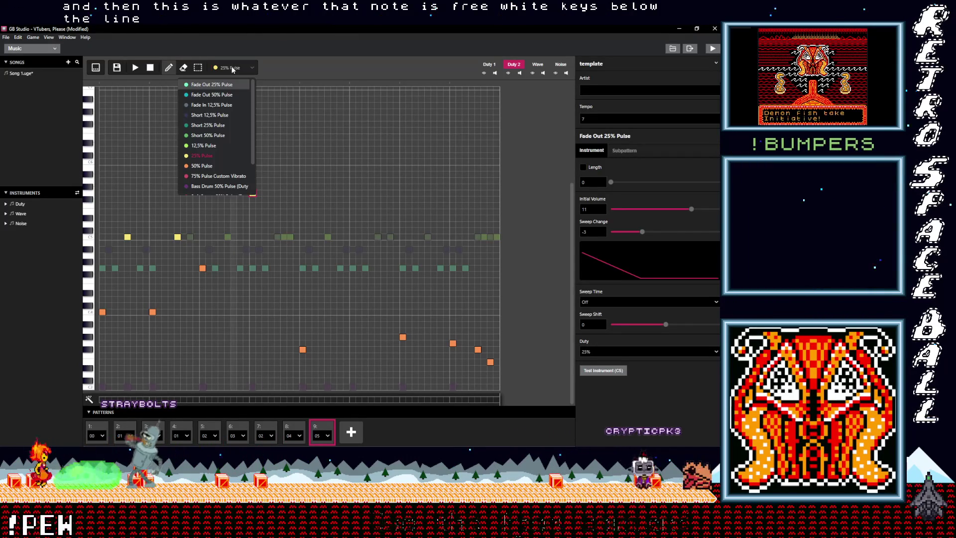
click(252, 68)
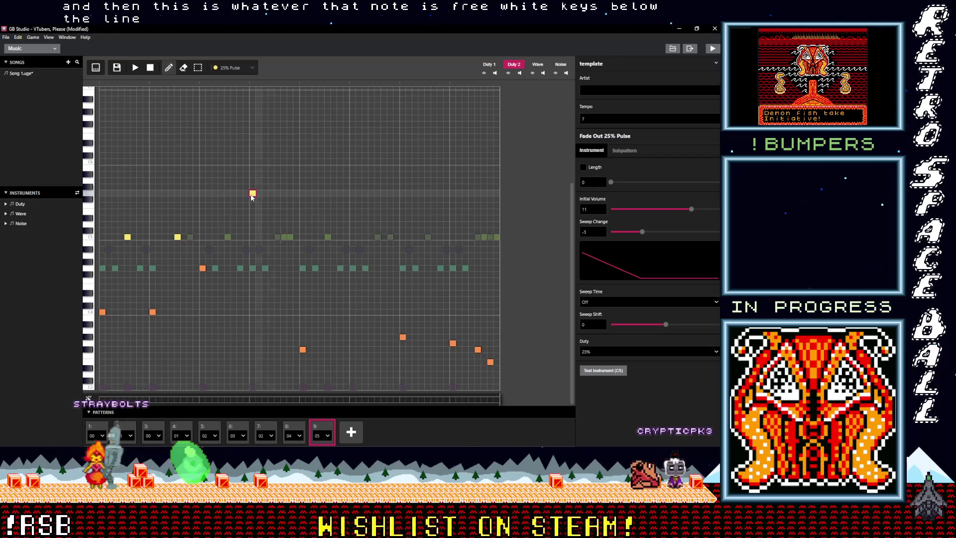
drag(253, 194, 235, 194)
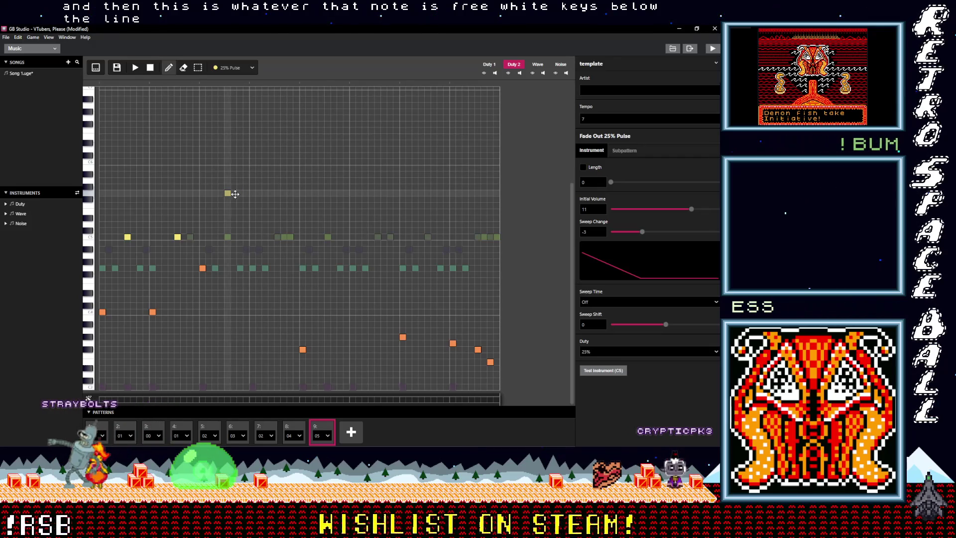
click(277, 193)
Add a middle and a low 50% Pulse note, then two more 25% Pulse notes
click(232, 68)
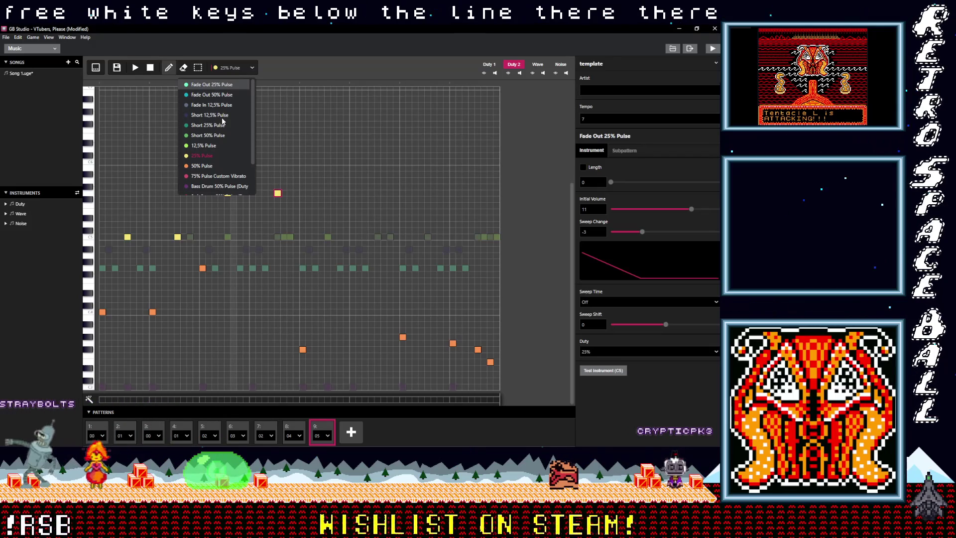
click(204, 167)
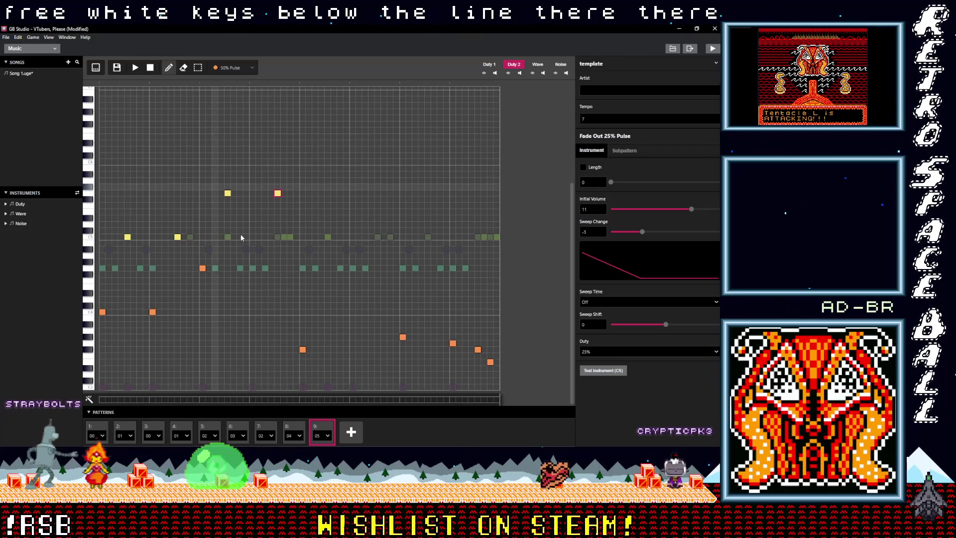
click(252, 268)
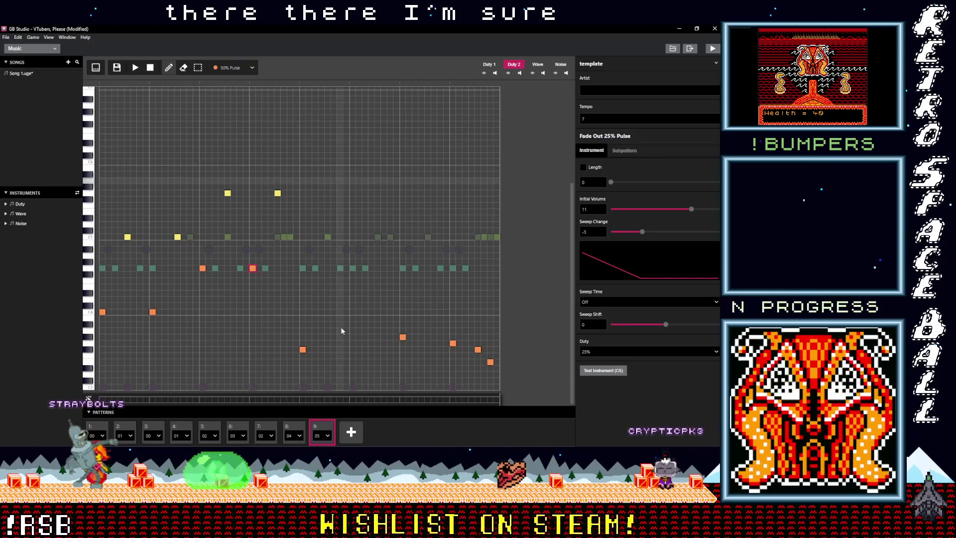
click(351, 350)
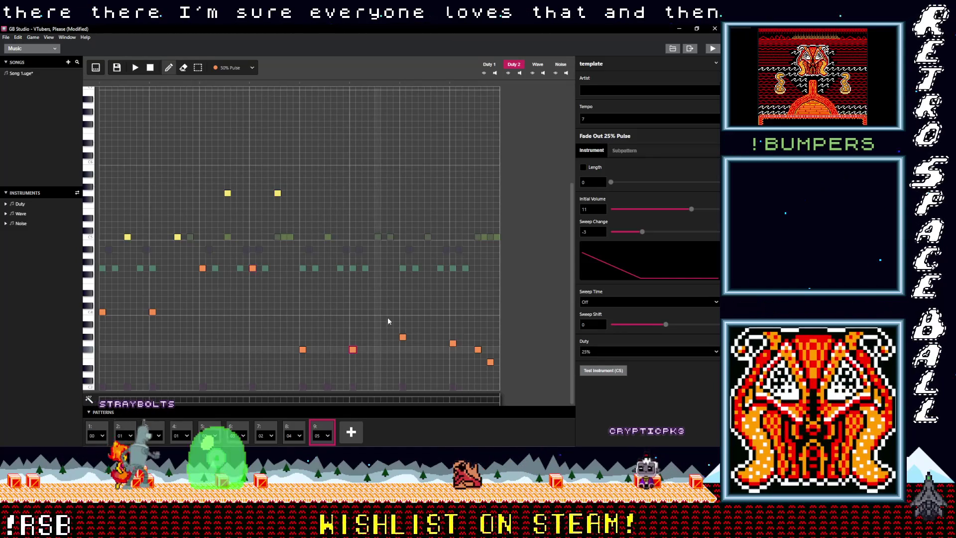
click(238, 67)
click(201, 156)
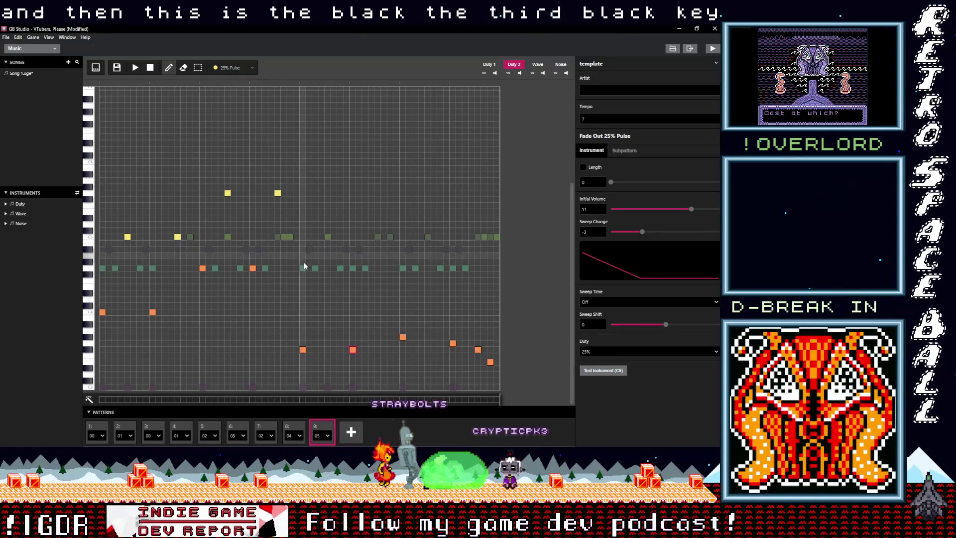
click(328, 274)
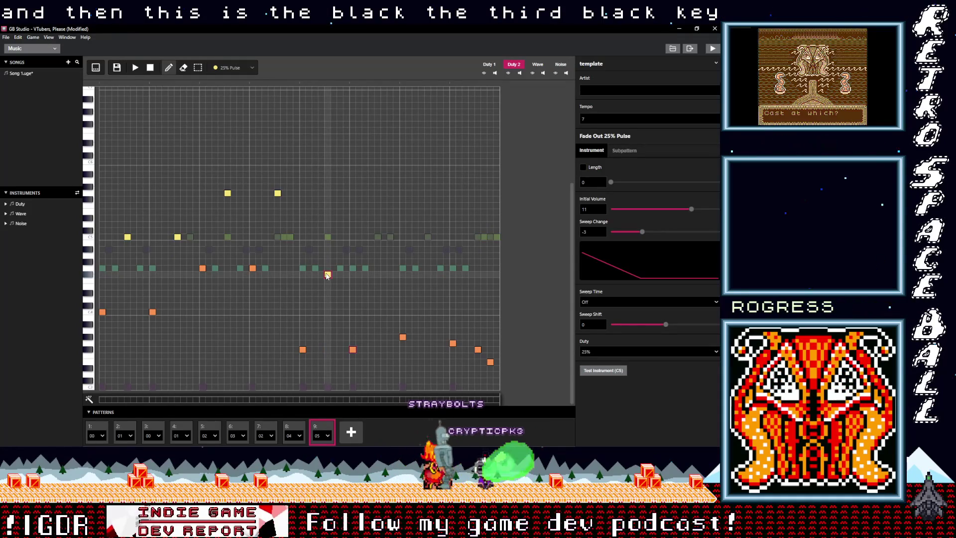
click(378, 273)
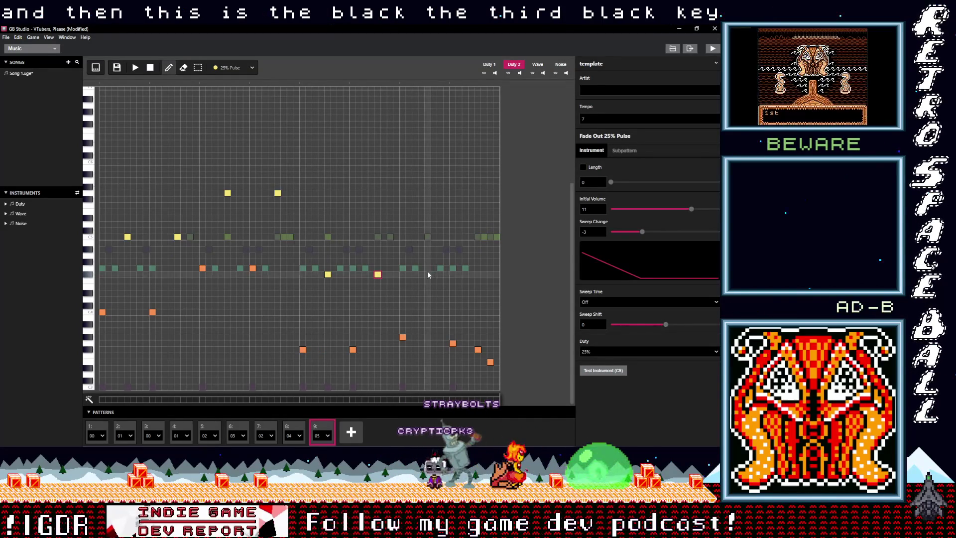
Add a low 50% Pulse note to pattern 05
click(234, 68)
click(202, 165)
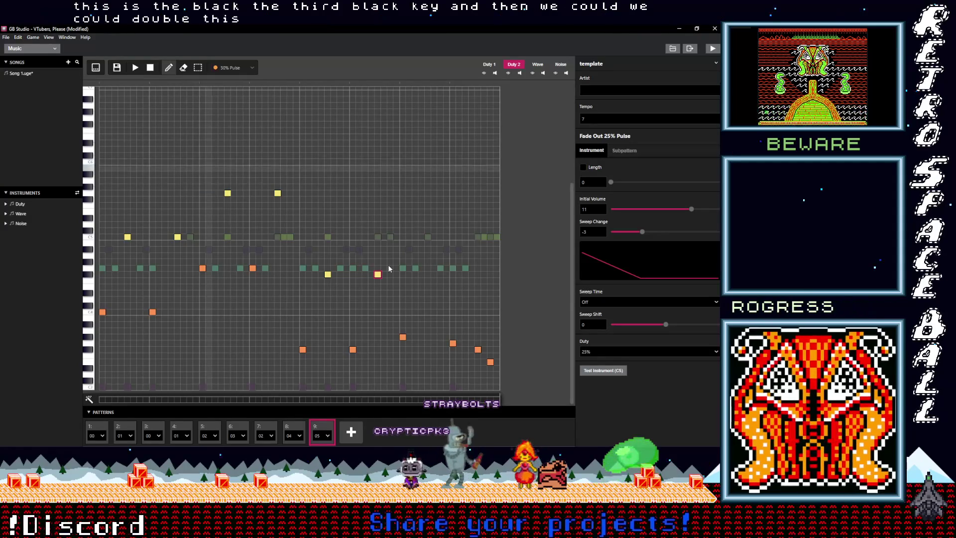
click(429, 337)
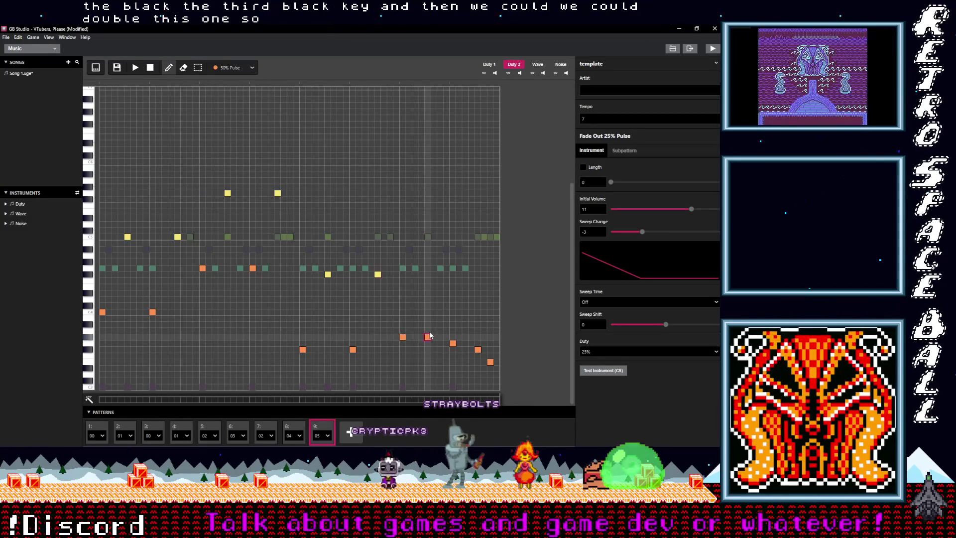
Add a descending run of four 25% Pulse notes, then play the song
click(232, 68)
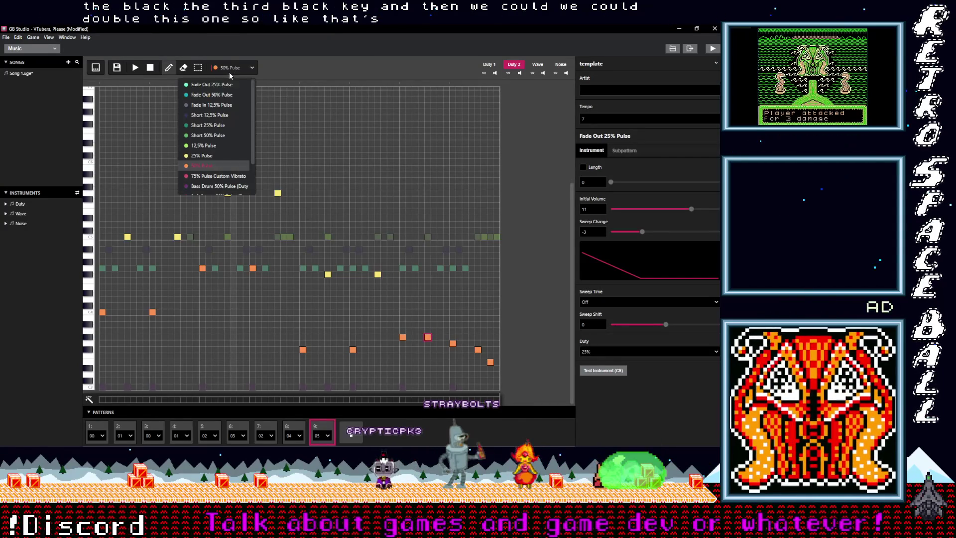
click(196, 155)
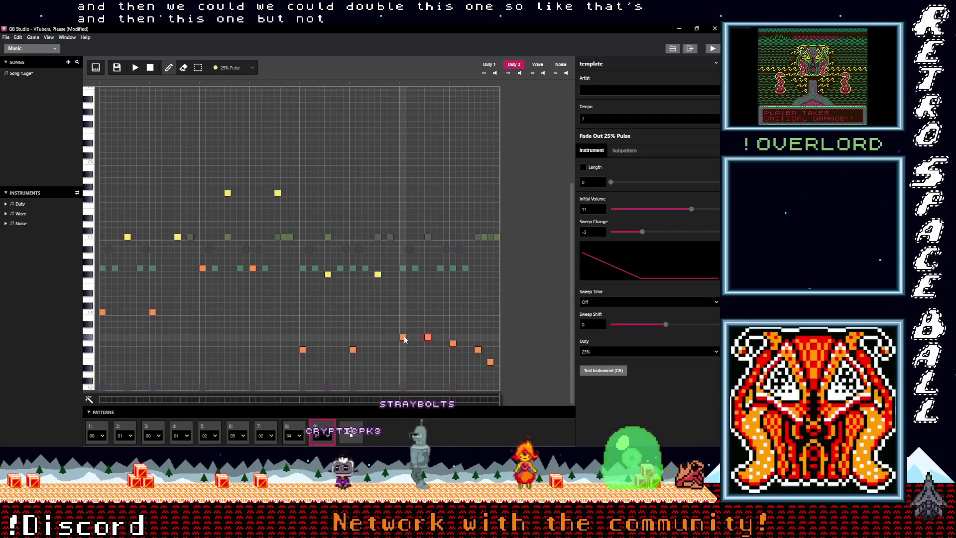
click(415, 262)
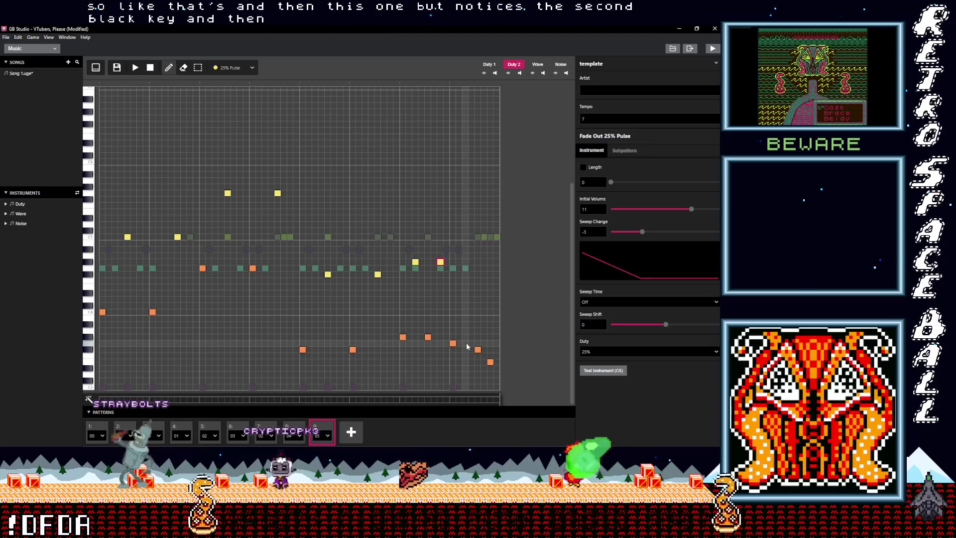
click(465, 269)
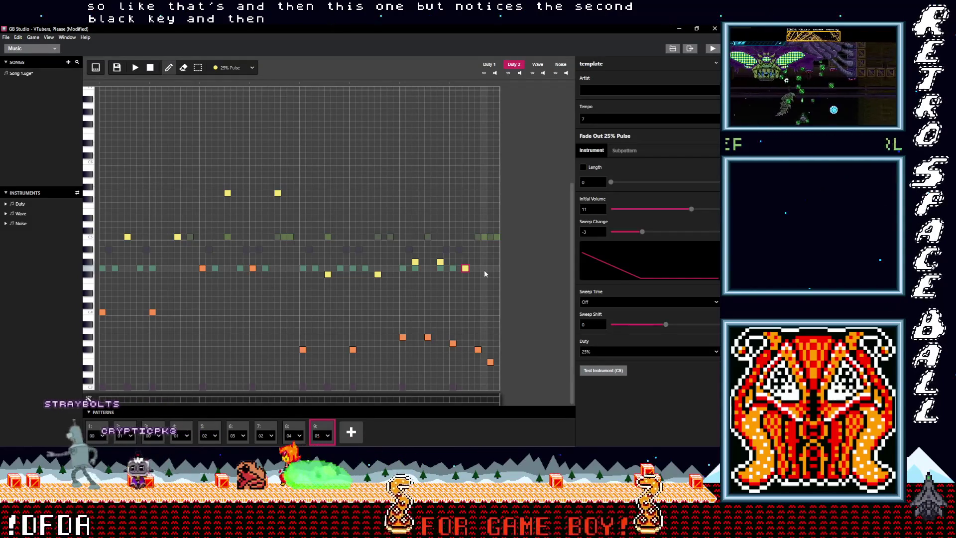
click(484, 274)
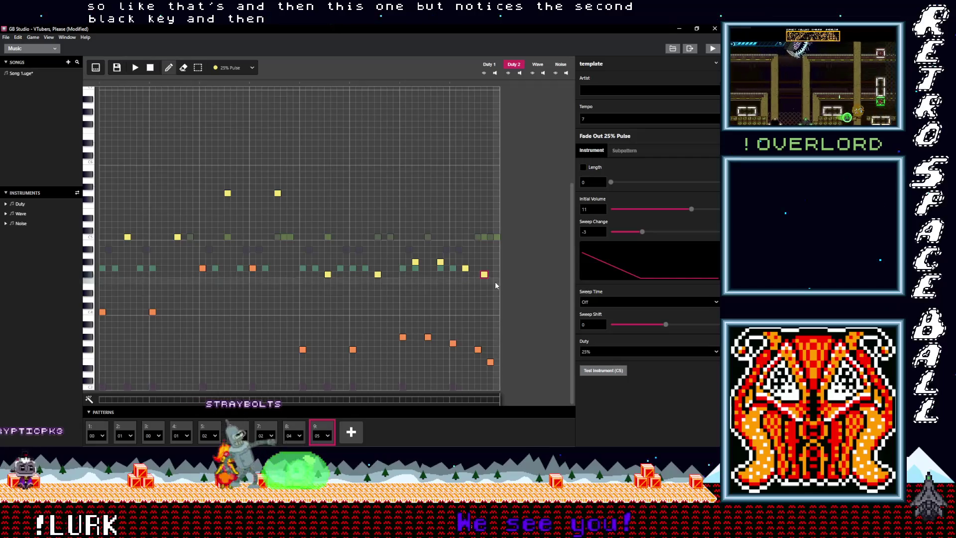
click(496, 286)
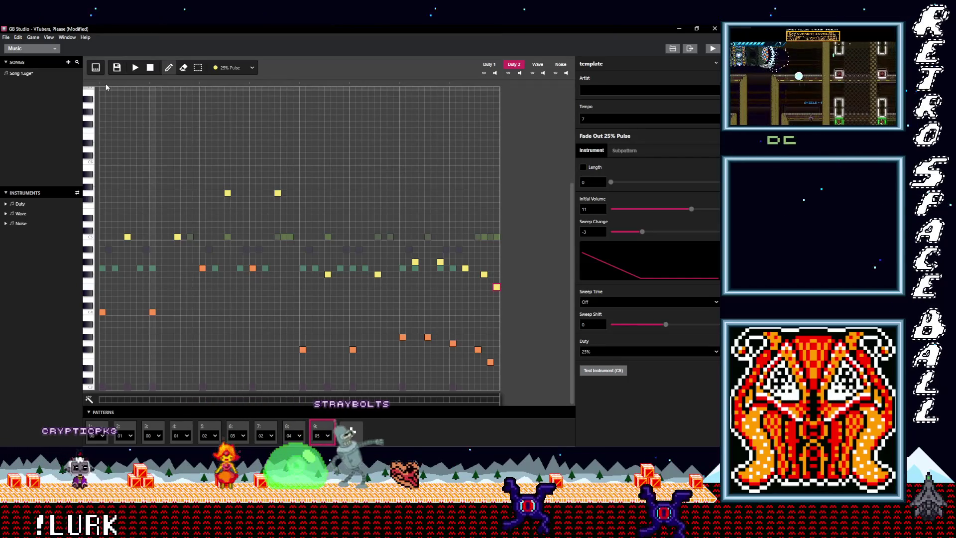
click(135, 67)
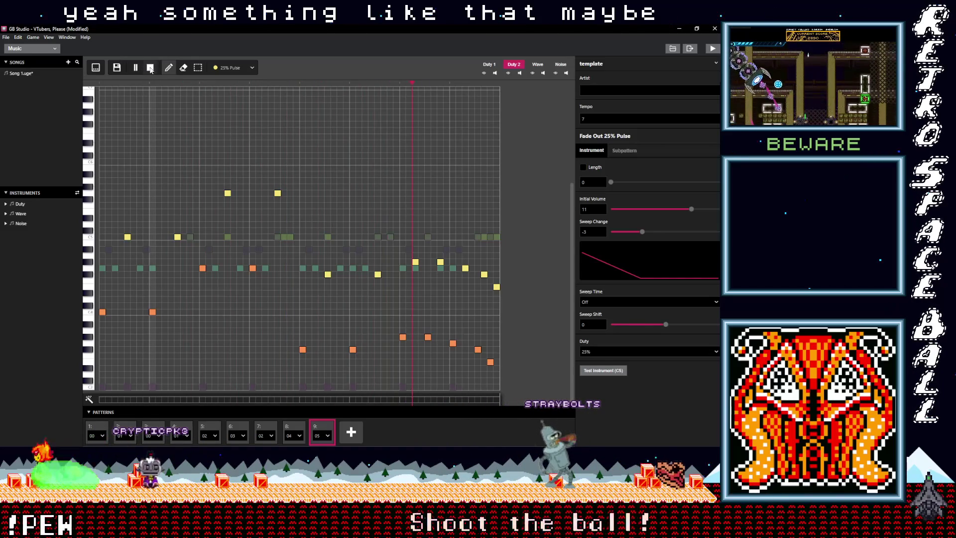
Stop playback and reopen pattern 05 in slot 9
click(151, 68)
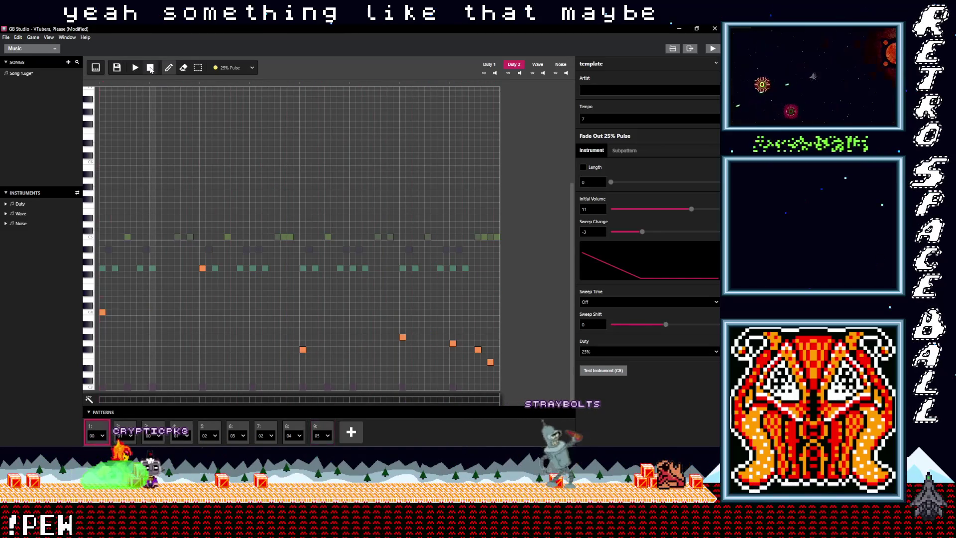
click(293, 429)
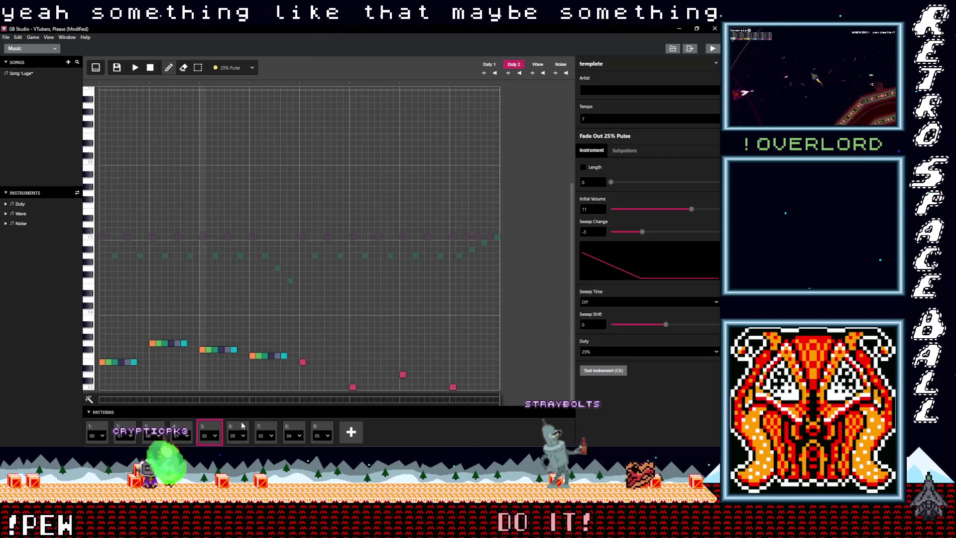
click(316, 427)
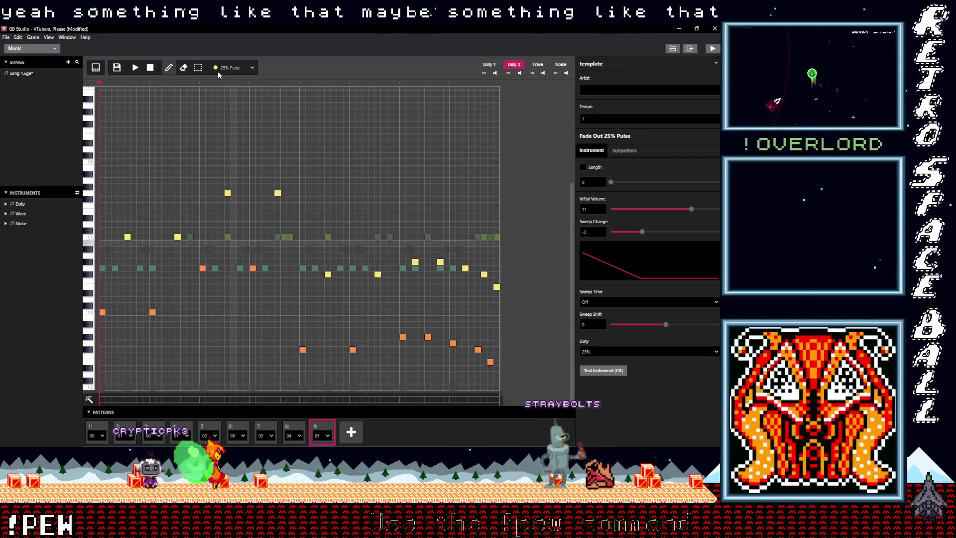
Place a 12,5% Pulse note right after the first yellow note
click(230, 68)
click(205, 146)
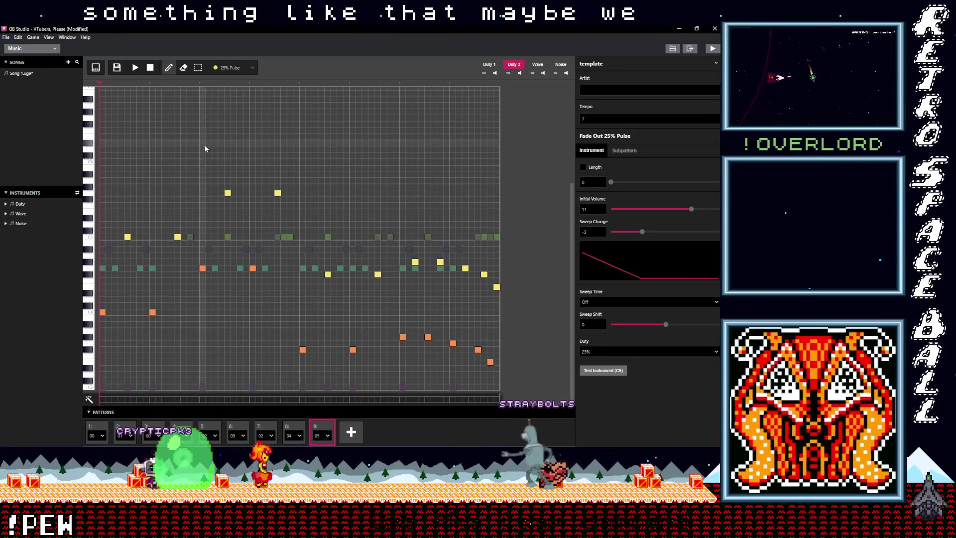
click(134, 237)
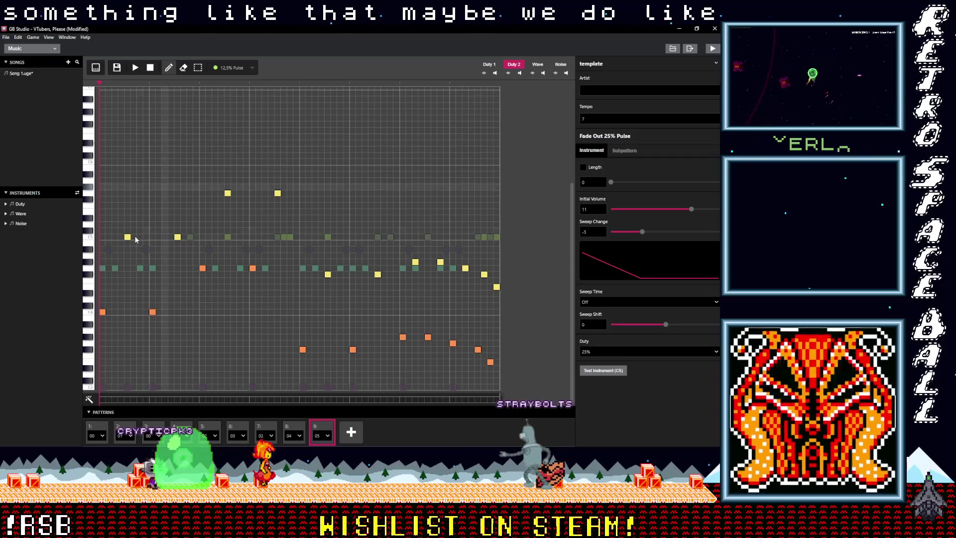
Follow the 12,5% note with Short 12,5% and Fade In 12,5% notes
click(244, 68)
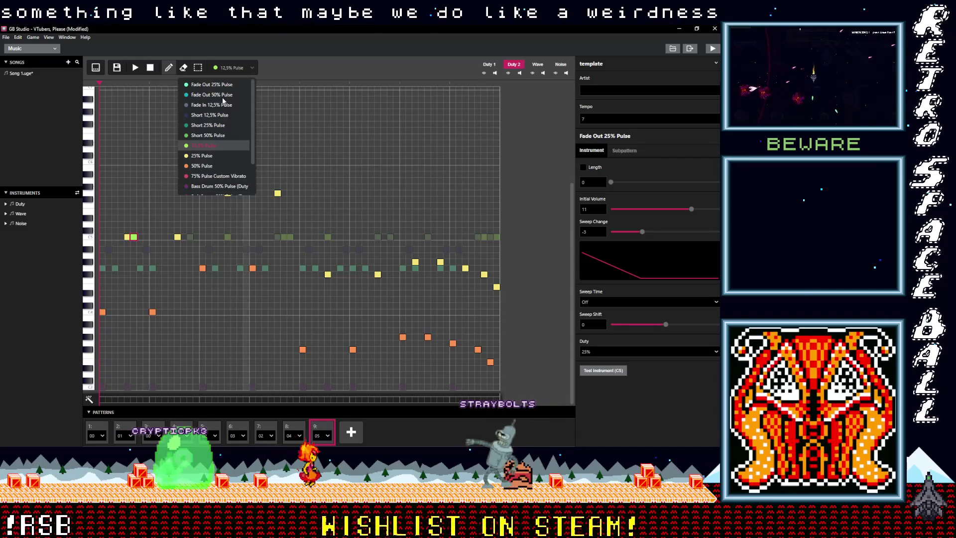
click(210, 115)
click(140, 237)
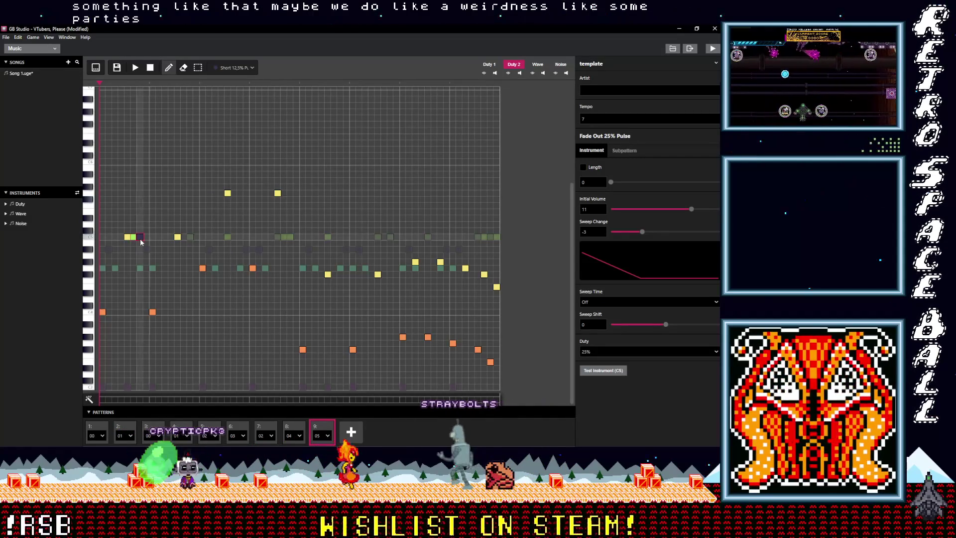
click(234, 68)
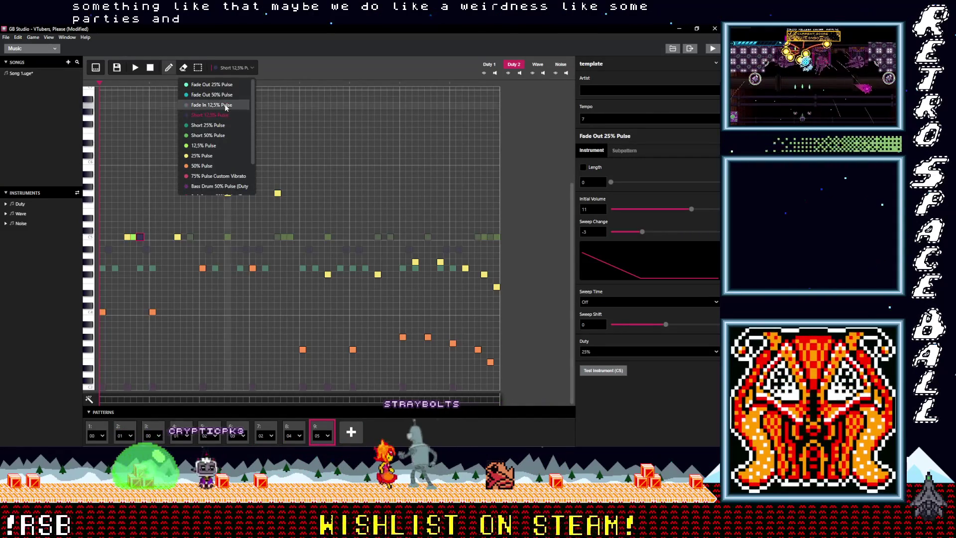
click(227, 105)
click(145, 238)
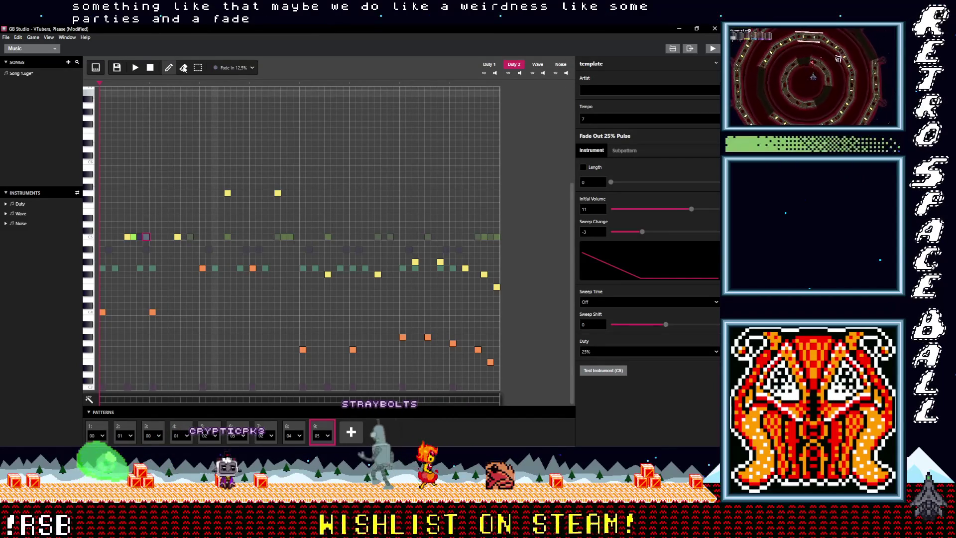
Paste the three-note echo after two more yellow notes
drag(150, 246, 135, 232)
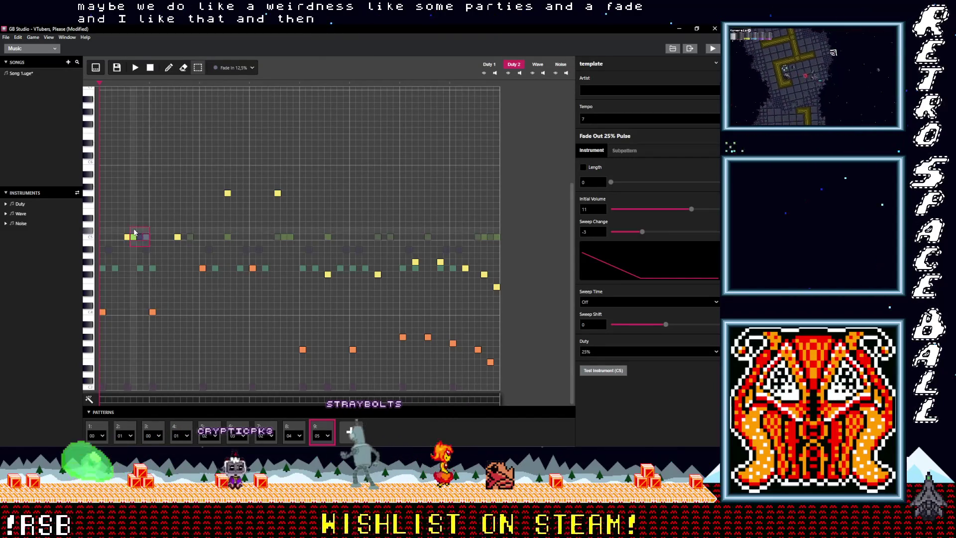
key(ctrl+v)
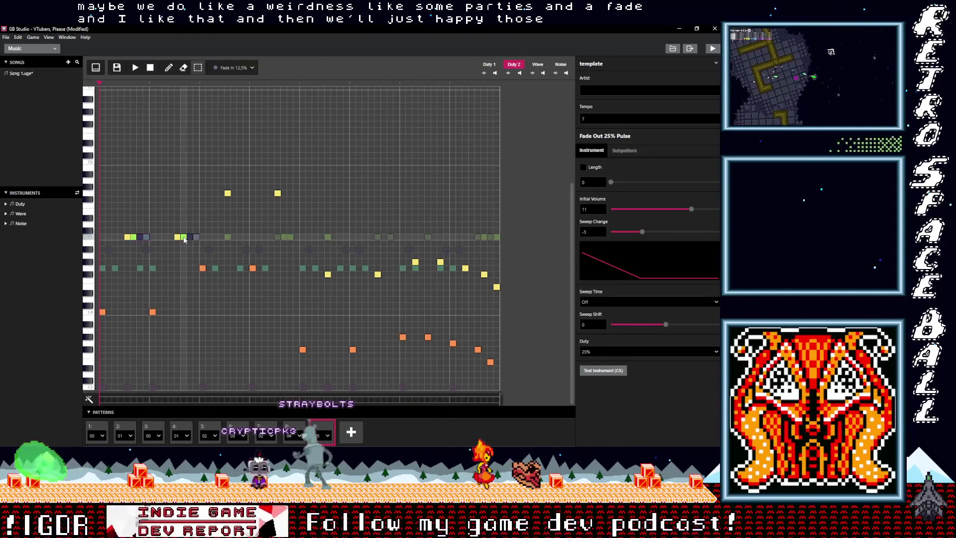
key(ctrl+v)
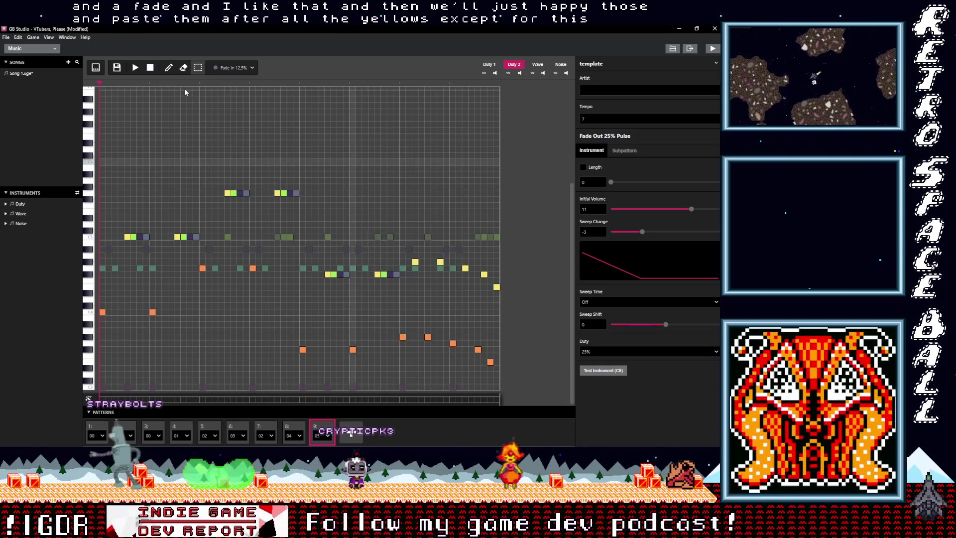
Select the Fade Out 50% instrument and play the song back
click(228, 67)
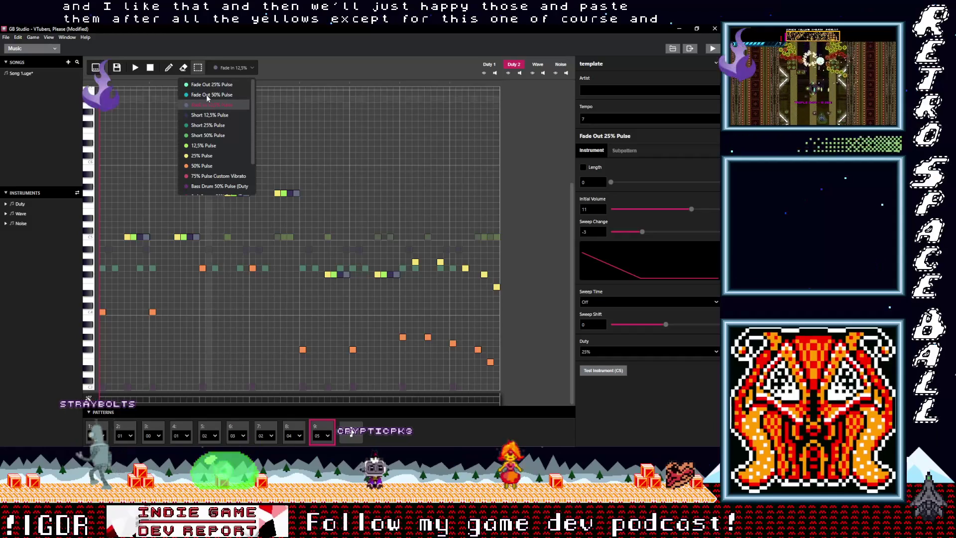
key(Return)
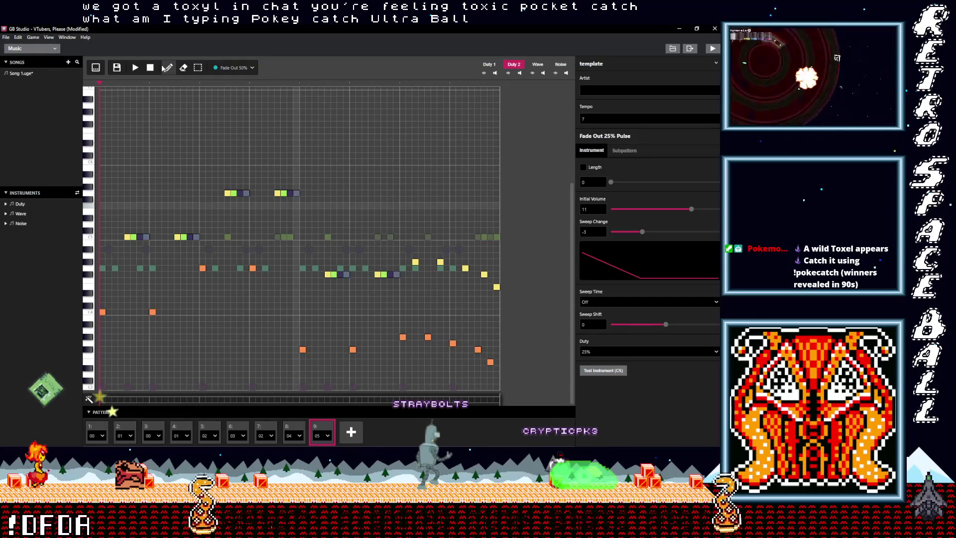
click(136, 67)
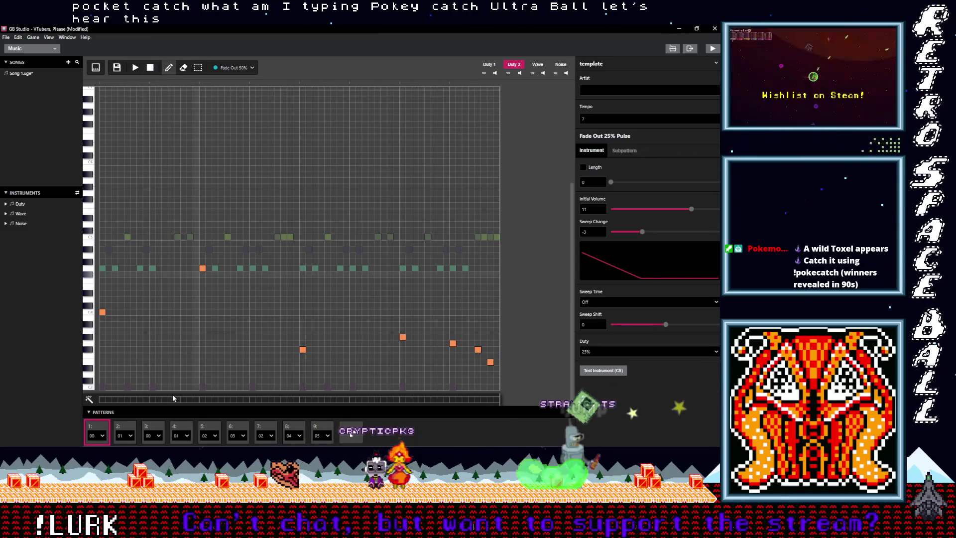
Add a tenth pattern slot after slot 9 holding new pattern 06
click(322, 431)
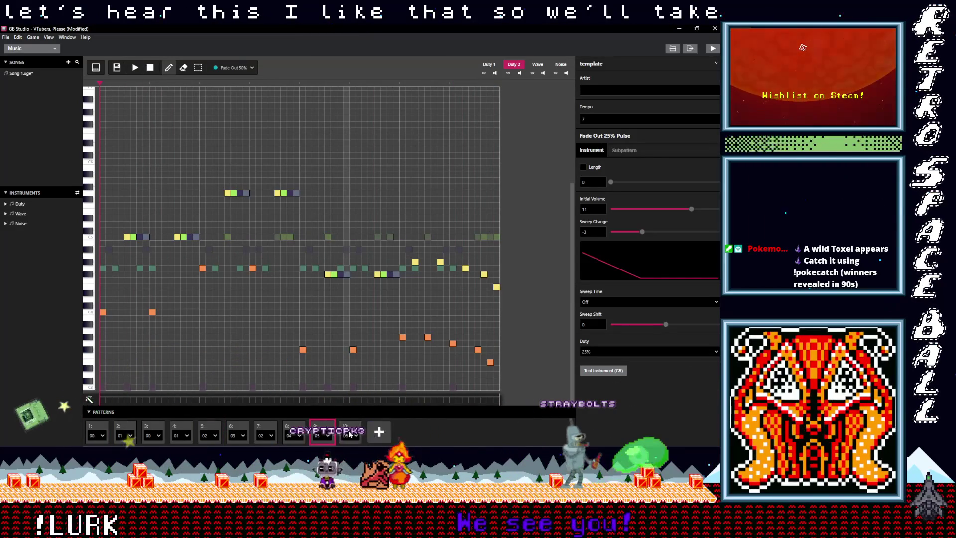
click(353, 434)
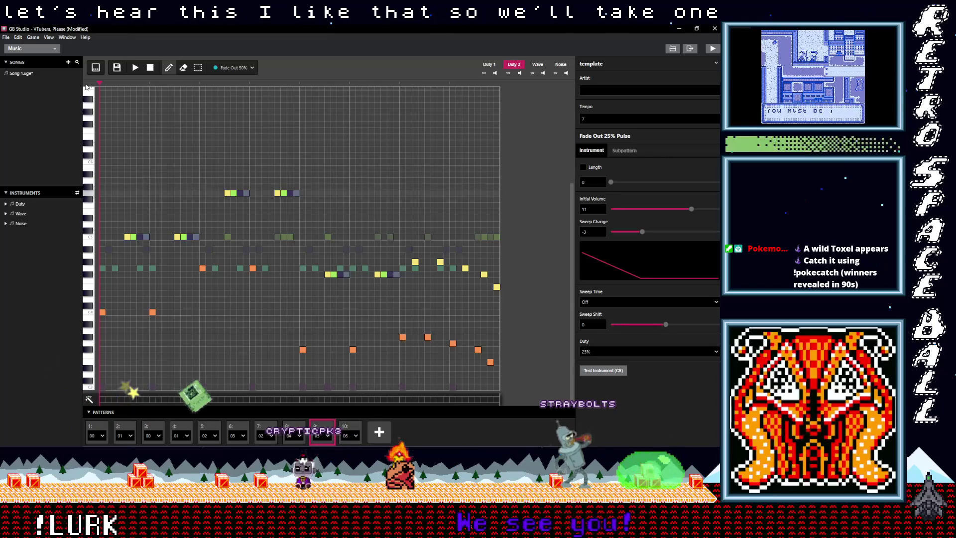
click(96, 67)
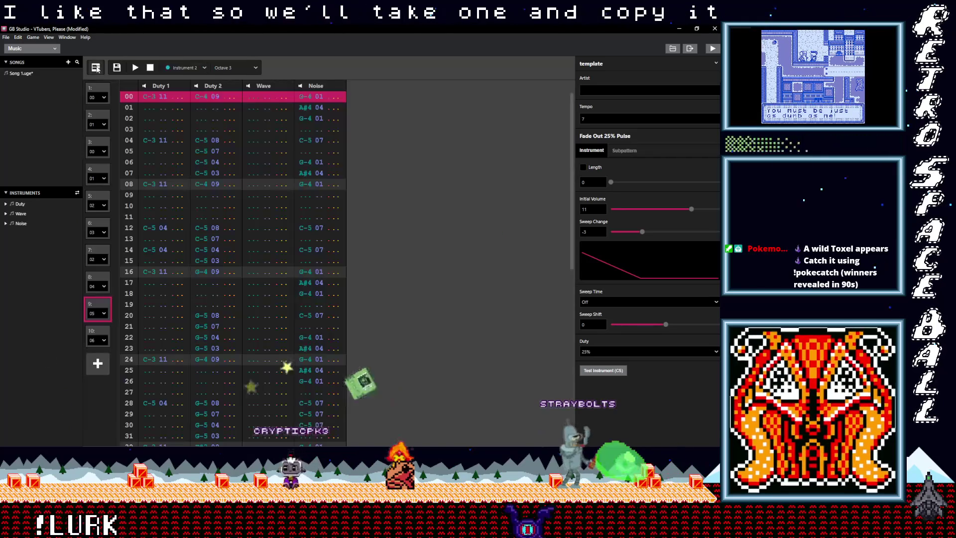
Select all of pattern 01's notes, then open empty pattern 06 in tracker view
click(98, 120)
key(ctrl+a)
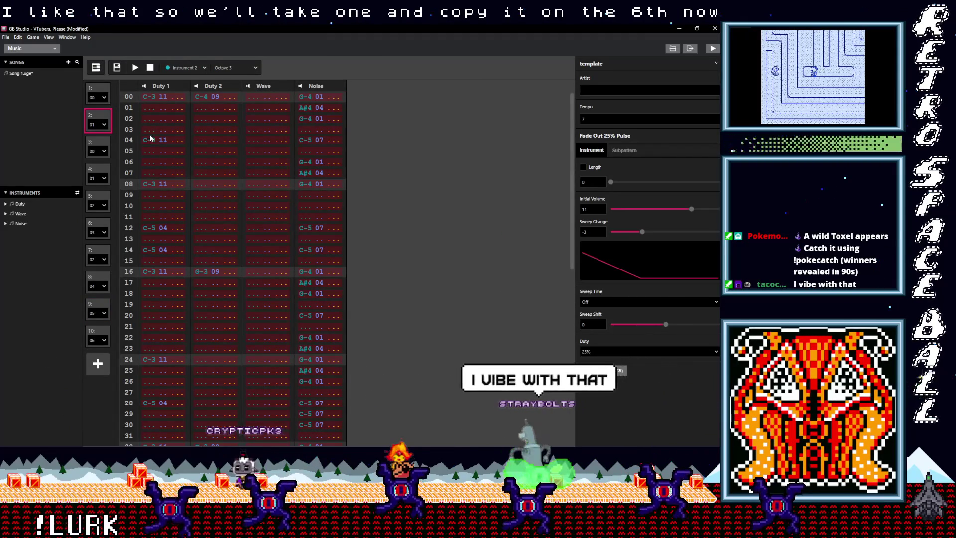
click(95, 68)
click(350, 428)
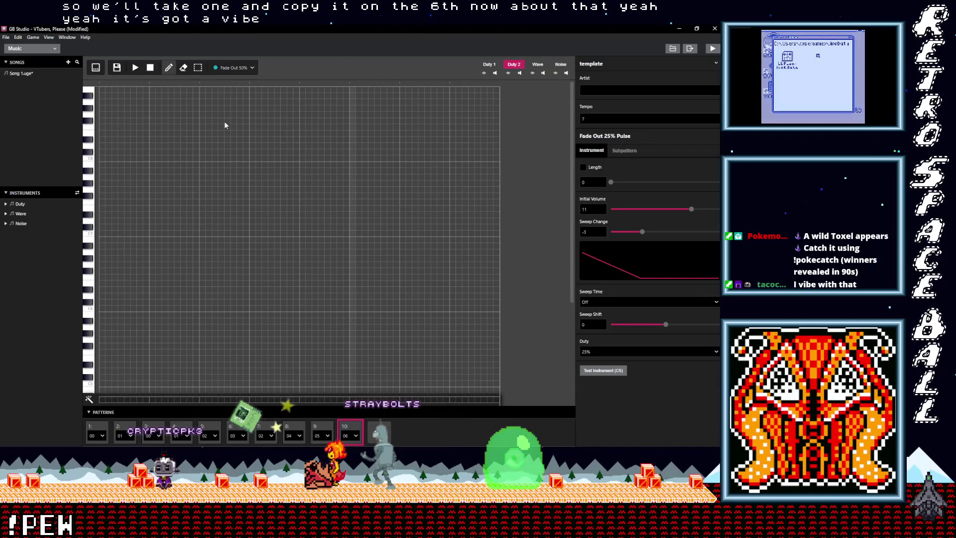
click(98, 69)
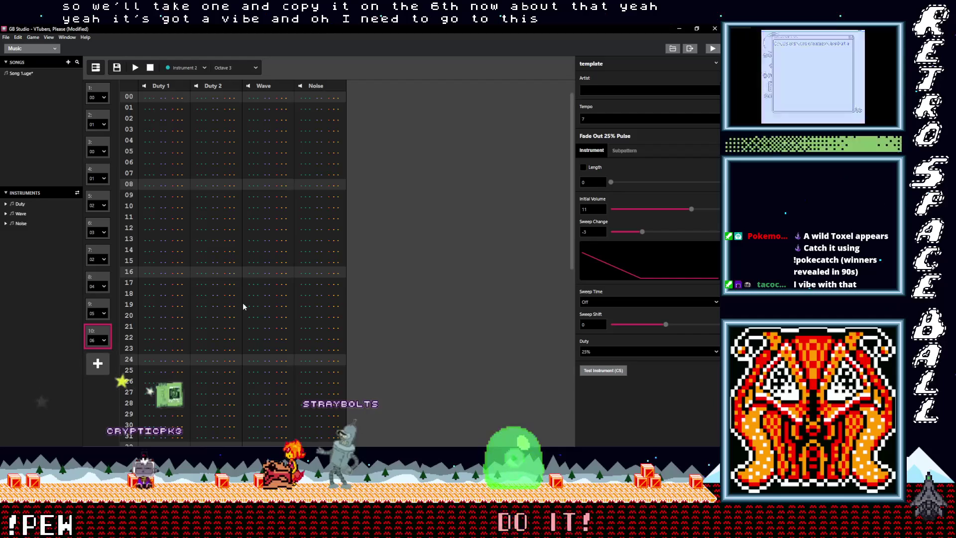
Paste pattern 01's notes into pattern 06 and play the song
key(ctrl+v)
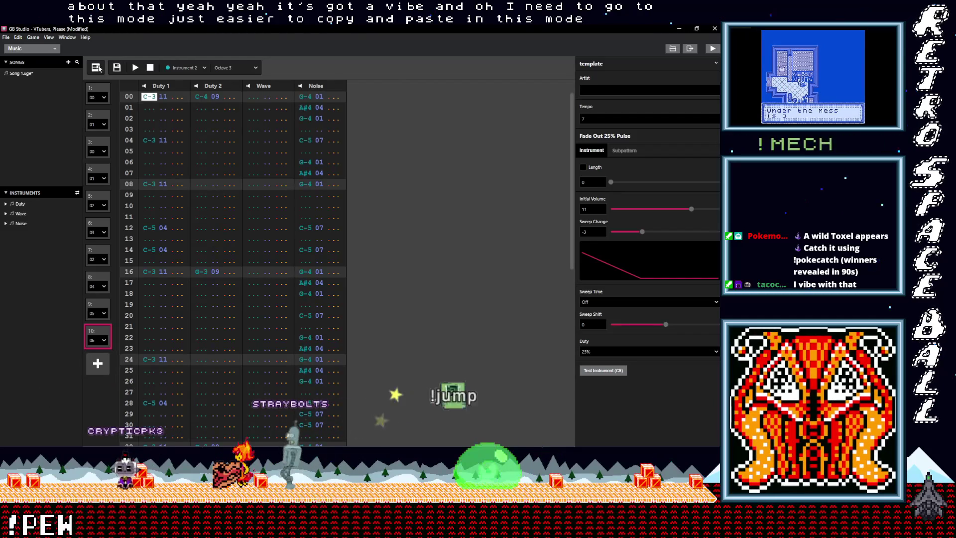
click(96, 68)
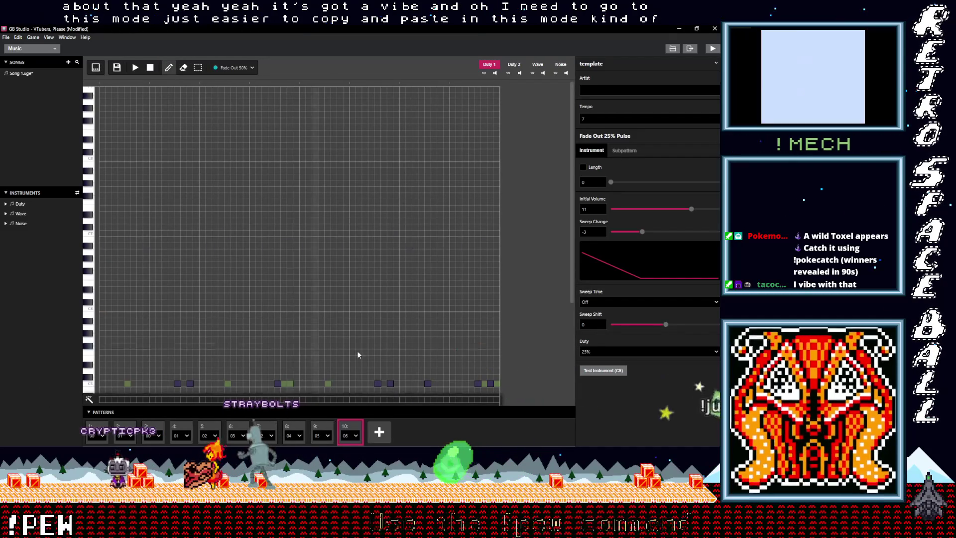
scroll(357, 351, down, 3)
key(space)
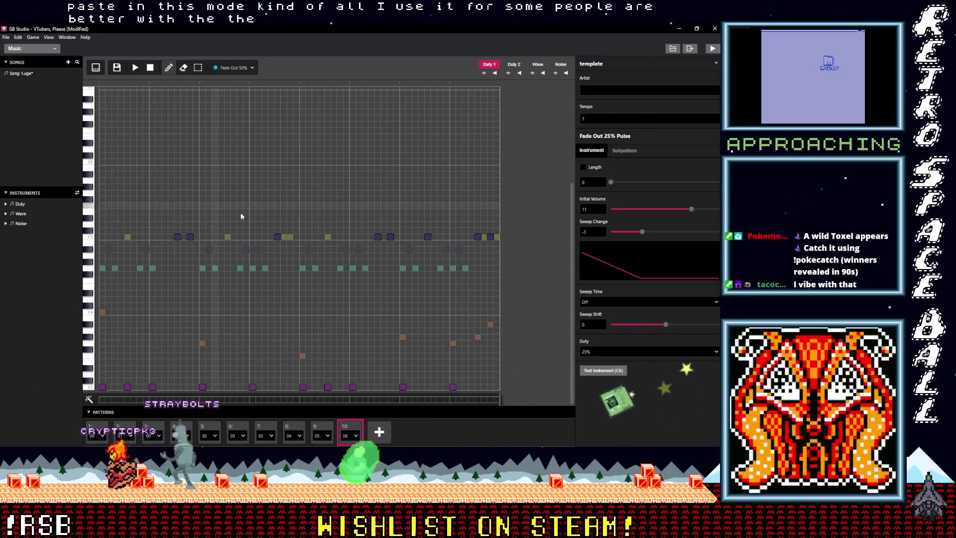
Add two low orange 50% Pulse notes on the Duty 2 channel
click(515, 64)
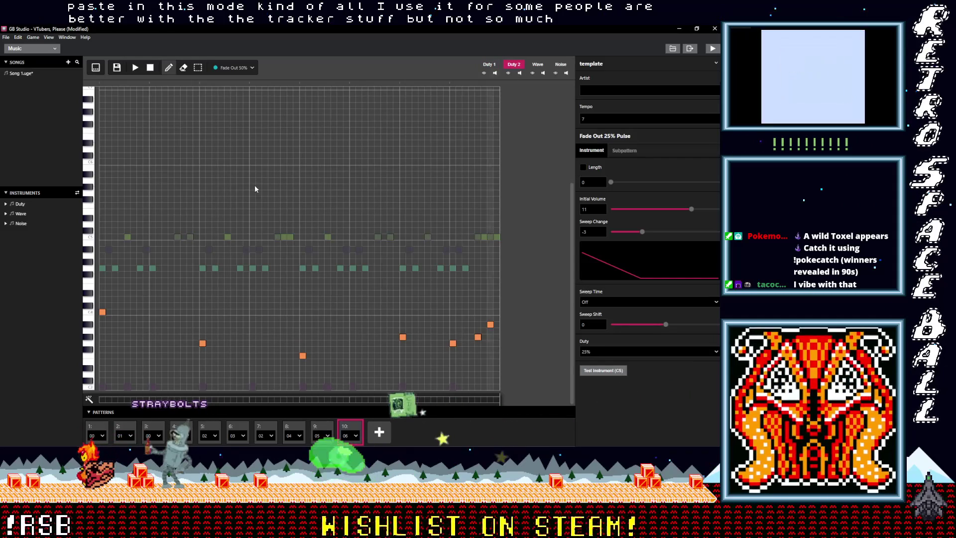
click(234, 68)
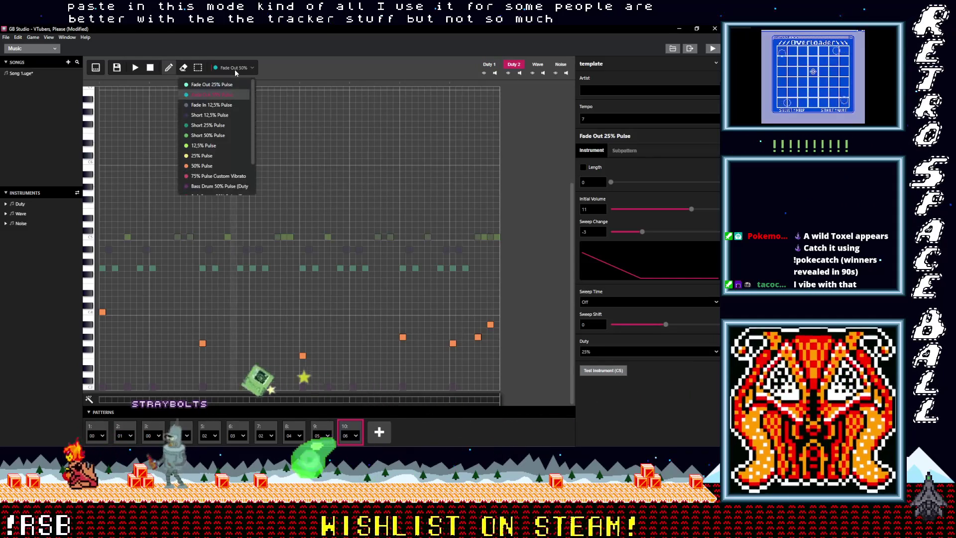
click(204, 171)
click(152, 311)
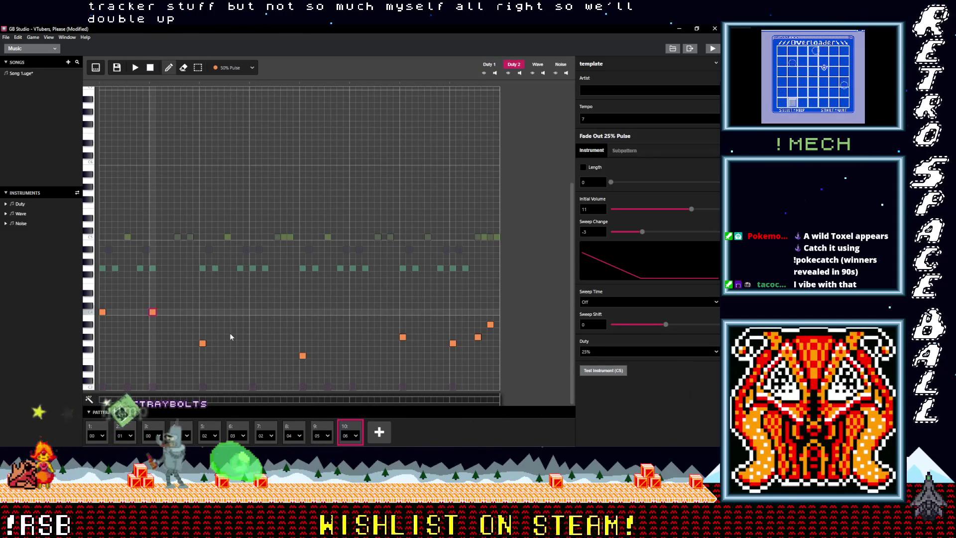
click(252, 343)
Complete the orange 50% Pulse bass line with two more notes
click(352, 355)
click(427, 336)
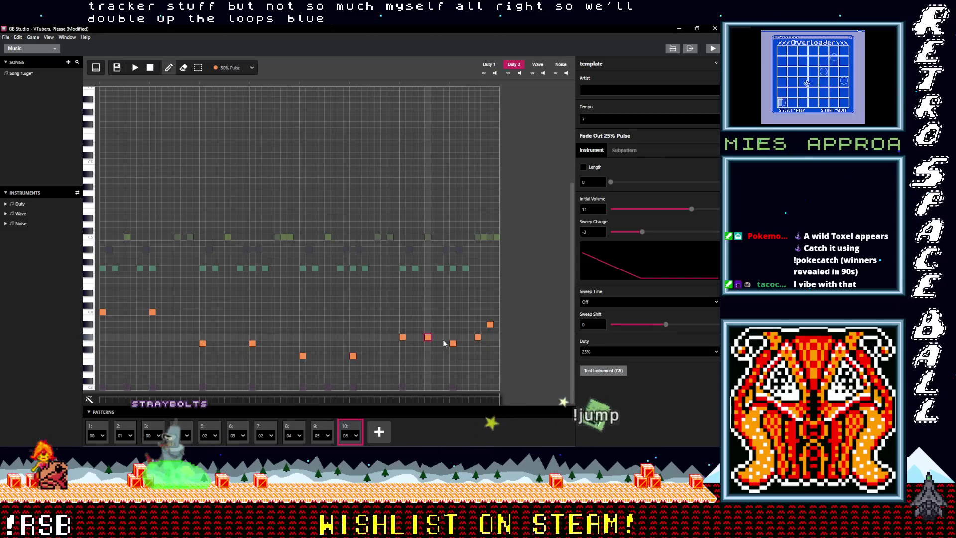
click(238, 69)
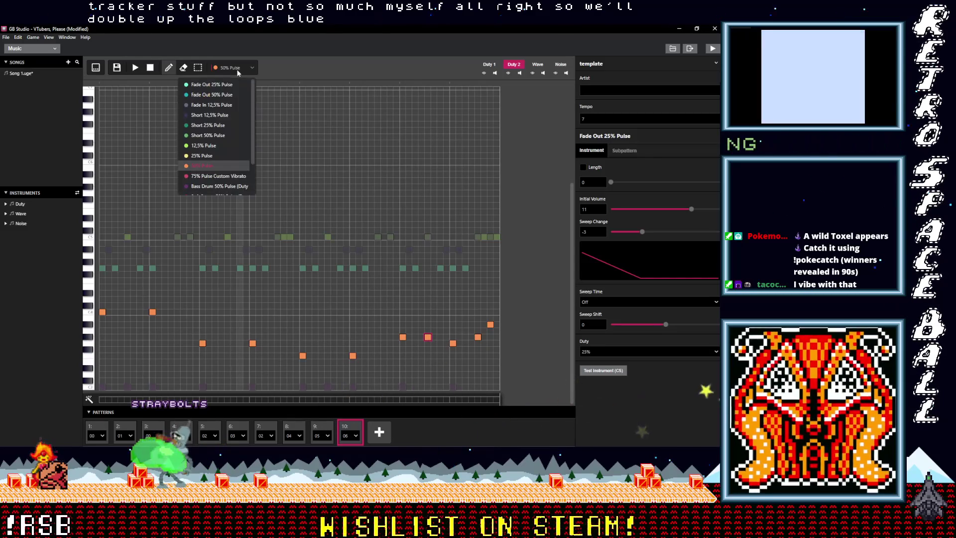
click(202, 156)
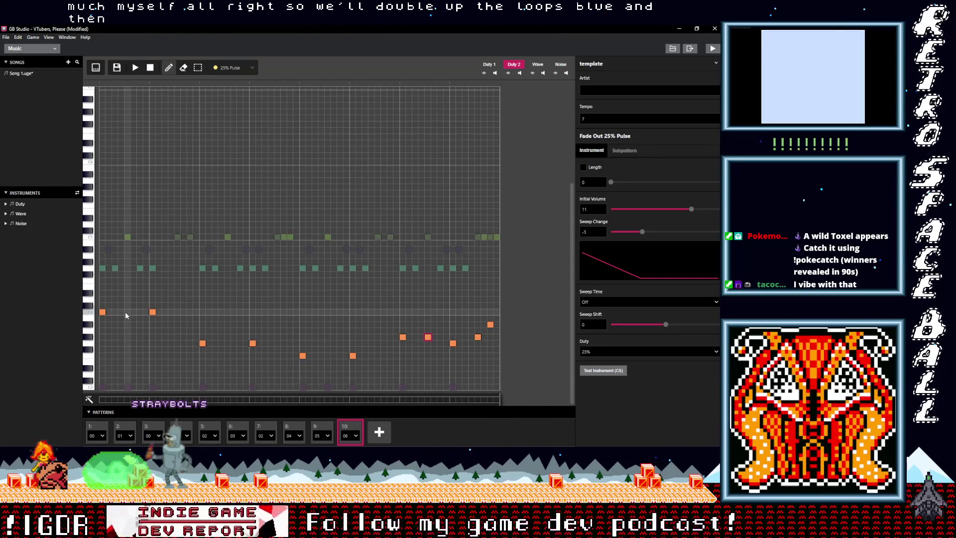
Draw a seven-note yellow 25% Pulse melody across the middle rows, climbing at the end
click(127, 237)
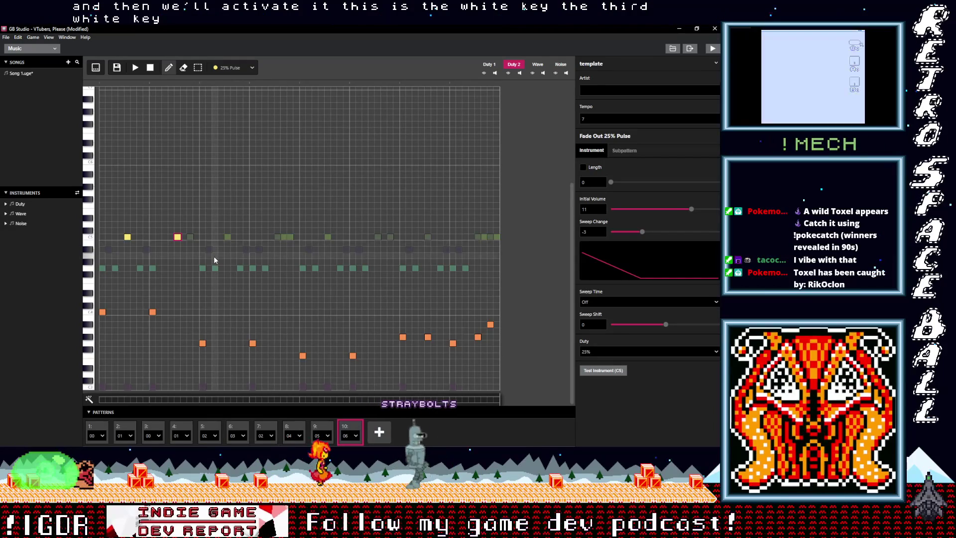
click(226, 267)
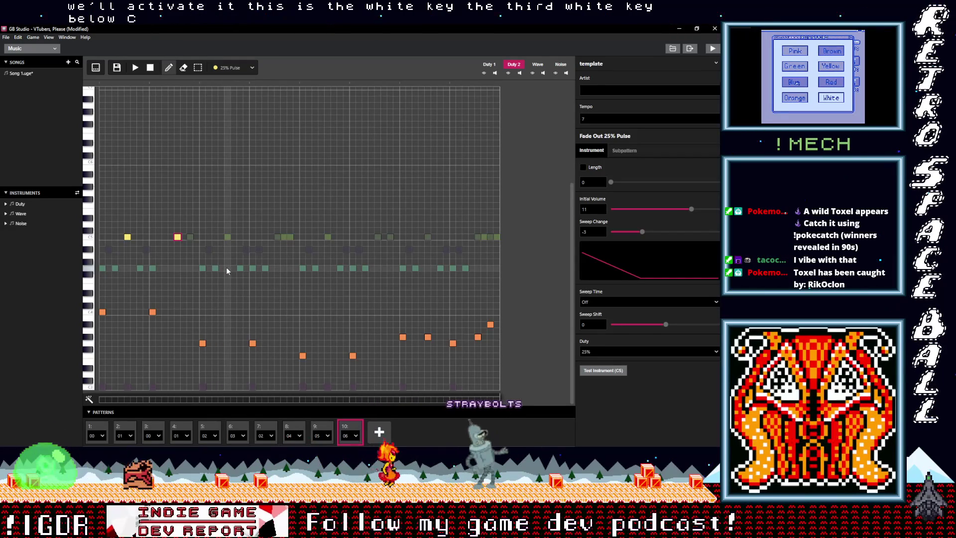
click(278, 268)
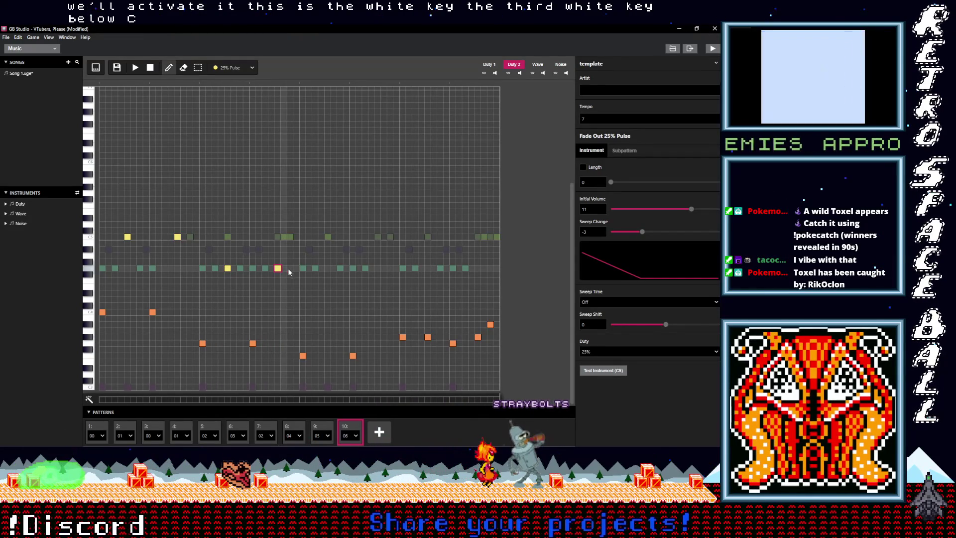
click(328, 281)
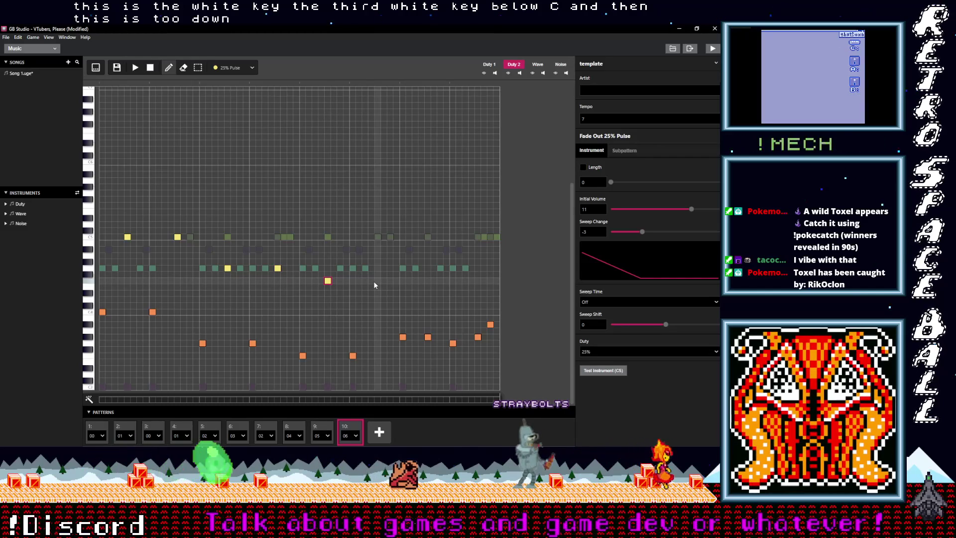
click(374, 280)
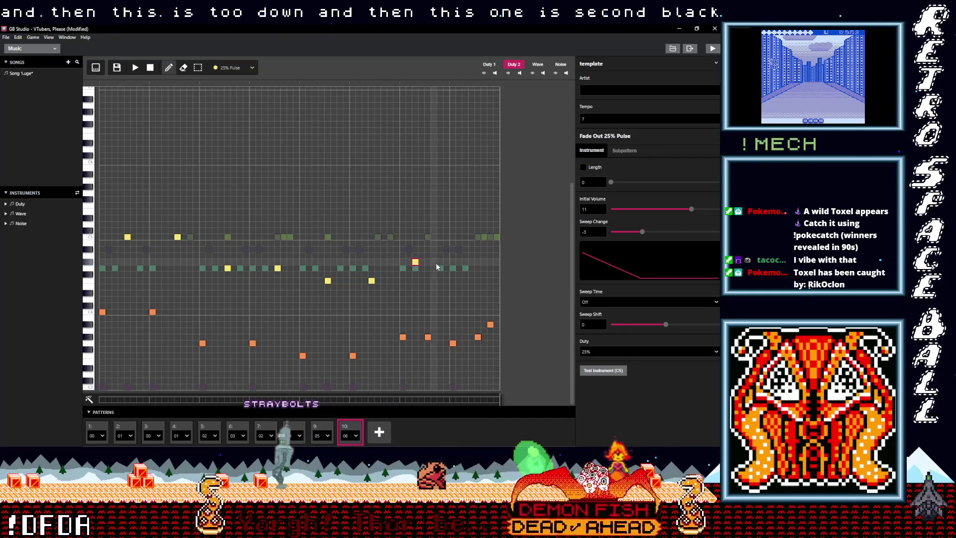
click(439, 262)
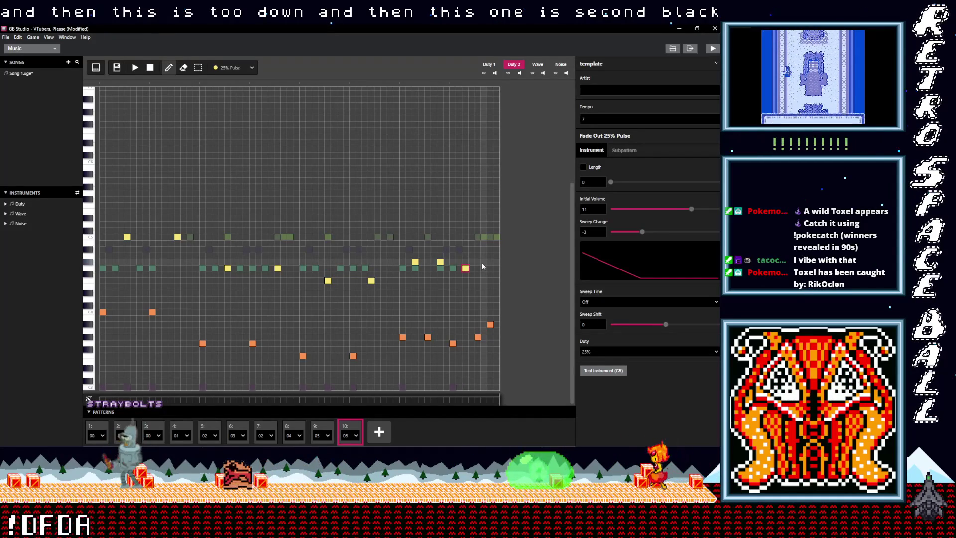
click(483, 262)
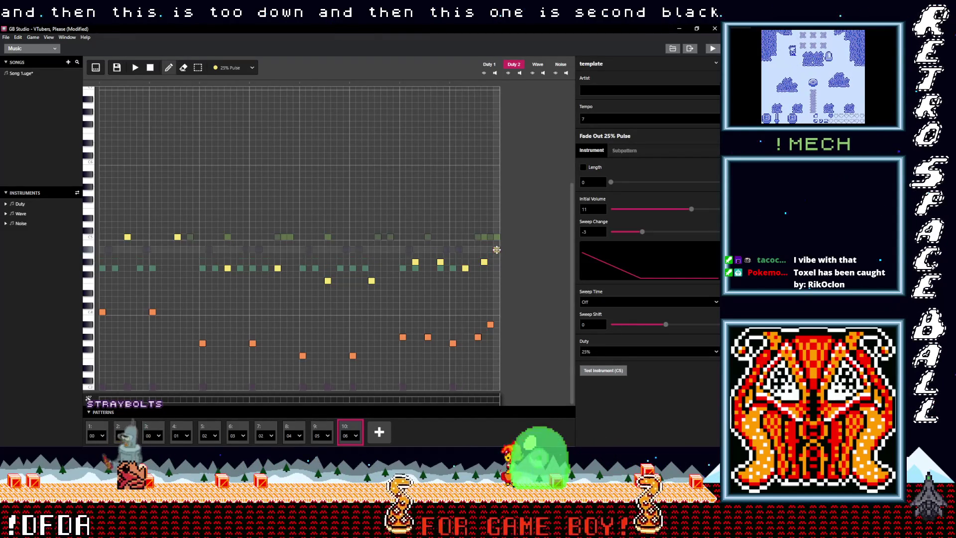
click(237, 71)
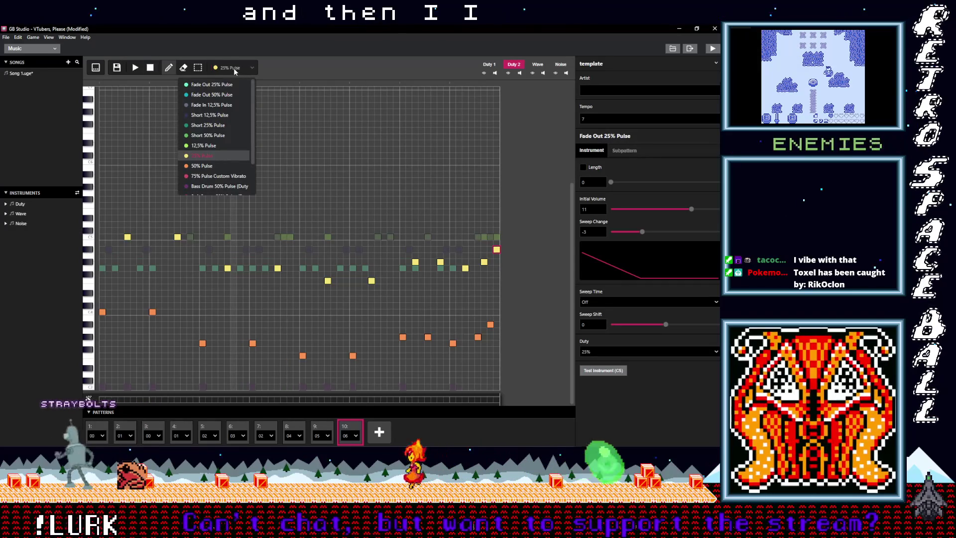
Try a second yellow note beside the first, then undo it
click(234, 68)
click(134, 237)
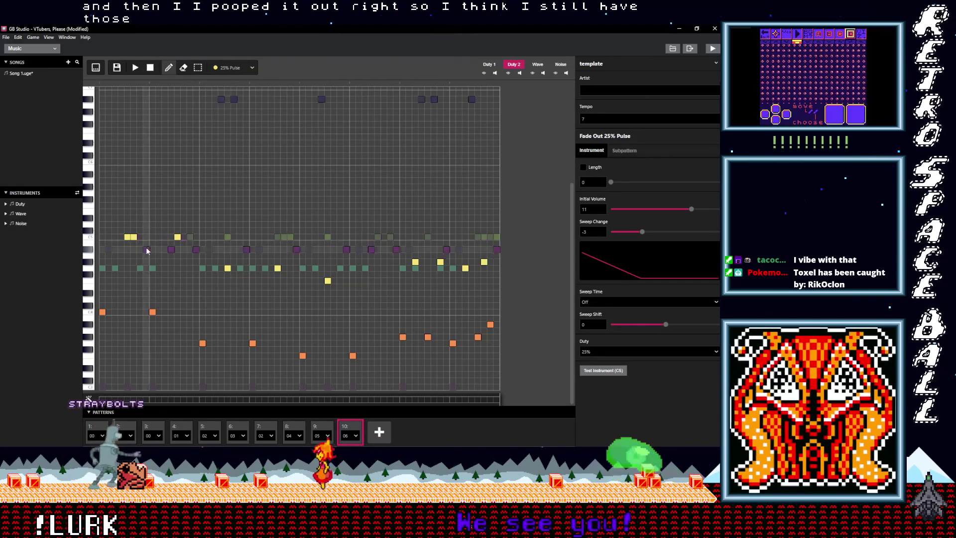
key(ctrl+z)
key(ctrl+z)
key(ctrl+z)
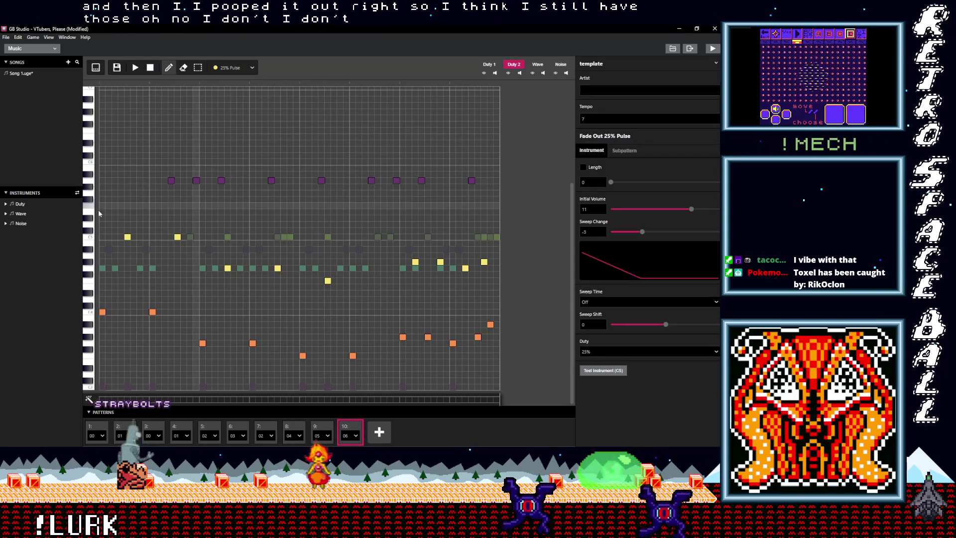
key(ctrl+shift+z)
key(ctrl+z)
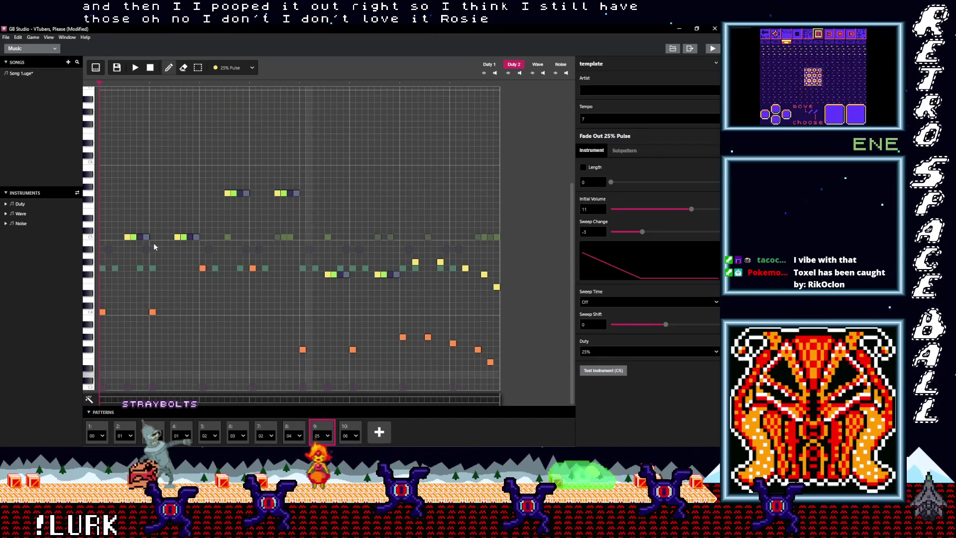
Copy the short echo note group, paste it after several melody notes, then reopen slot 9
click(146, 237)
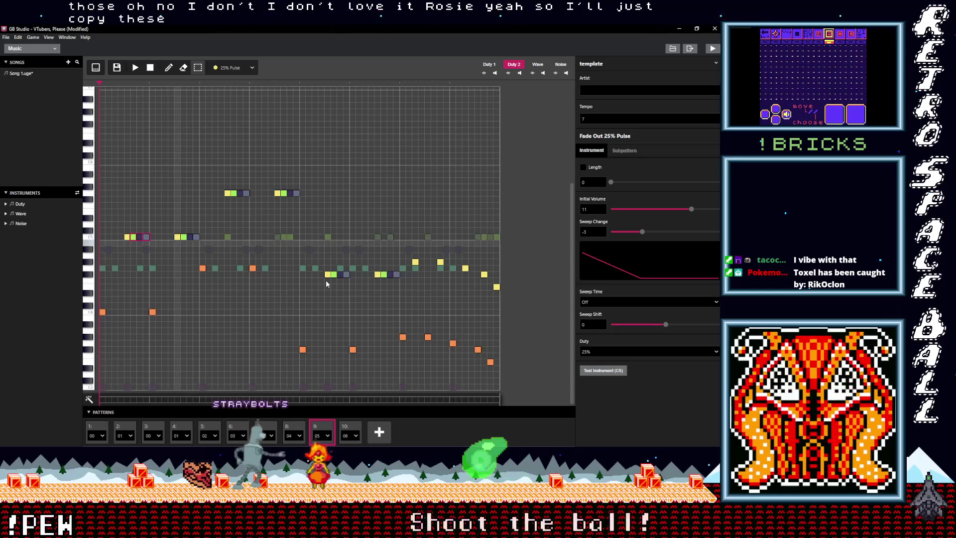
key(ctrl+c)
key(ctrl+v)
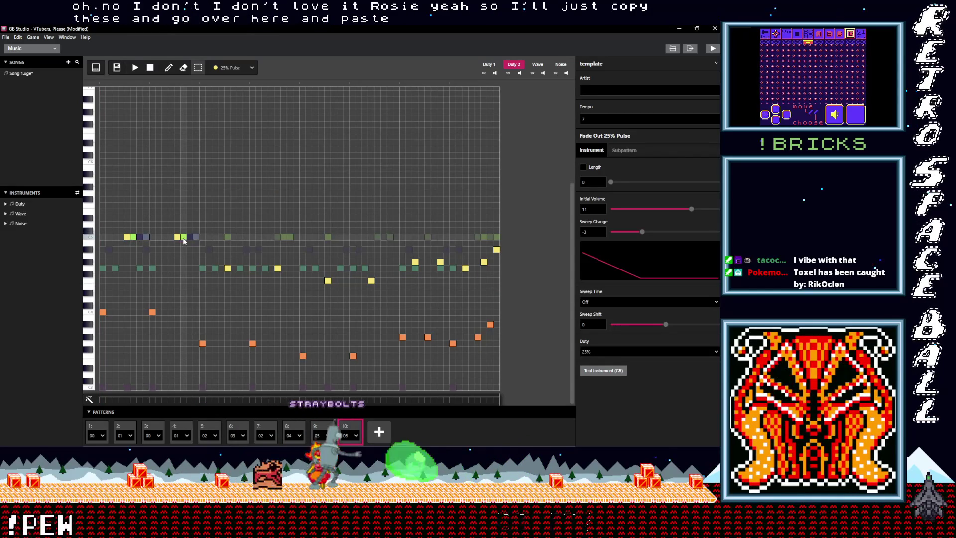
key(ctrl+v)
key(ctrl+v)
key(ctrl+v)
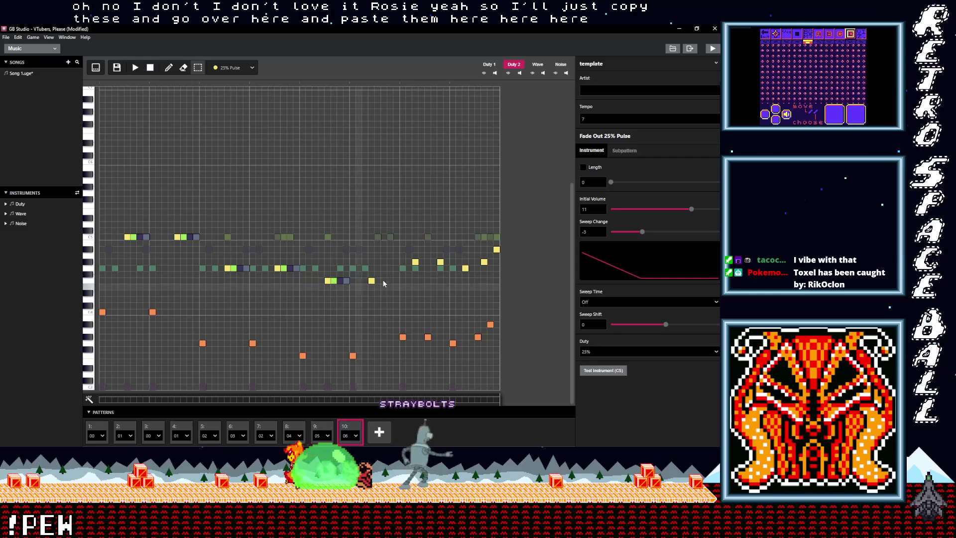
key(ctrl+v)
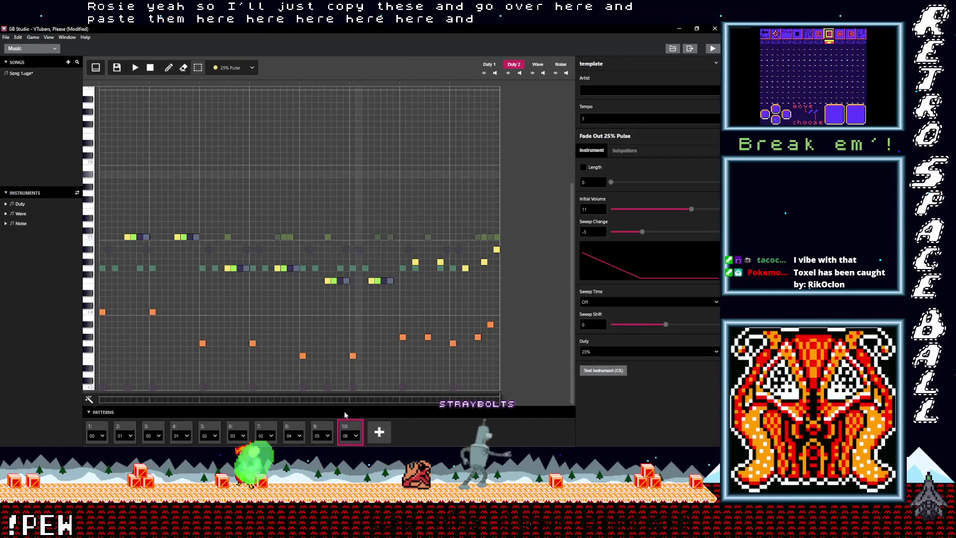
click(326, 429)
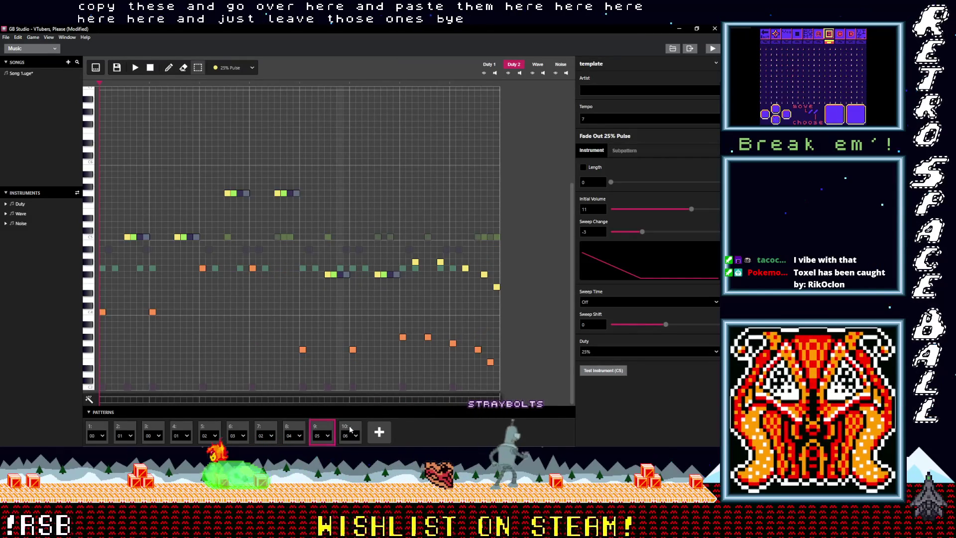
Place two Metallic Sound hits on the Noise channel near pattern 06's start
click(561, 65)
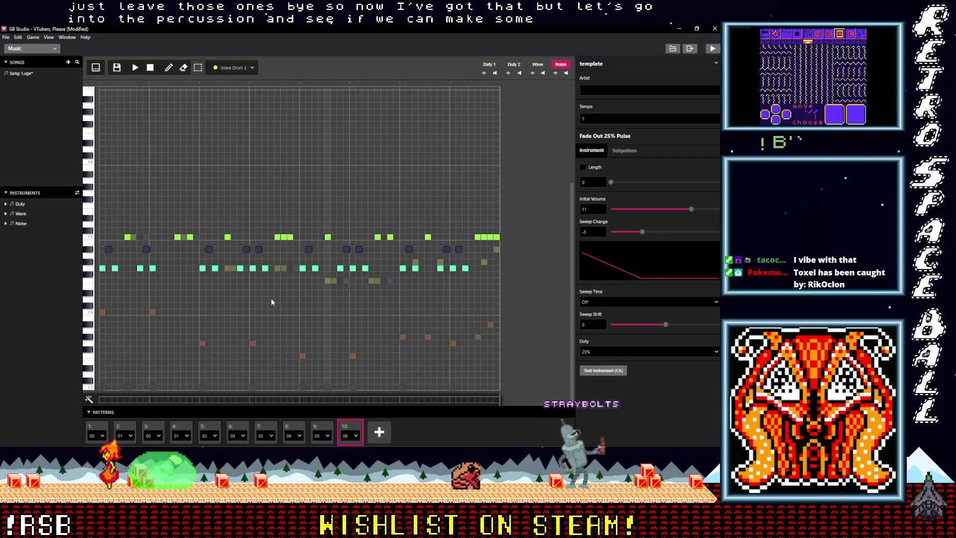
click(234, 67)
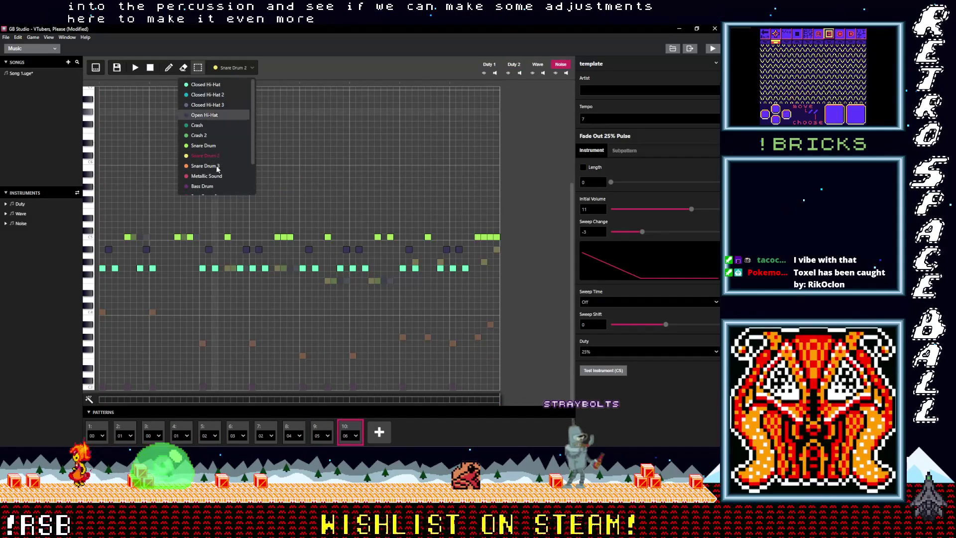
click(209, 177)
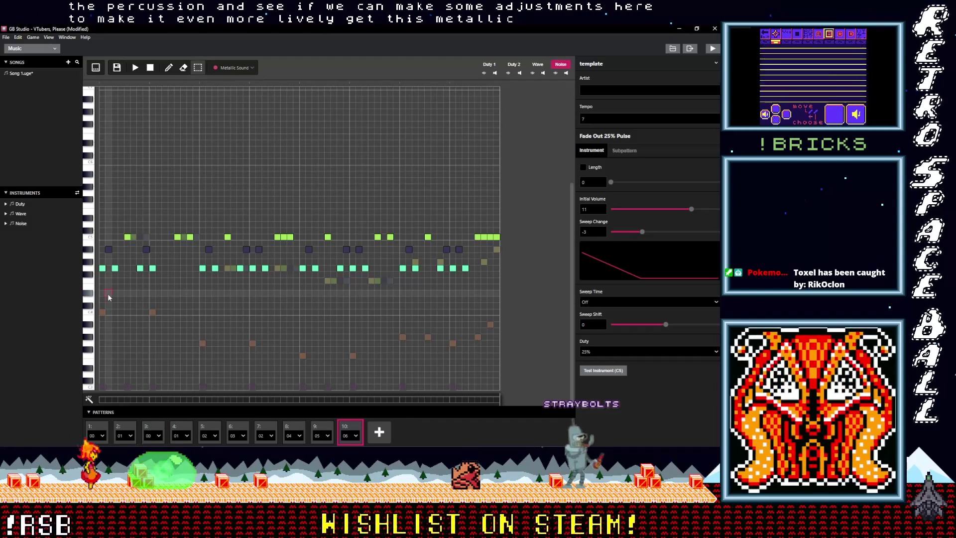
click(169, 70)
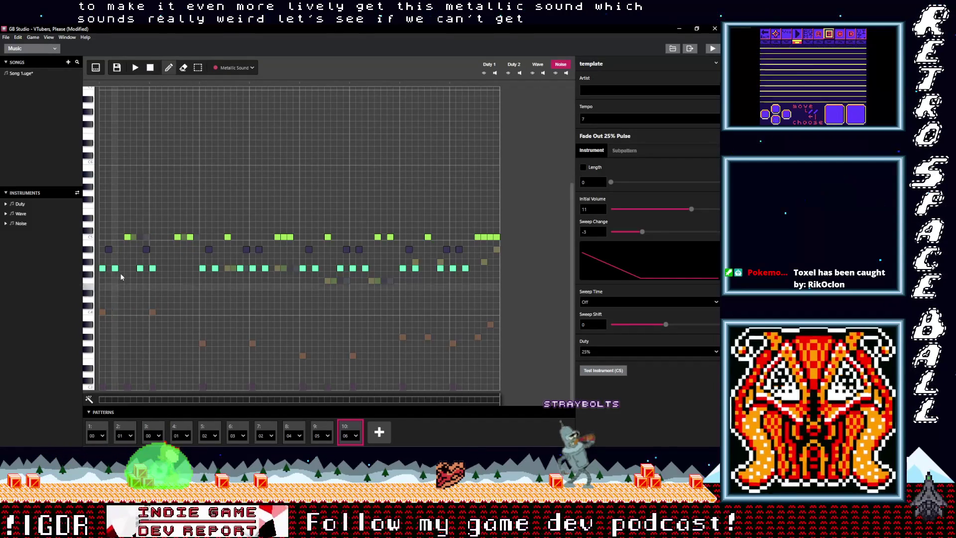
click(120, 299)
click(133, 299)
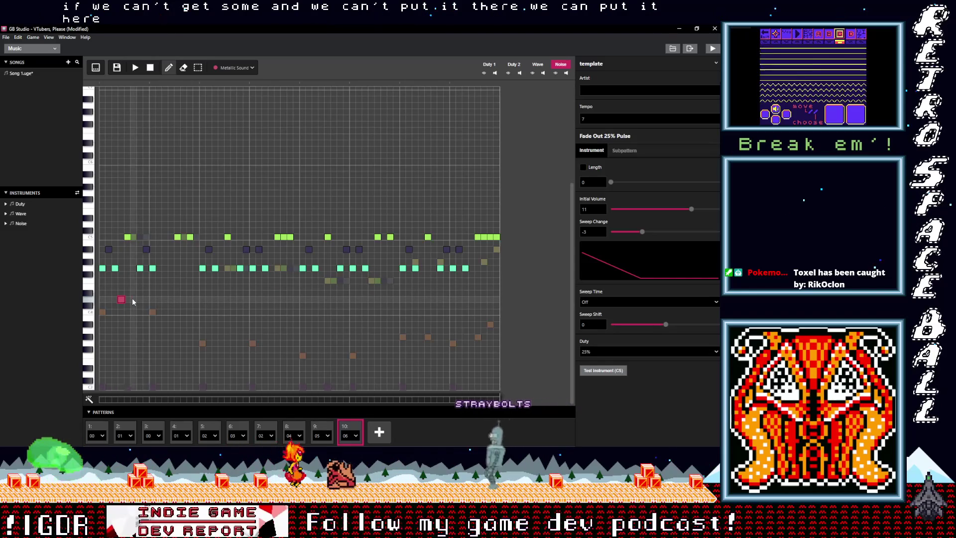
Preview the hits and set playback to start at the pattern beginning
click(135, 67)
click(135, 67)
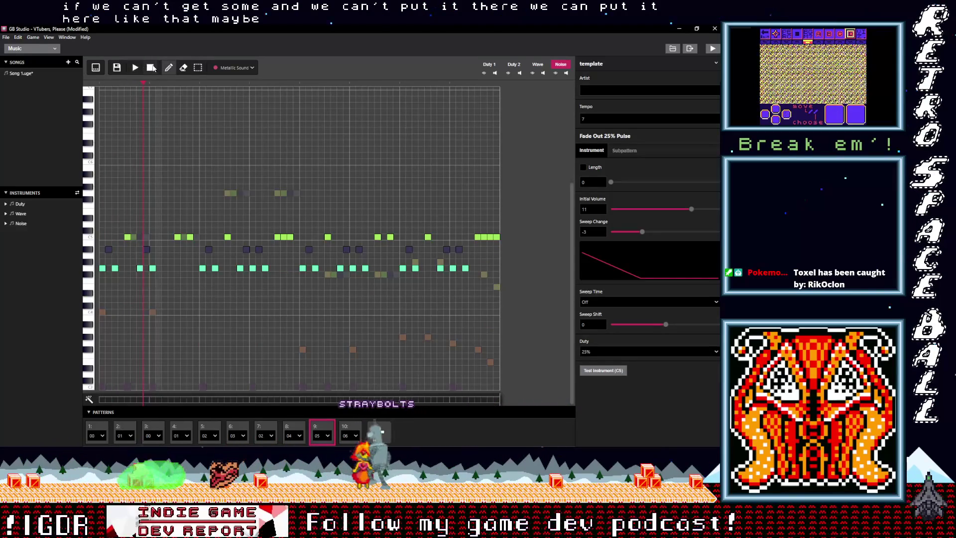
click(100, 84)
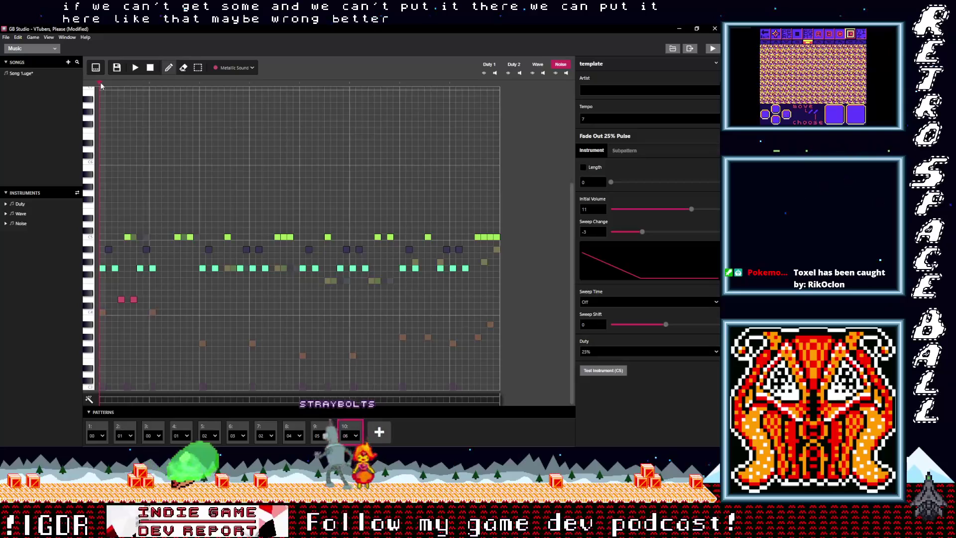
Move the second Metallic Sound hit much higher, then slightly lower, auditioning each change
mouse_move(139, 300)
mouse_down()
mouse_move(137, 221)
mouse_move(125, 293)
mouse_move(121, 224)
mouse_up()
click(135, 68)
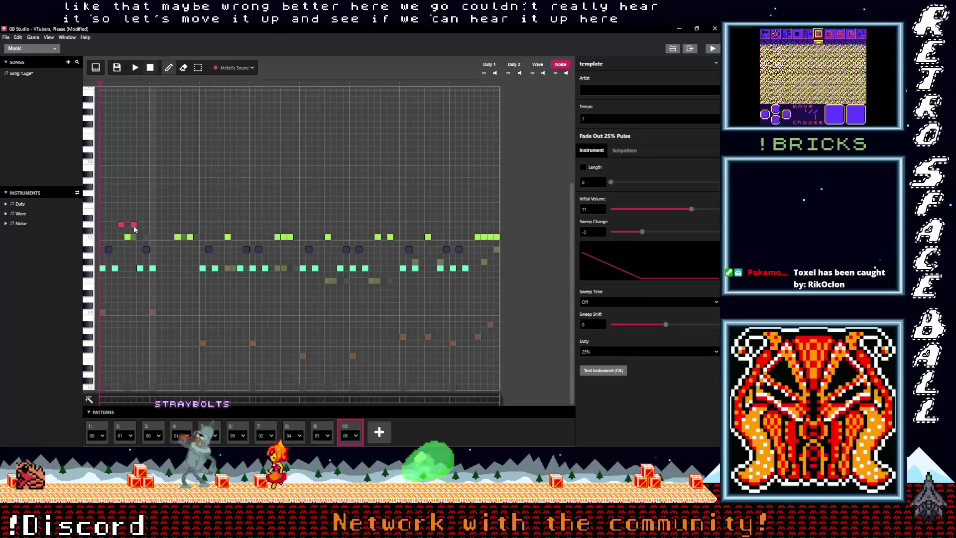
drag(122, 229, 122, 248)
click(133, 69)
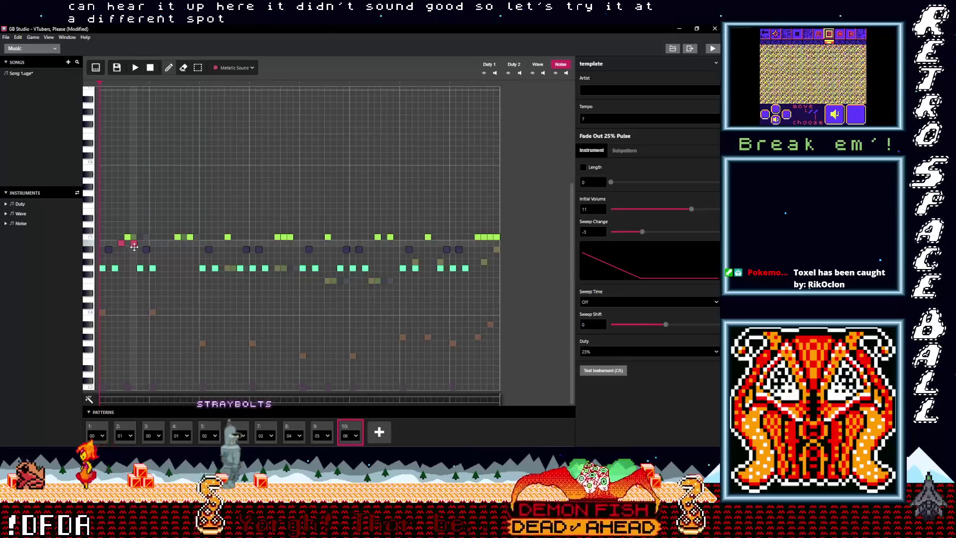
key(space)
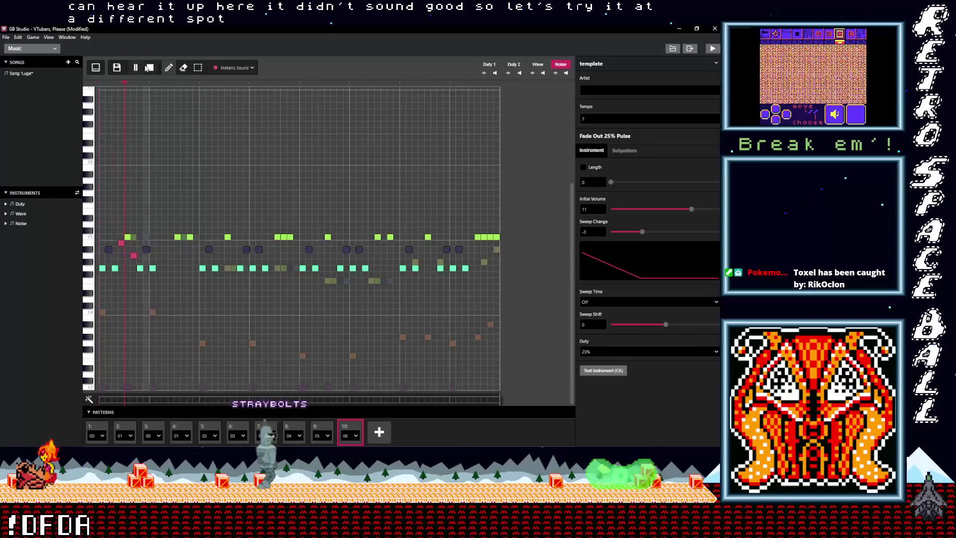
click(150, 68)
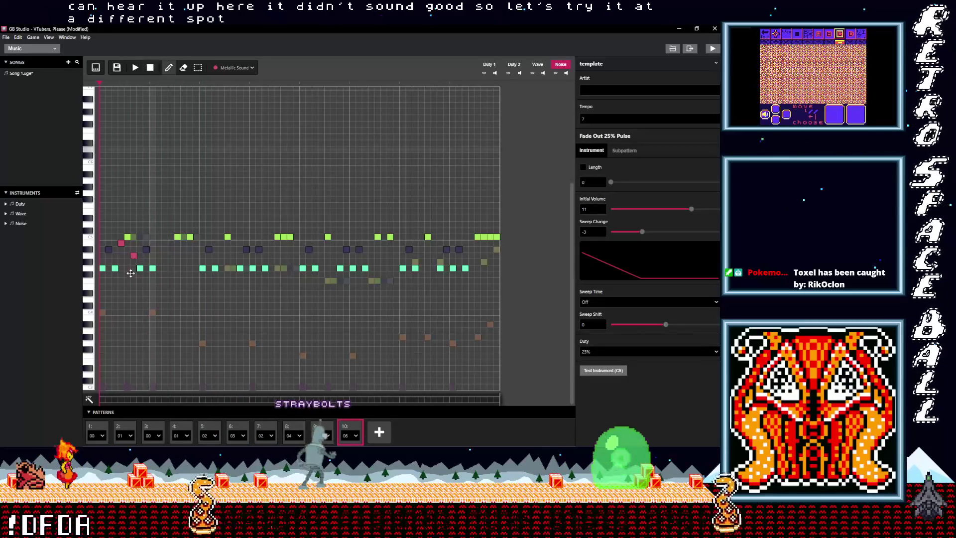
click(134, 65)
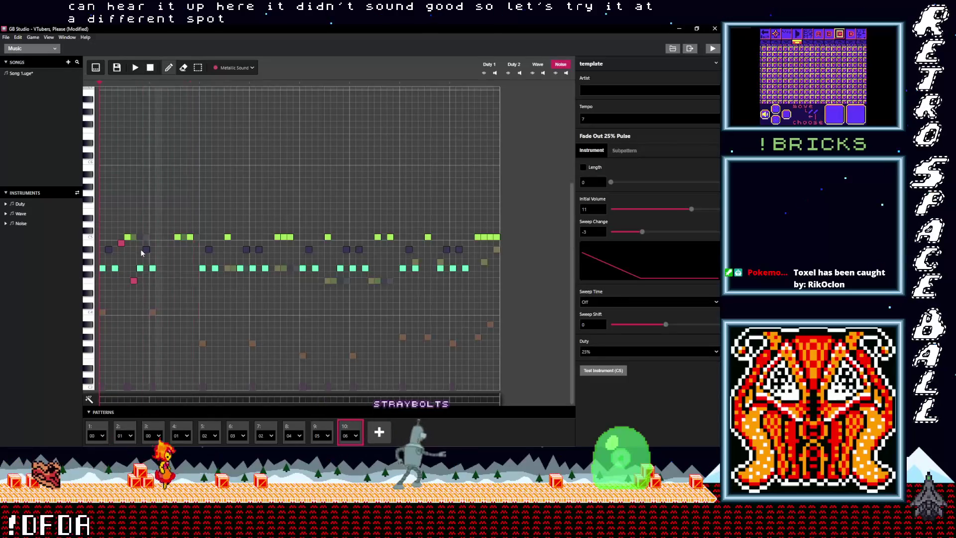
Place Metallic Sound hits at new spots in the beat and listen back
click(134, 268)
click(135, 68)
click(148, 68)
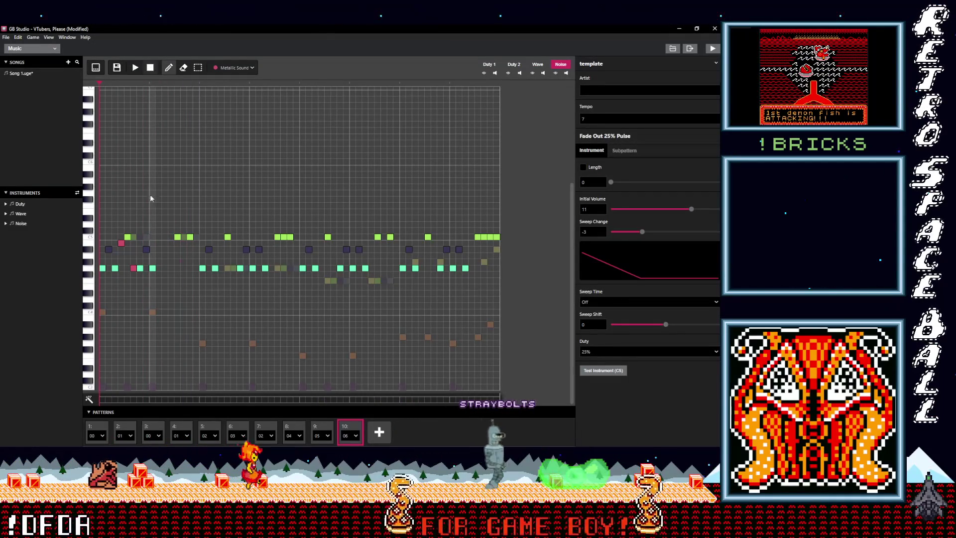
click(137, 68)
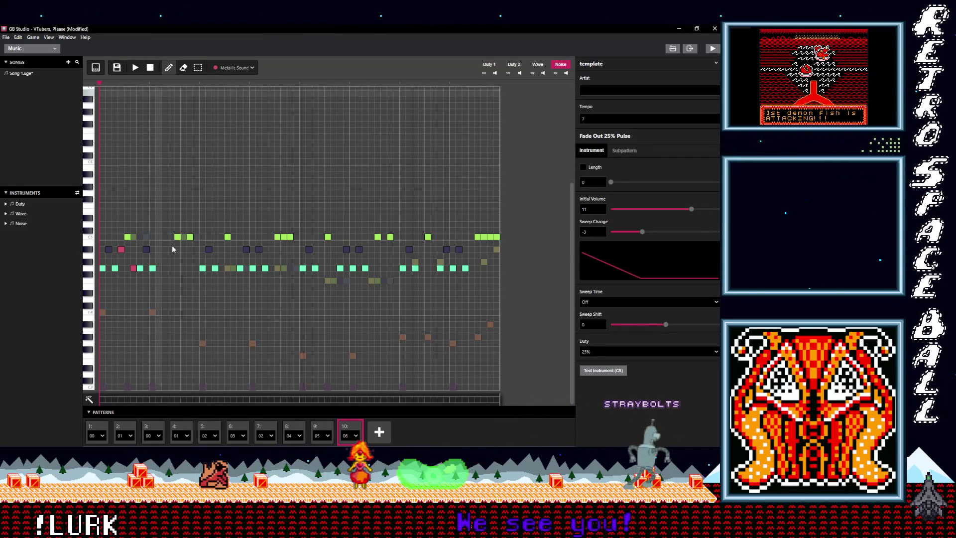
click(171, 249)
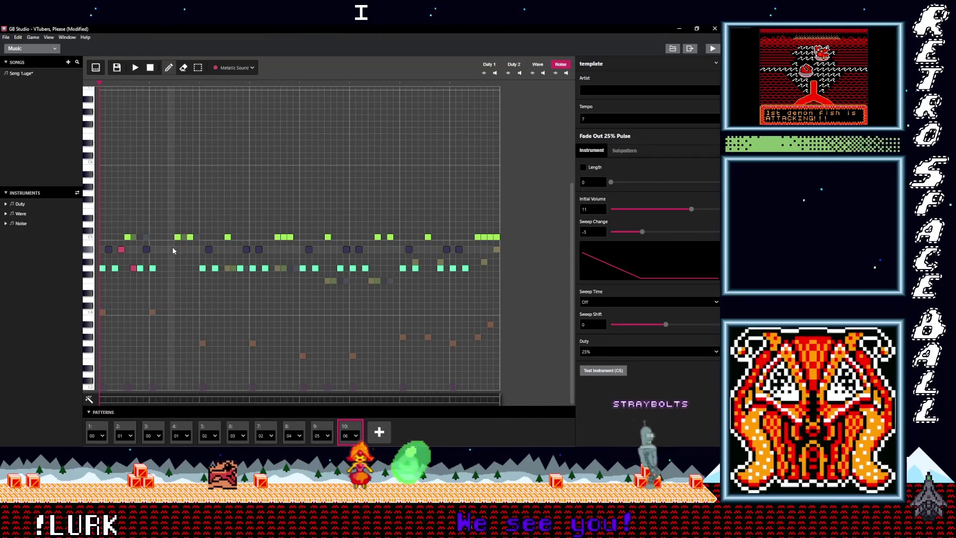
Add nine Metallic Sound hits alternating between the two noise rows across pattern 06, then play
click(194, 268)
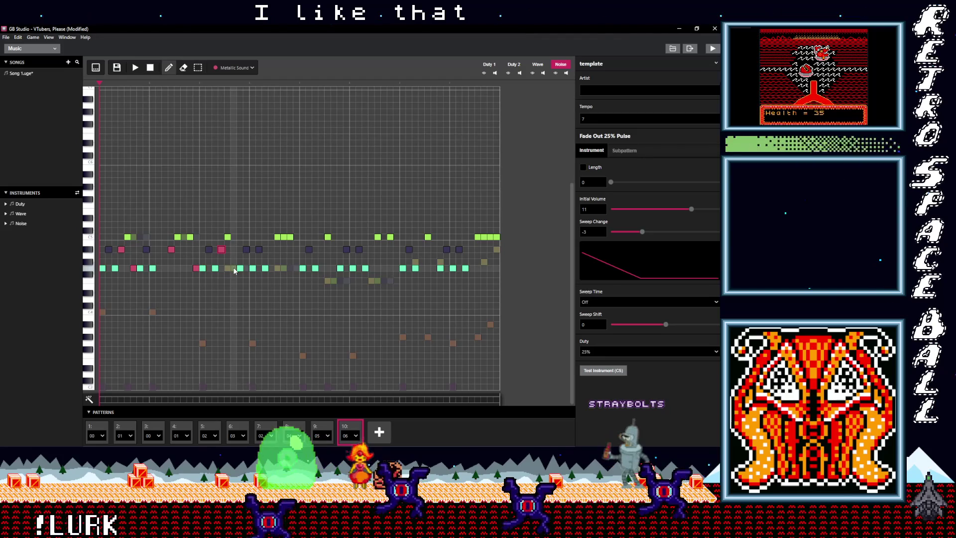
click(271, 249)
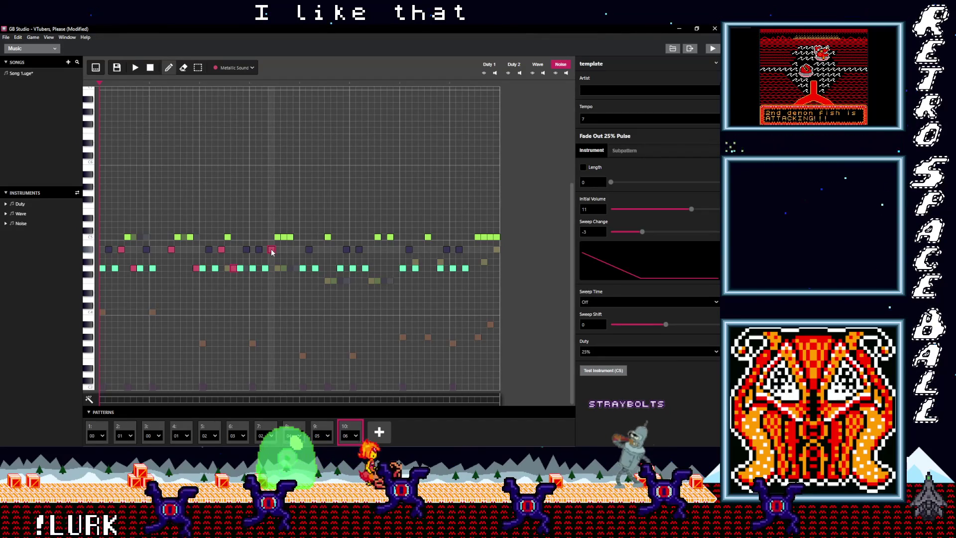
click(297, 268)
click(322, 249)
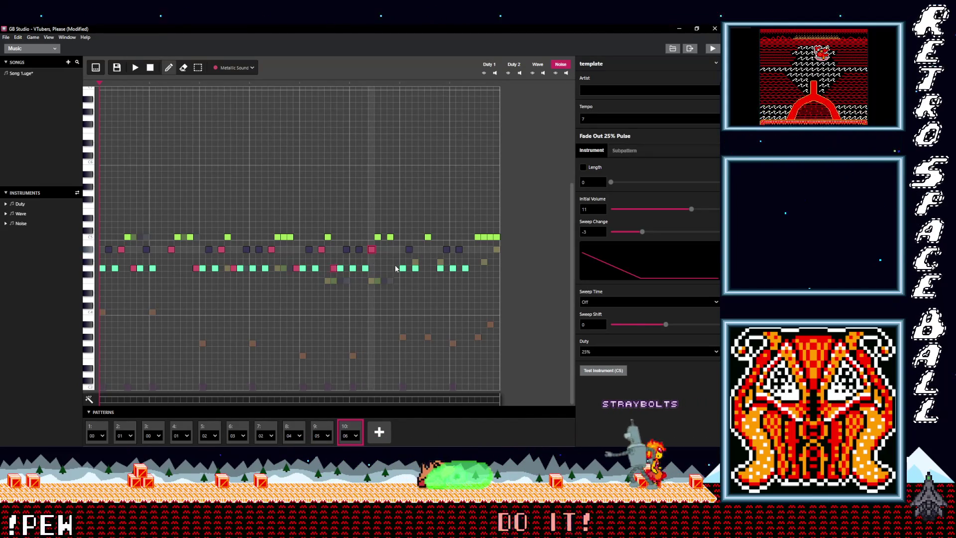
click(385, 268)
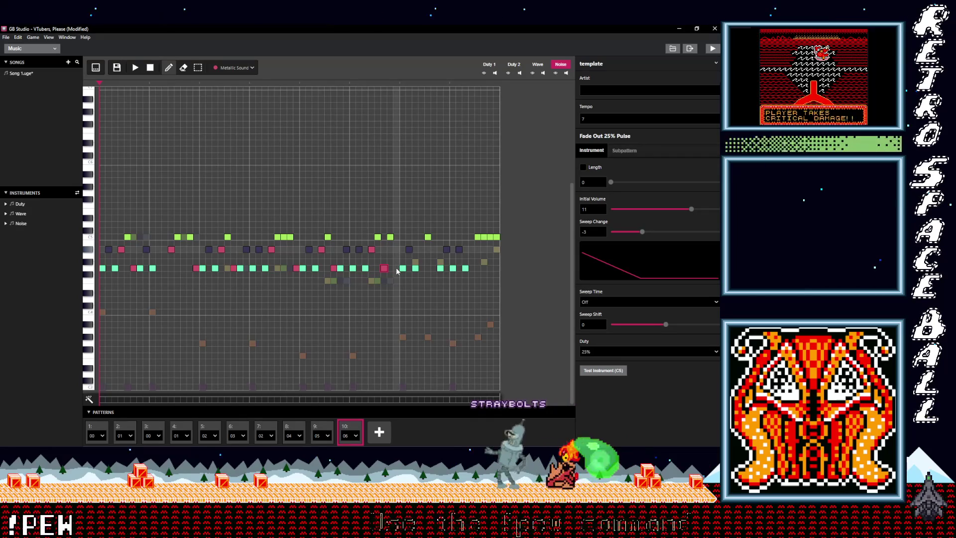
click(396, 268)
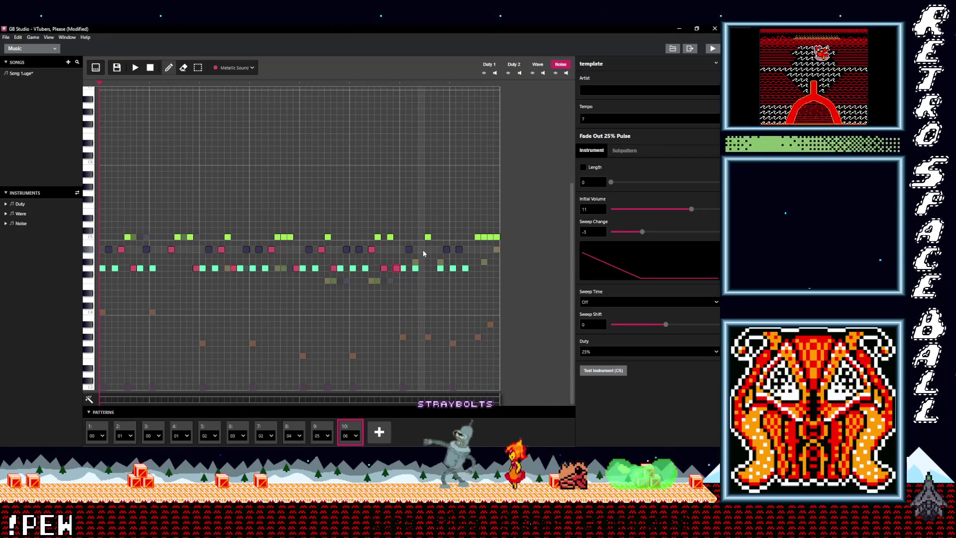
click(422, 249)
click(434, 268)
click(471, 249)
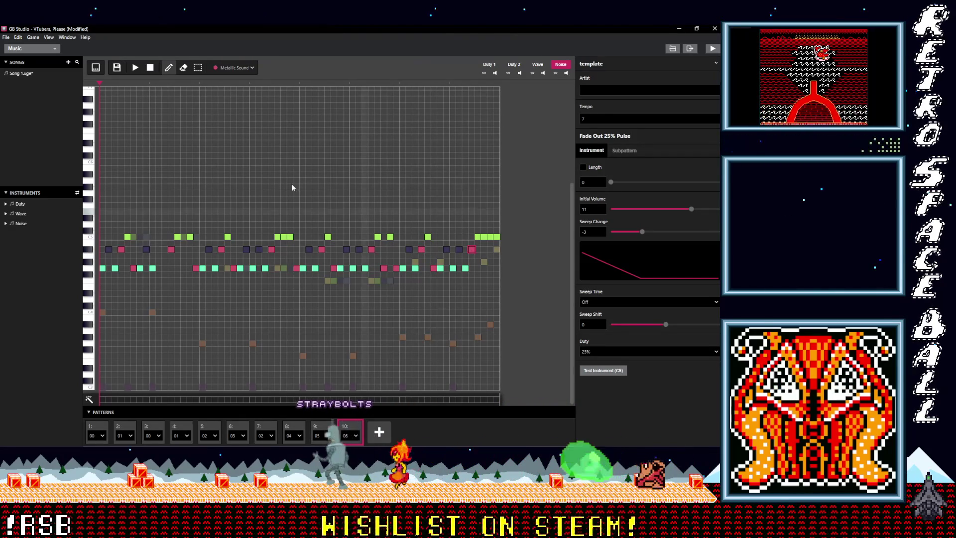
click(135, 68)
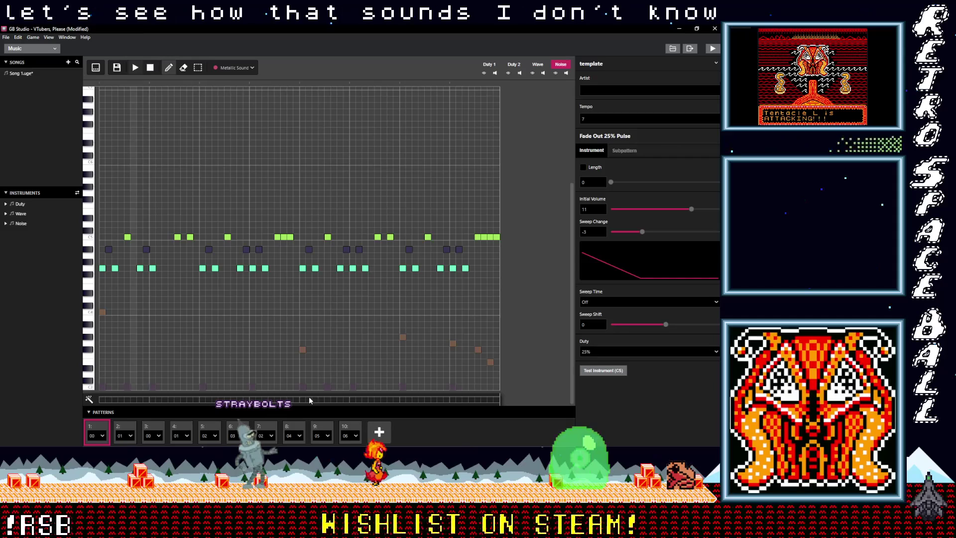
Add one more Metallic Sound hit on pattern 10's lower row and play it back
click(350, 429)
click(137, 69)
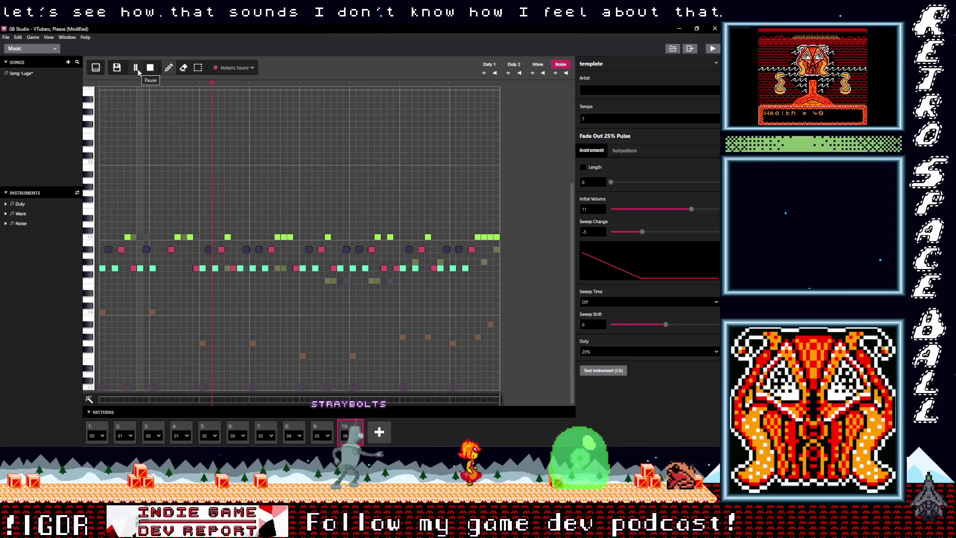
click(138, 69)
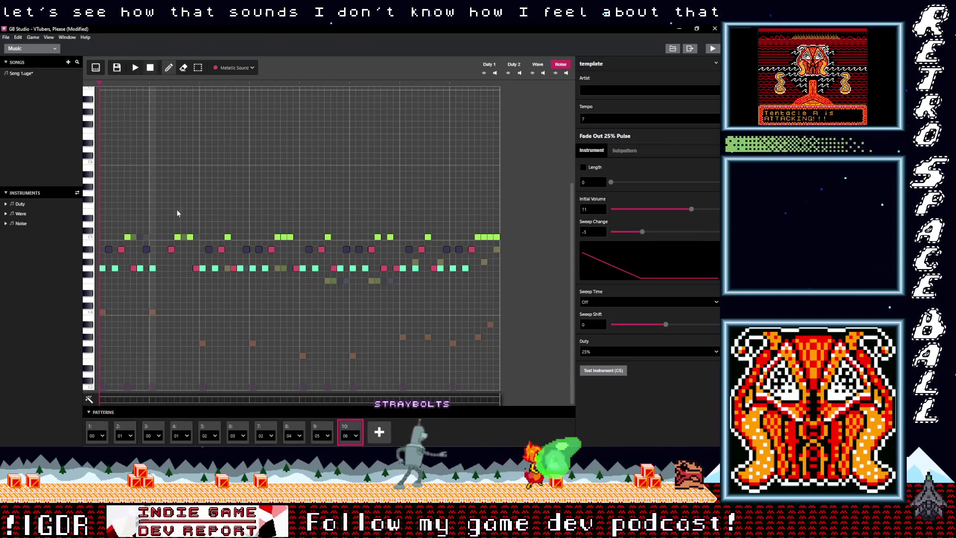
click(184, 268)
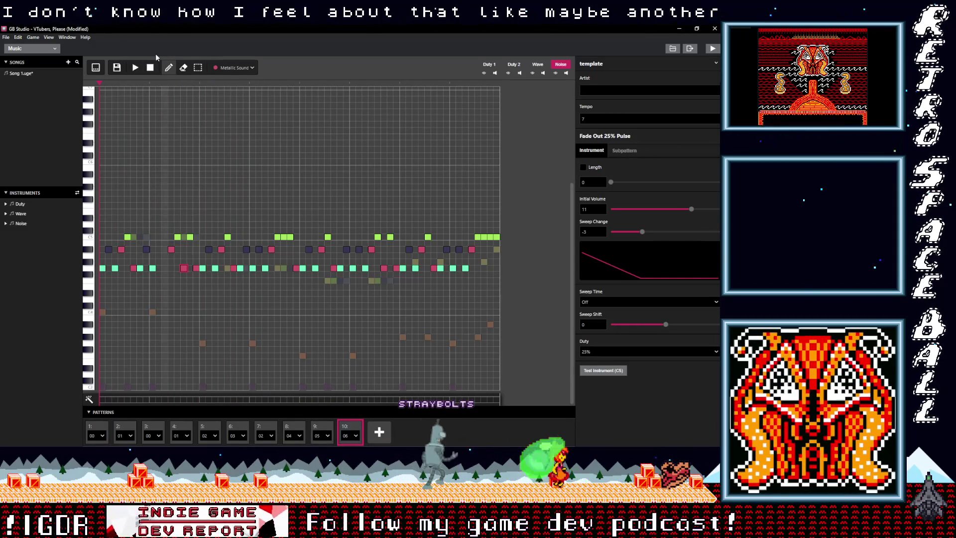
click(135, 68)
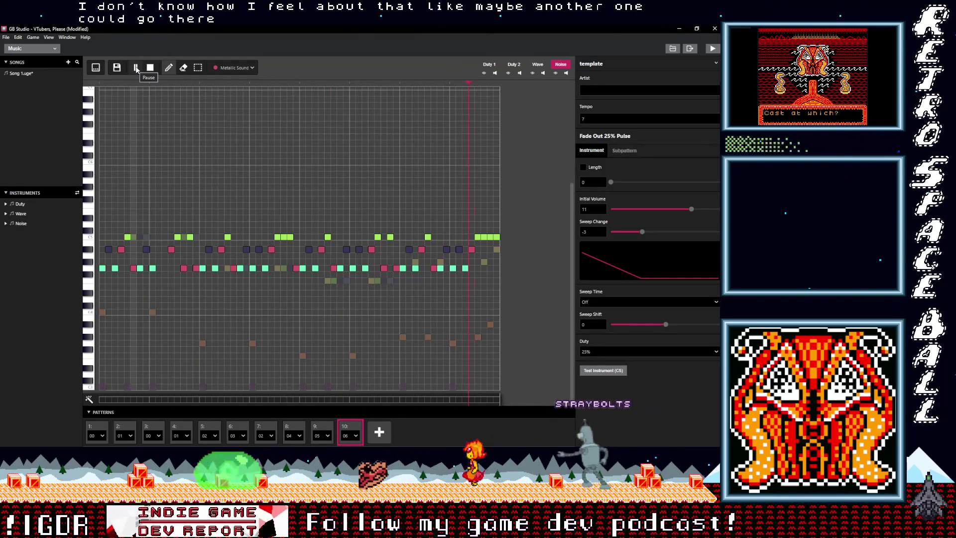
click(137, 69)
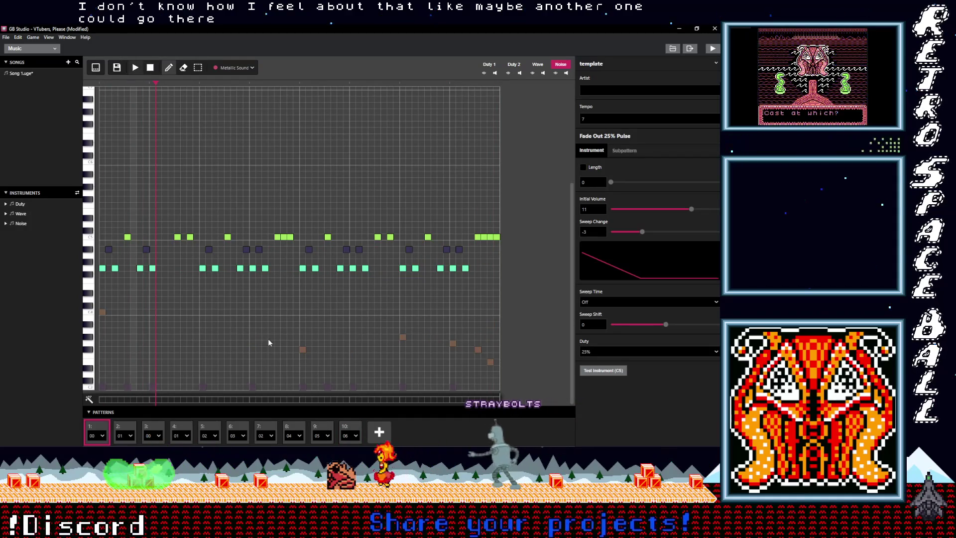
Raise two noise hits in pattern 10 one row higher and listen to the result
click(351, 428)
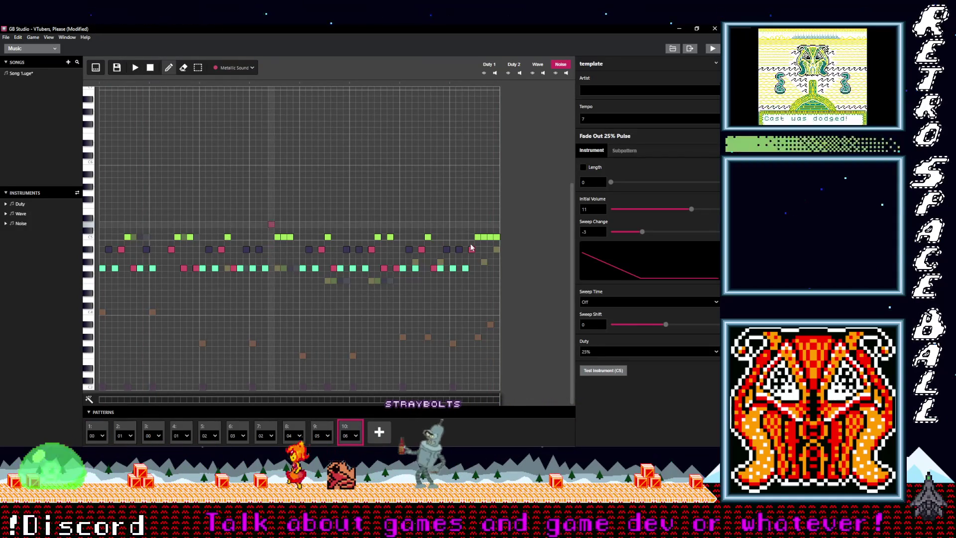
drag(269, 223, 272, 224)
drag(470, 227, 472, 224)
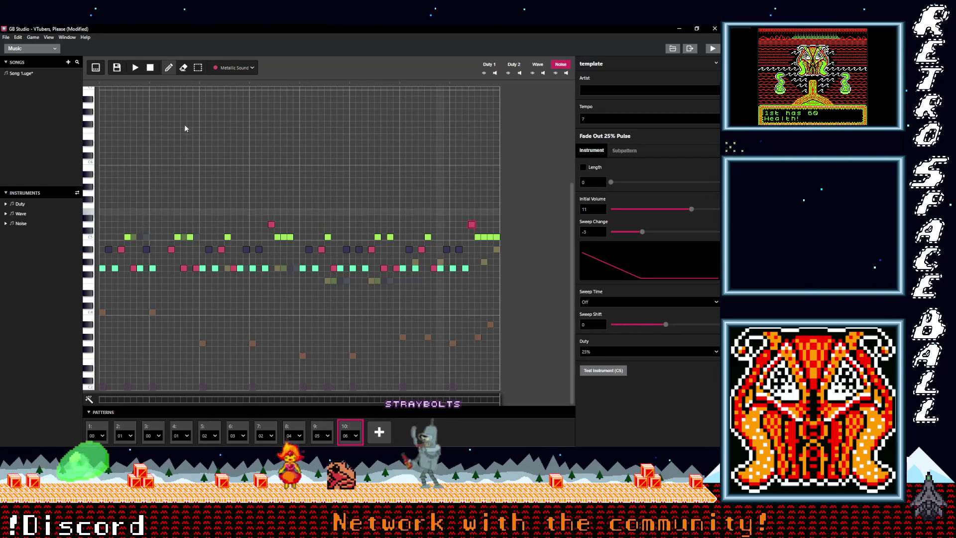
click(135, 68)
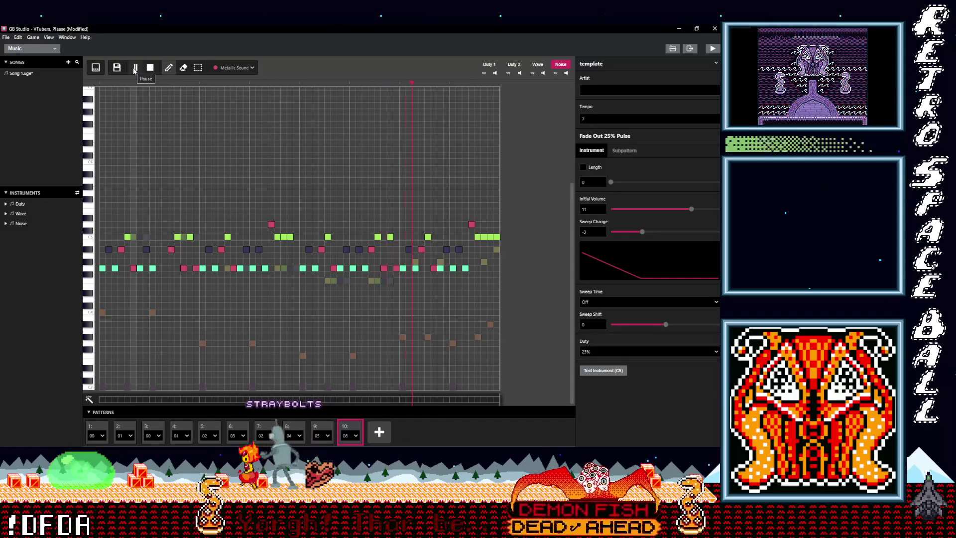
click(135, 71)
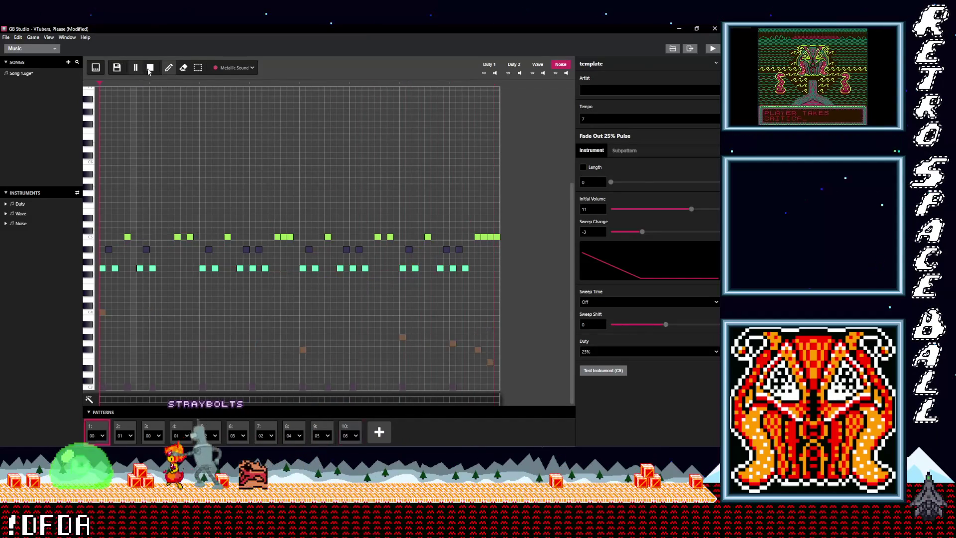
Move from pattern 10 to pattern 9 to view its notes
click(349, 428)
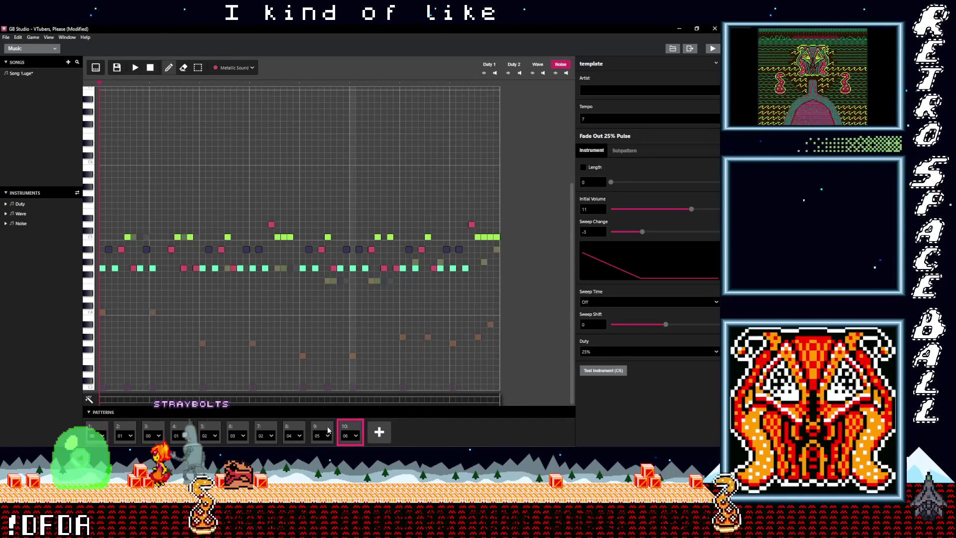
click(321, 430)
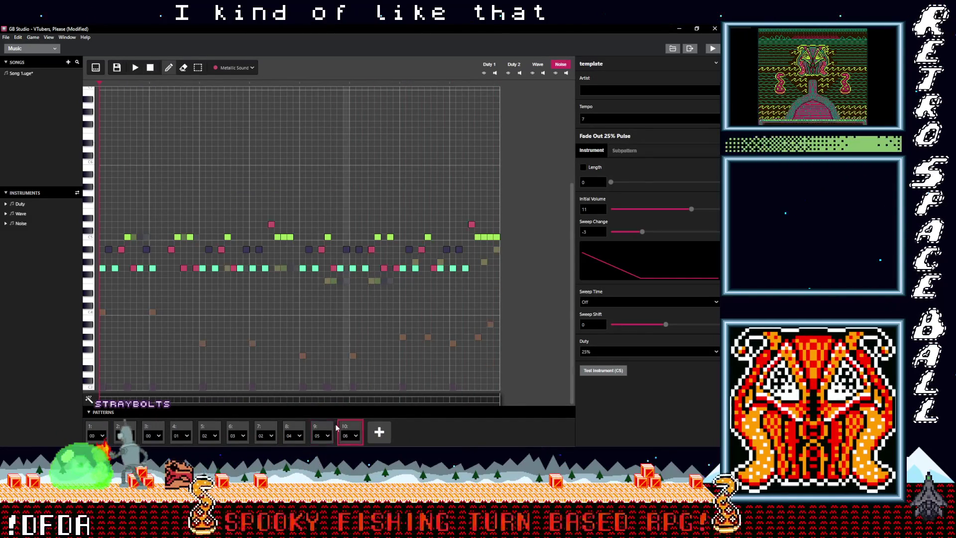
click(328, 428)
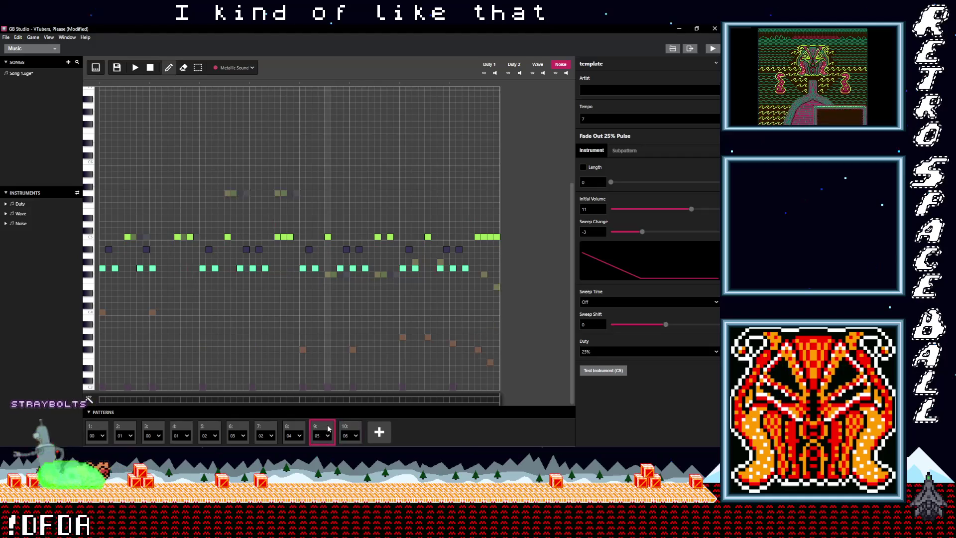
Compare slots 9 and 10, then place the opening Metallic Sound hits in pattern 05
click(347, 428)
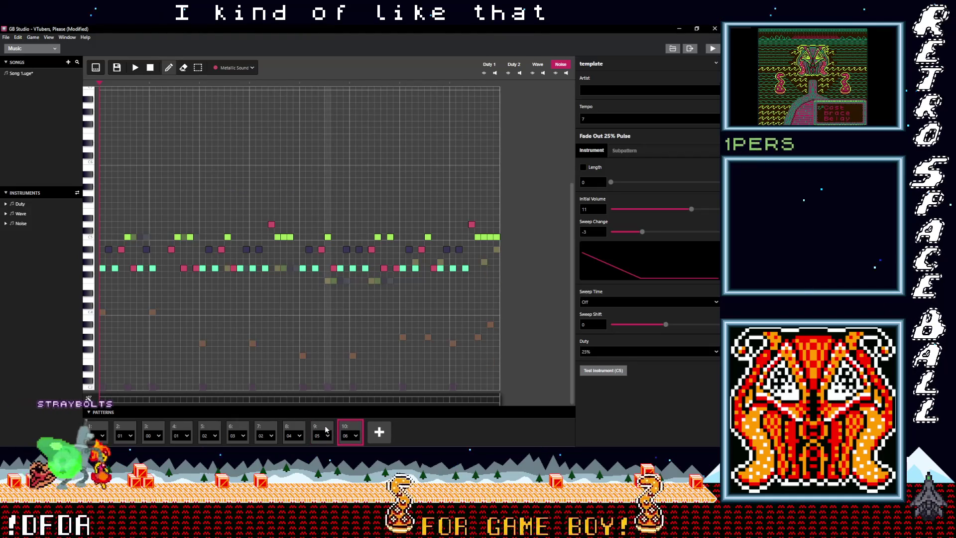
click(326, 429)
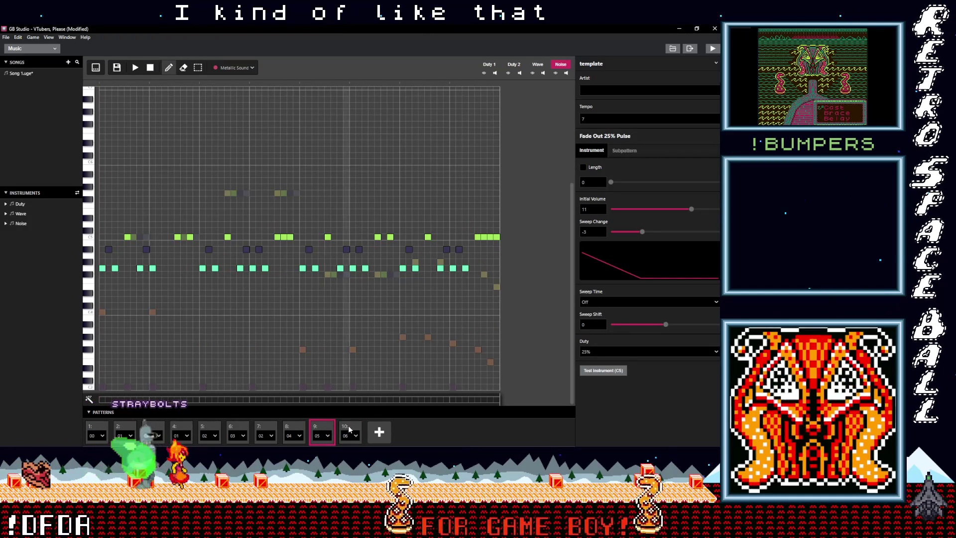
click(348, 429)
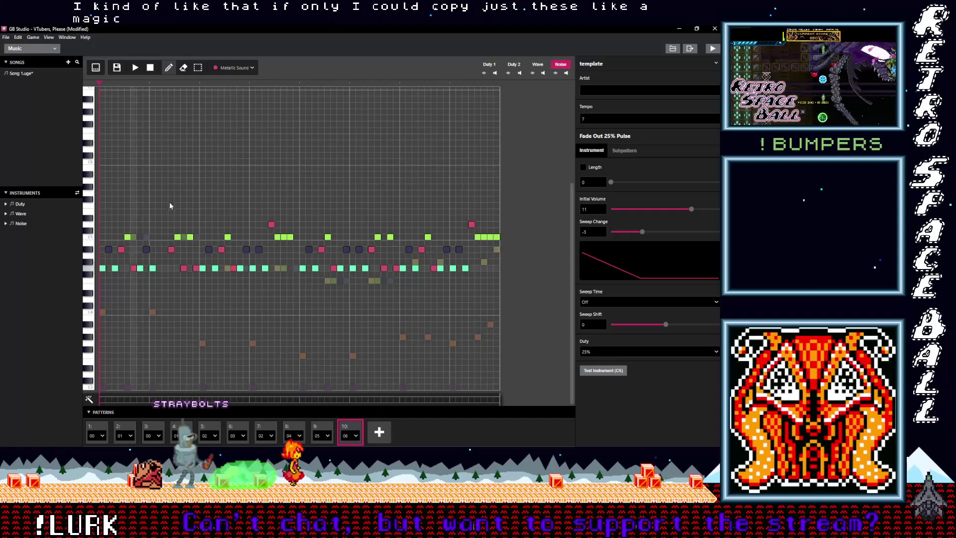
click(321, 429)
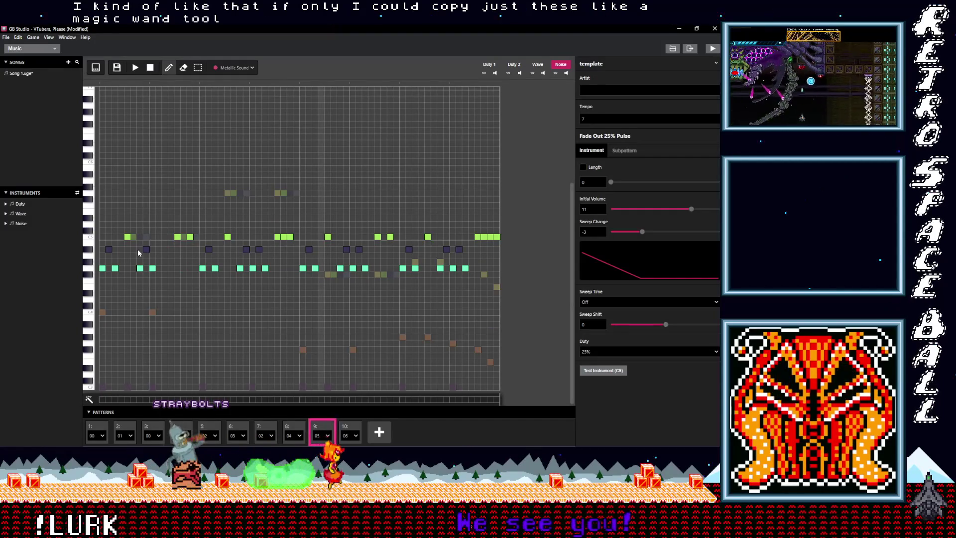
click(121, 248)
click(133, 268)
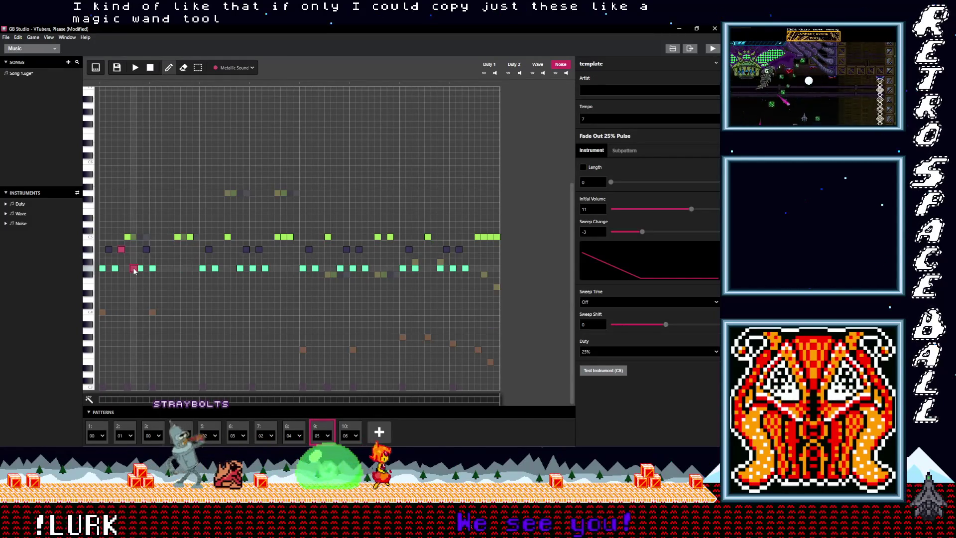
click(344, 431)
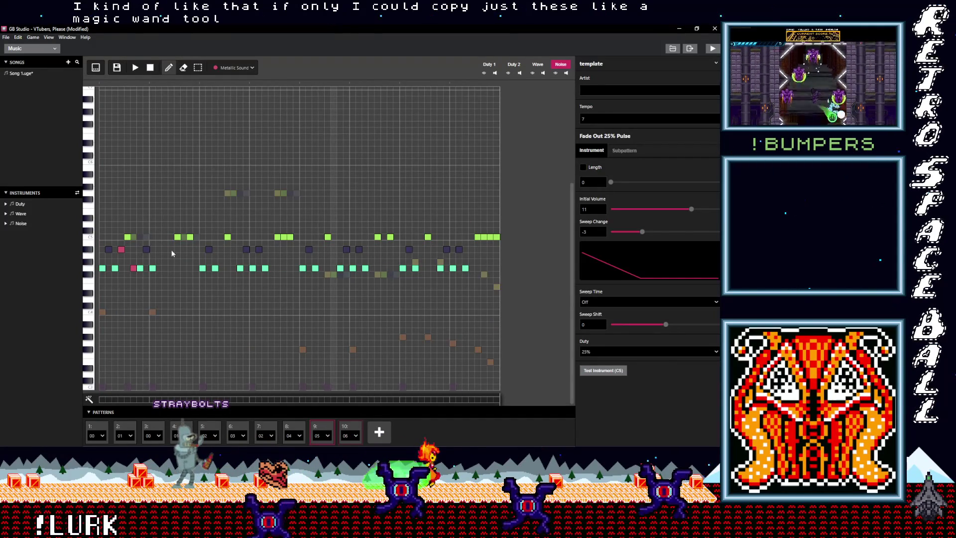
Add Metallic Sound hits across the middle of pattern 05, matching pattern 06's rhythm
click(171, 249)
click(195, 268)
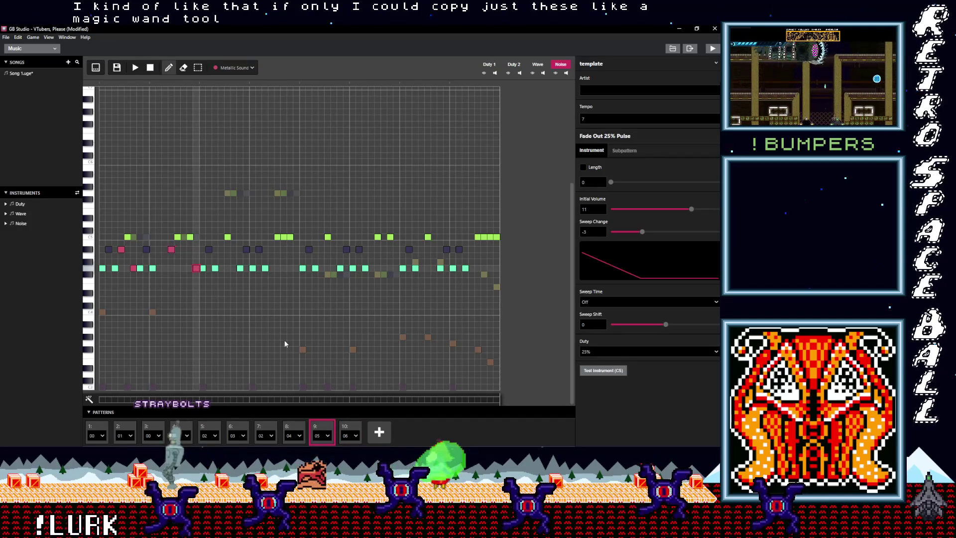
click(221, 249)
click(234, 268)
click(271, 249)
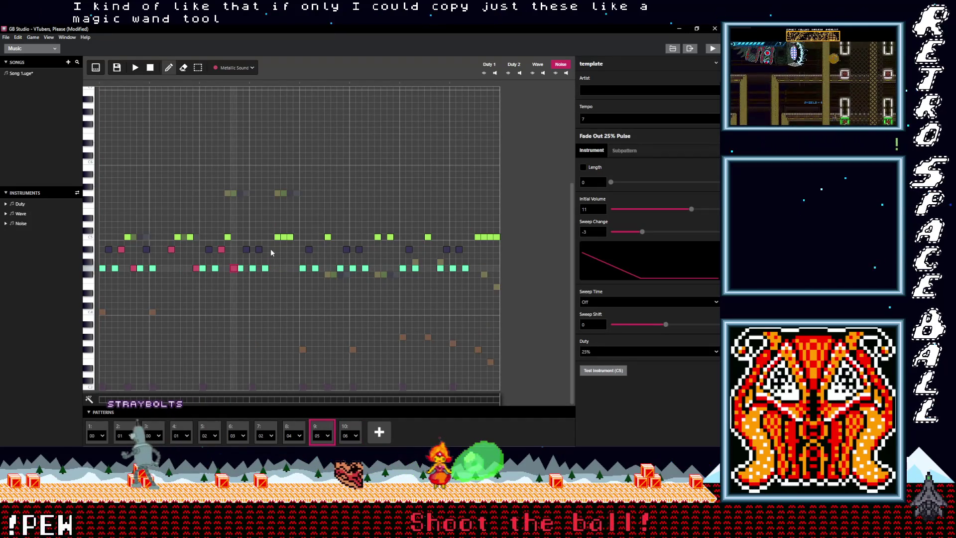
click(295, 268)
click(321, 250)
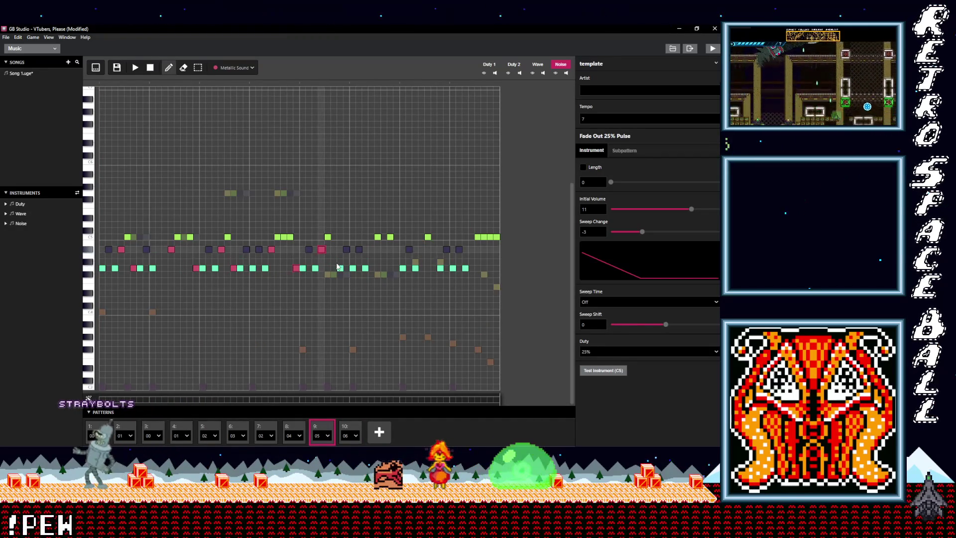
click(365, 250)
click(384, 268)
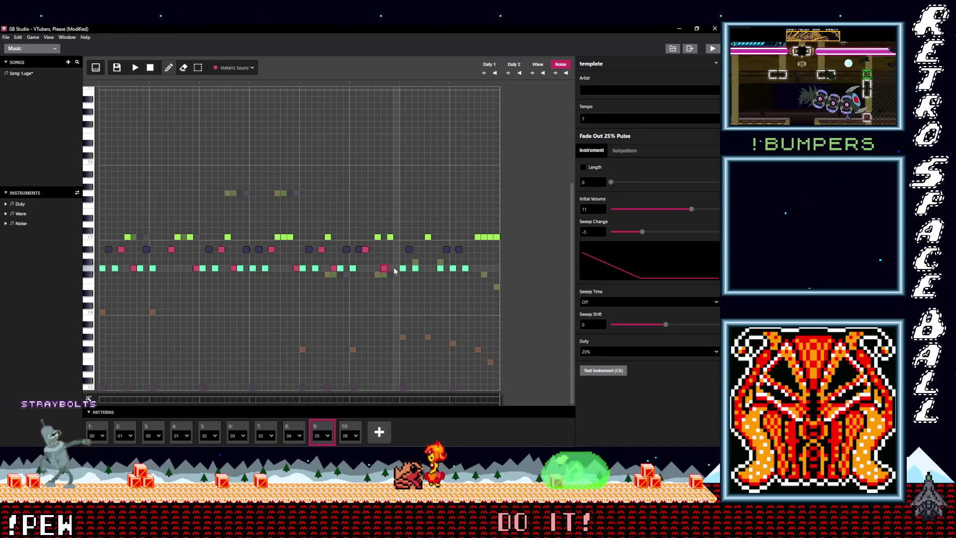
click(396, 268)
Add the final hits, move one misplaced hit up a row, and remove the extra end hit
click(183, 268)
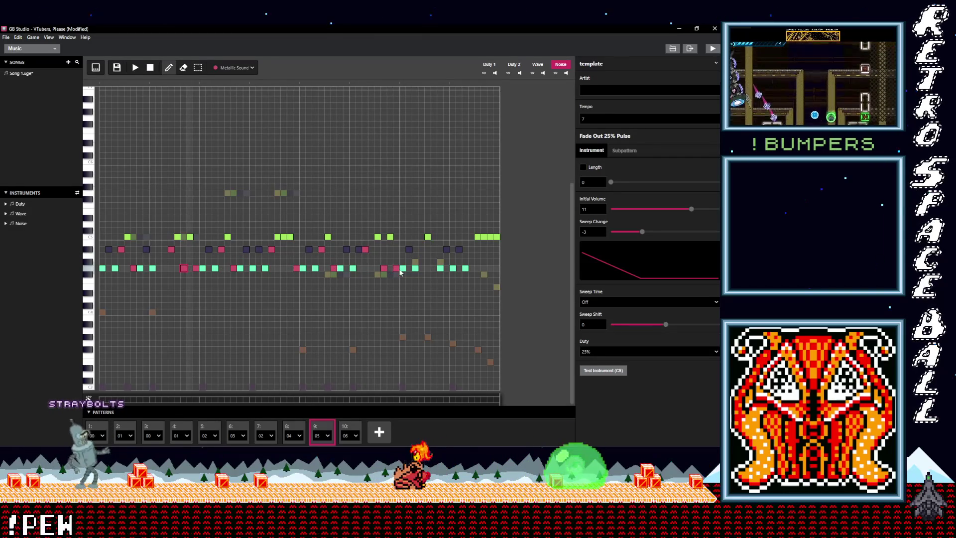
click(420, 249)
click(433, 268)
click(471, 249)
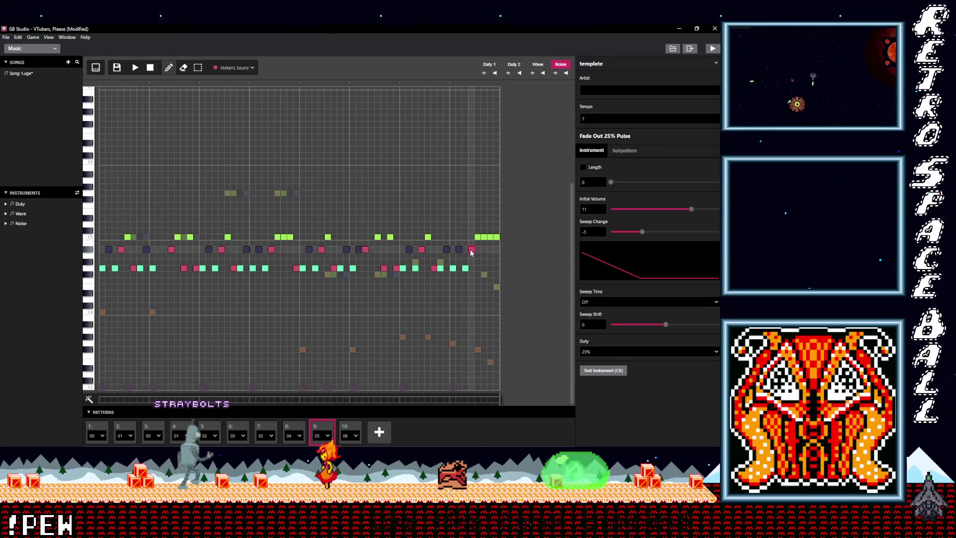
click(271, 249)
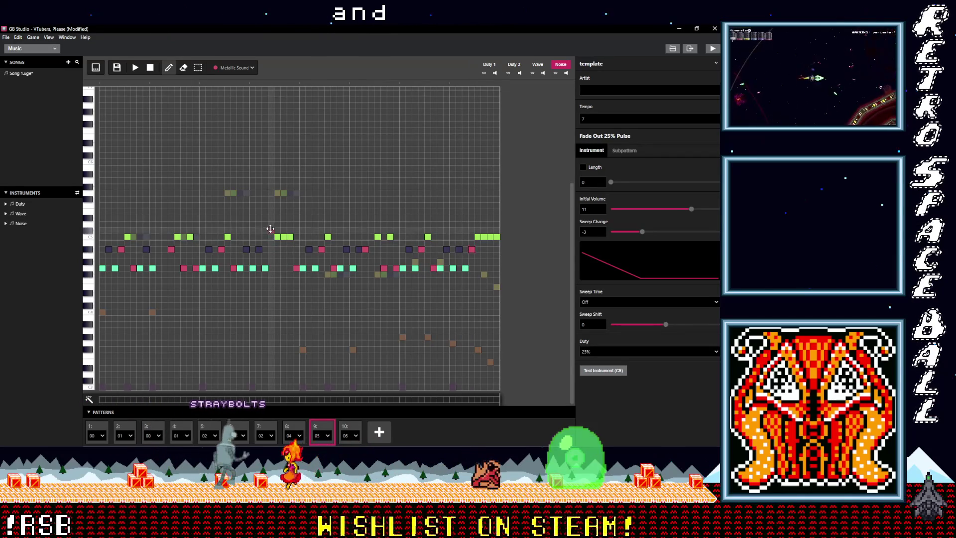
click(272, 224)
click(471, 249)
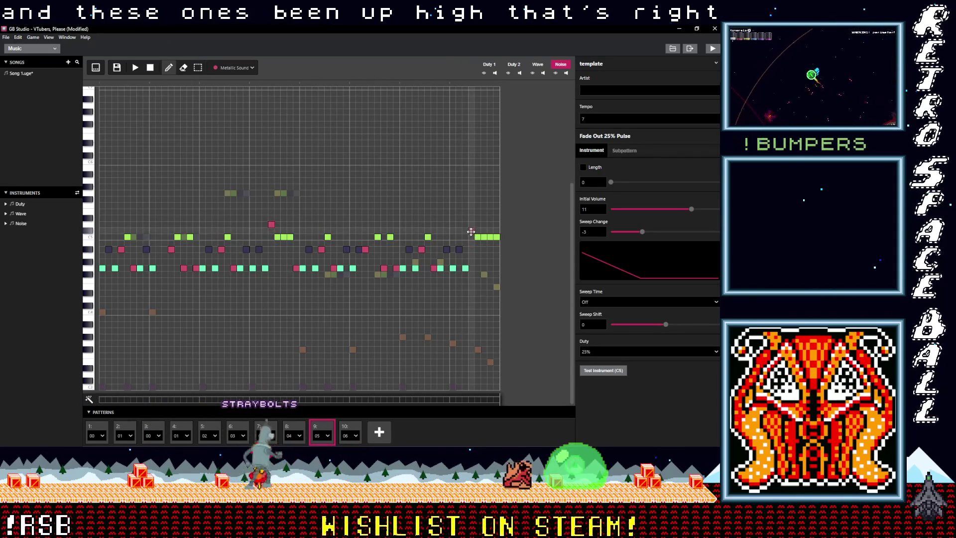
click(349, 429)
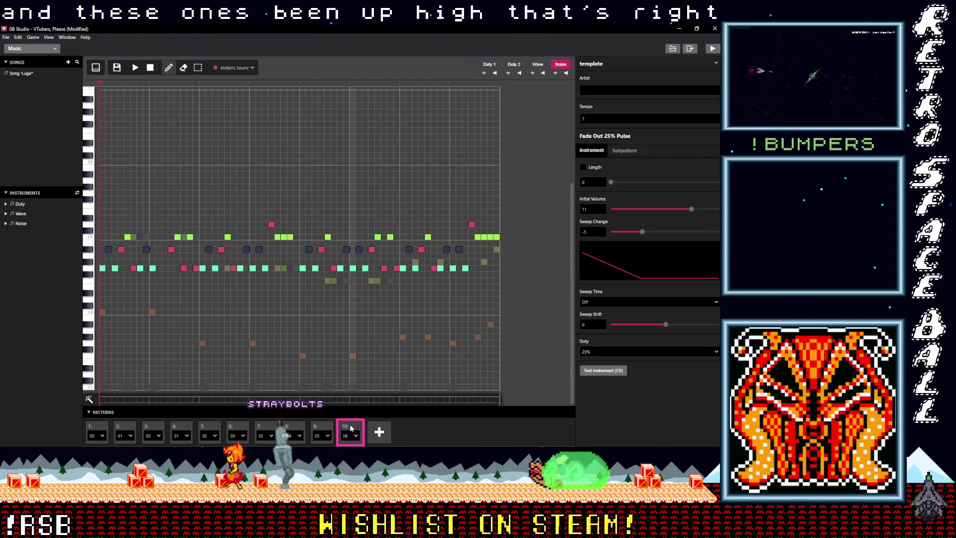
click(325, 427)
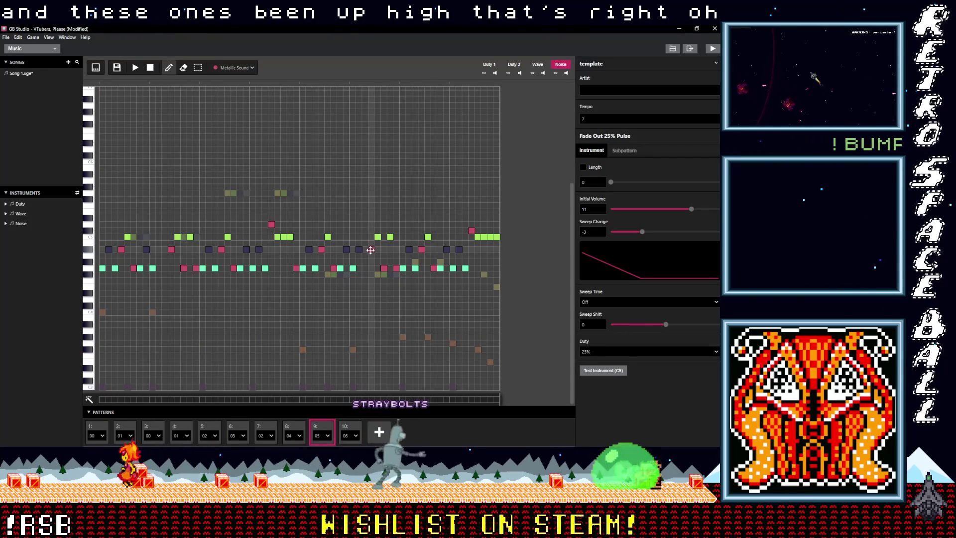
Raise pattern 05's last pink hit one row to match pattern 06 and start playback
click(347, 428)
click(326, 428)
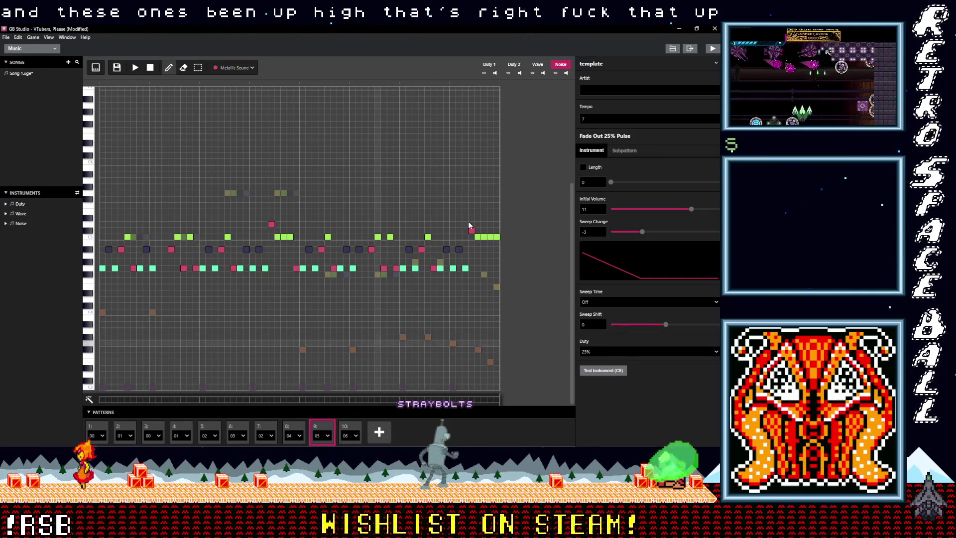
drag(472, 231, 472, 223)
key(space)
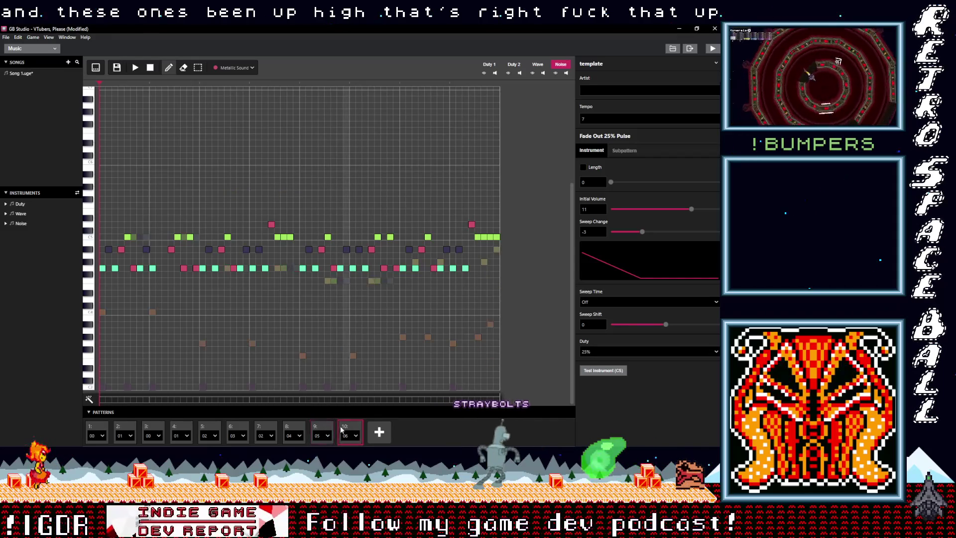
Switch to the selection tool, pick a spot in pattern 05, and play the song
click(326, 430)
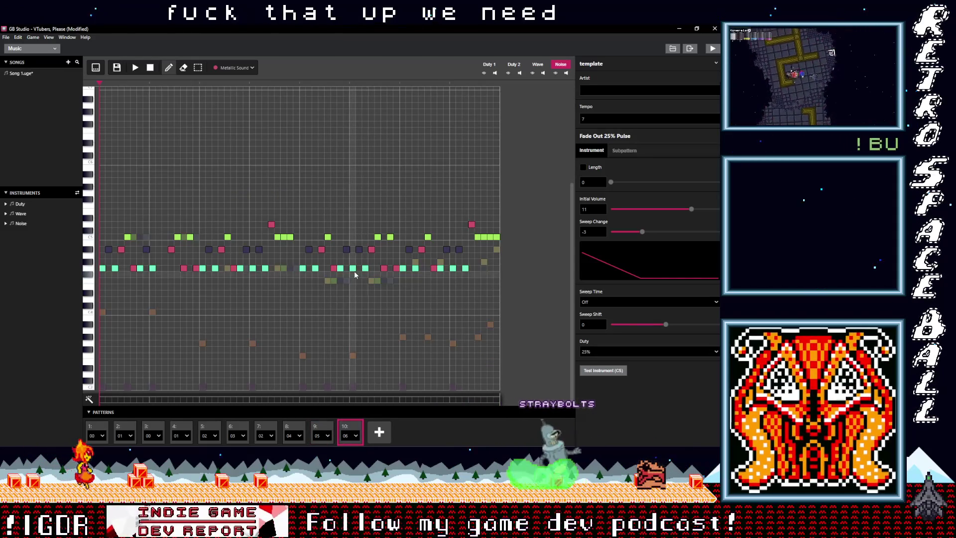
key(3)
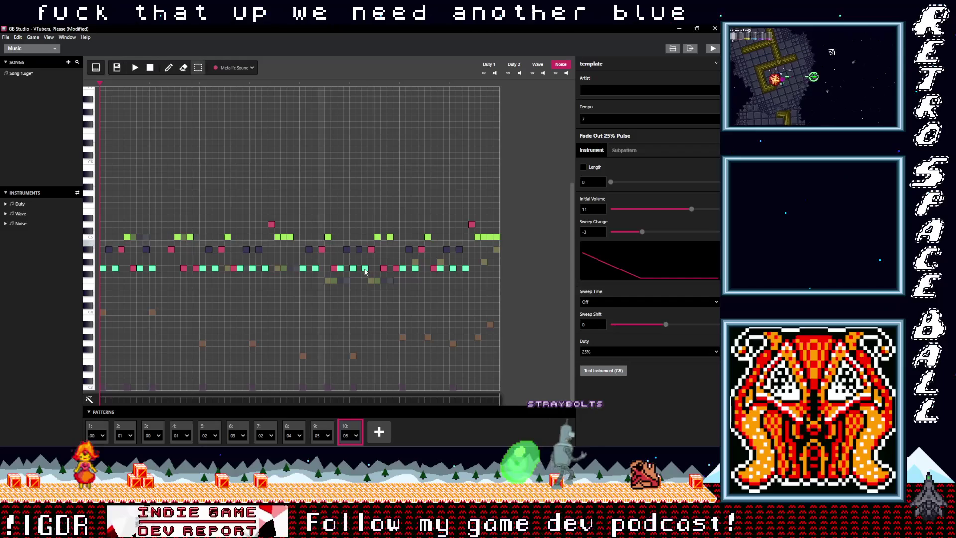
click(366, 271)
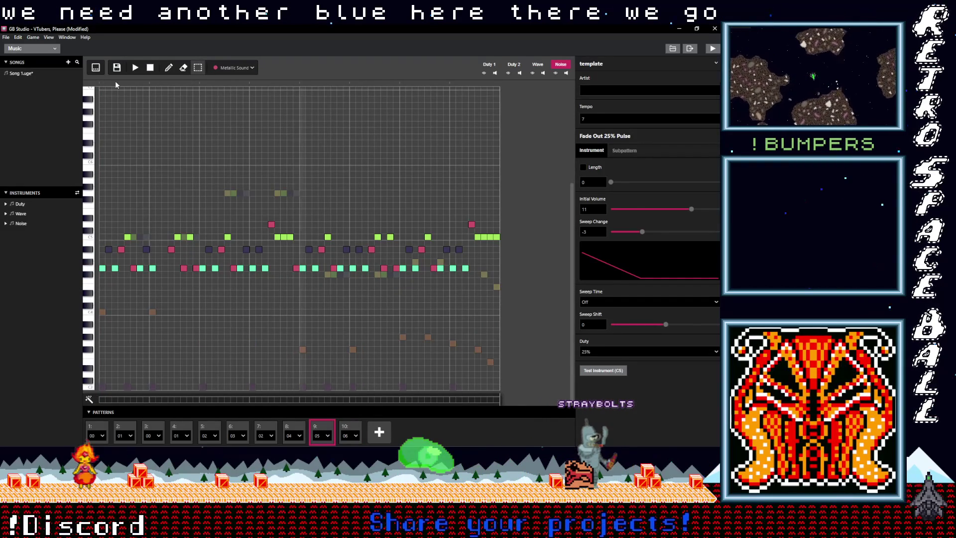
click(135, 68)
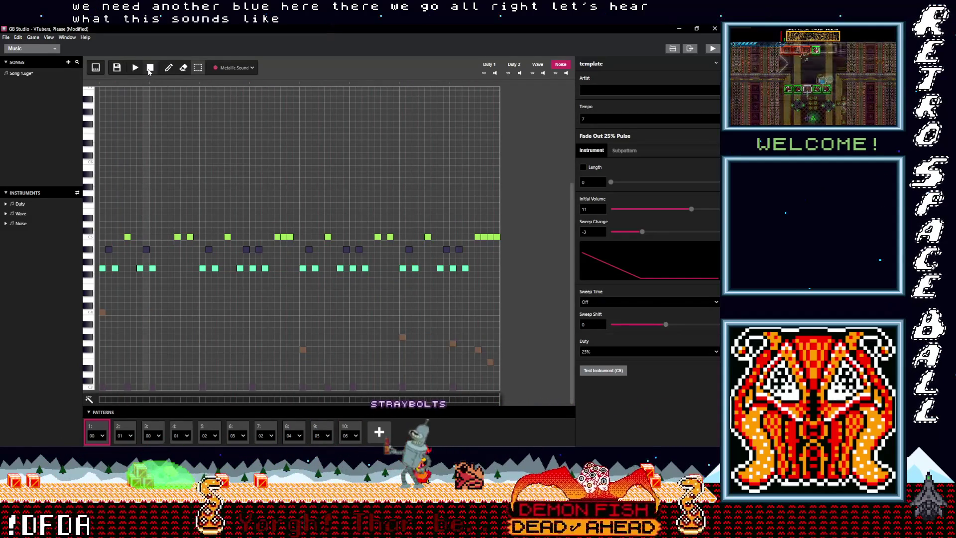
Choose Crash as the noise instrument for new notes in pattern 05
click(322, 430)
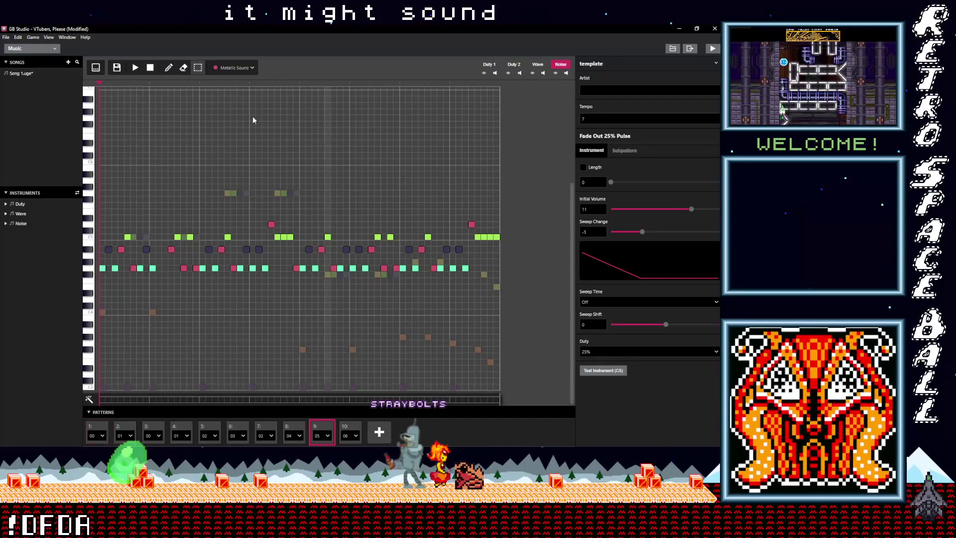
click(238, 65)
click(204, 134)
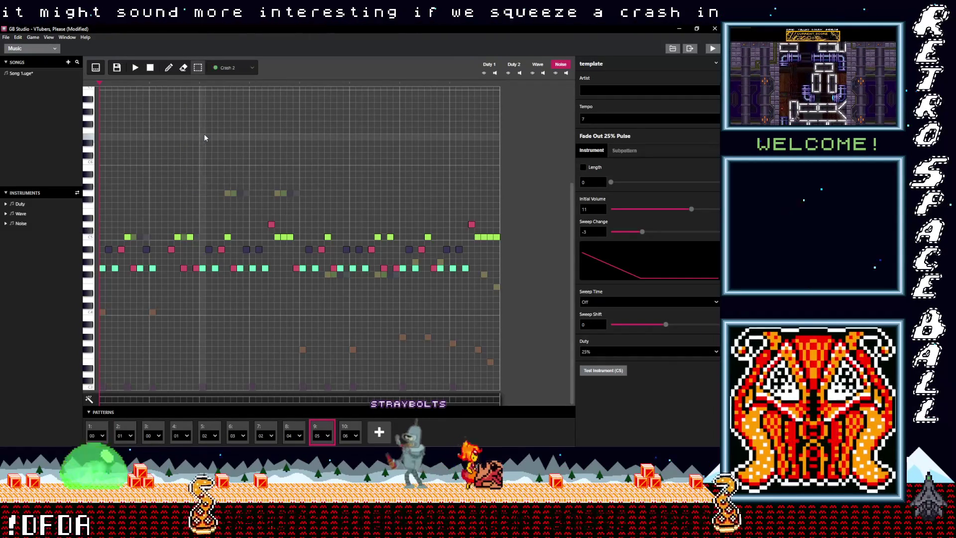
click(238, 67)
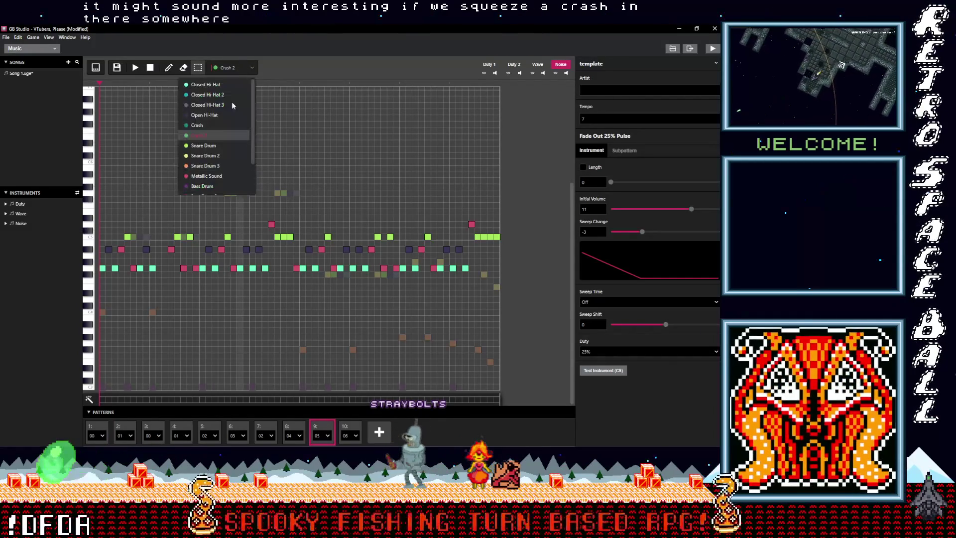
click(199, 125)
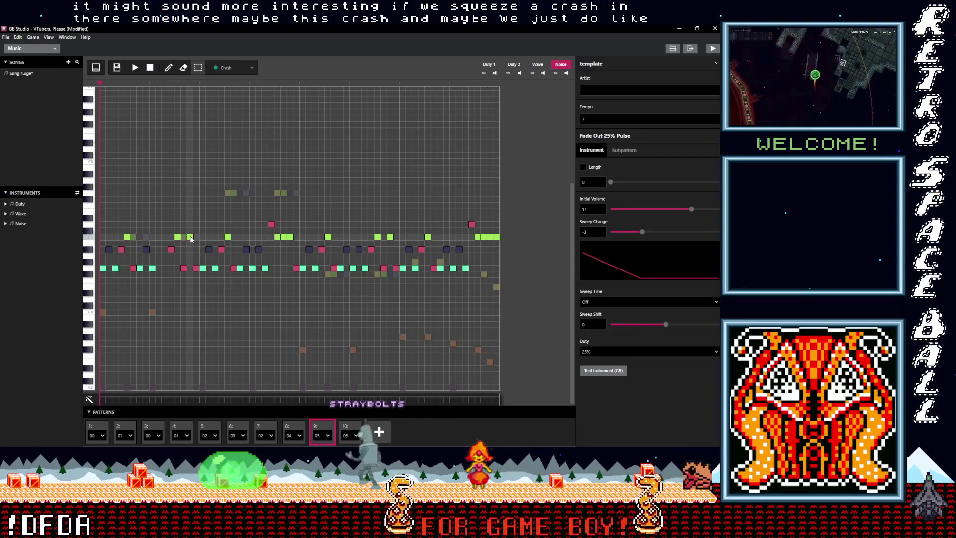
Replace four green noise hits with Crash, undo the last edit, and play the song
click(190, 237)
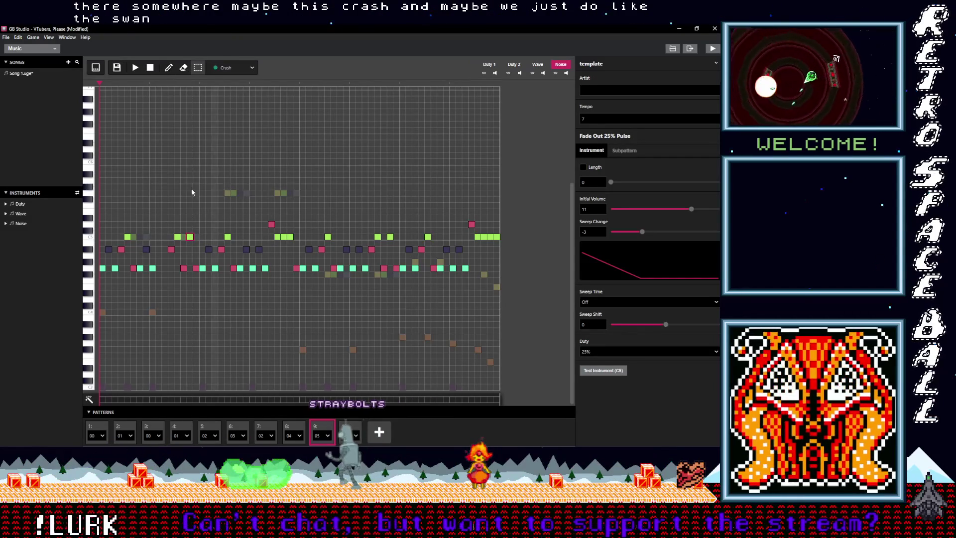
click(190, 237)
click(290, 237)
click(390, 237)
click(496, 237)
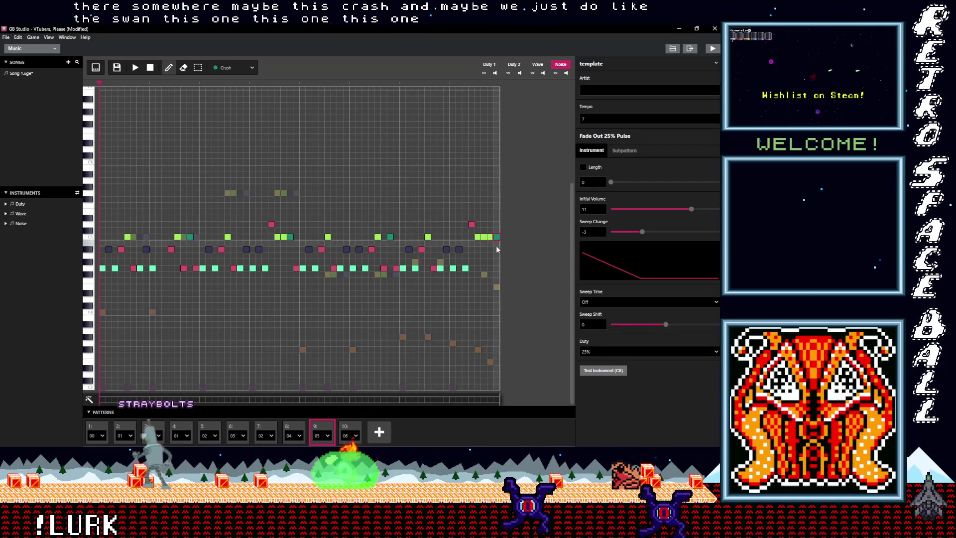
key(ctrl+z)
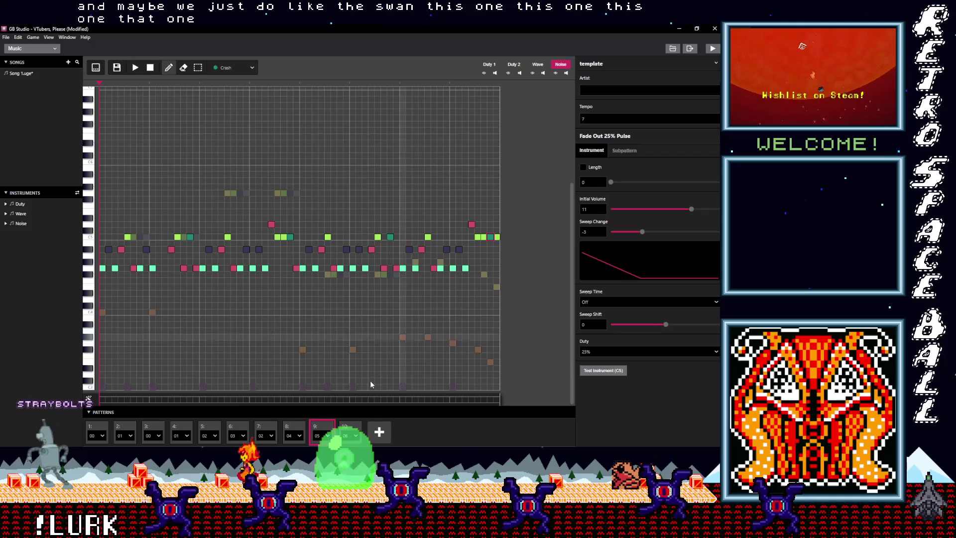
click(136, 69)
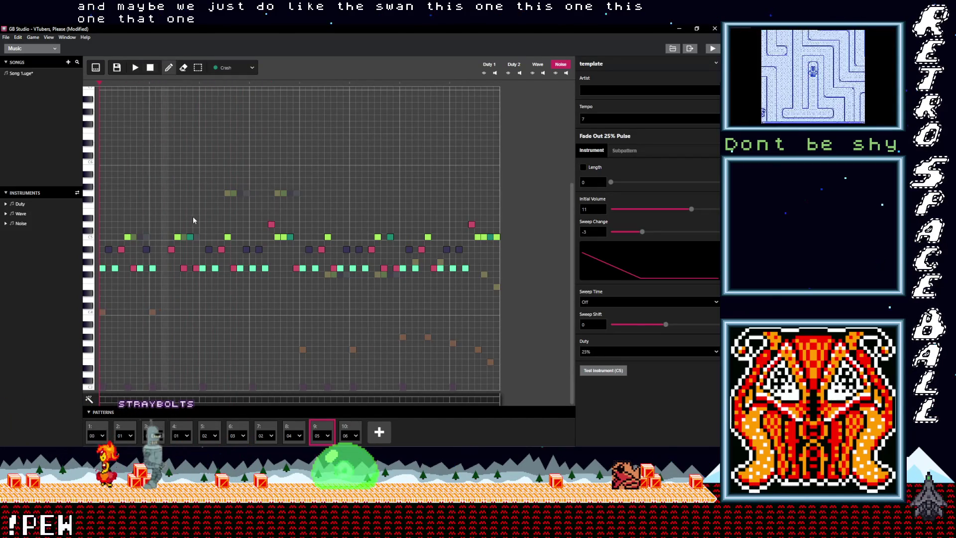
Add a low note, then raise it row by row, auditioning after each change
click(190, 275)
click(135, 67)
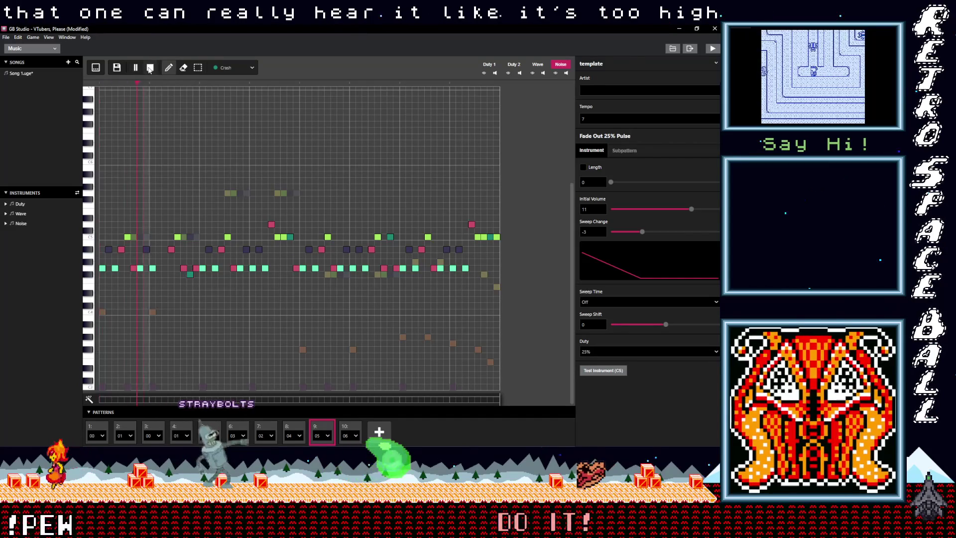
click(150, 68)
drag(190, 274, 190, 262)
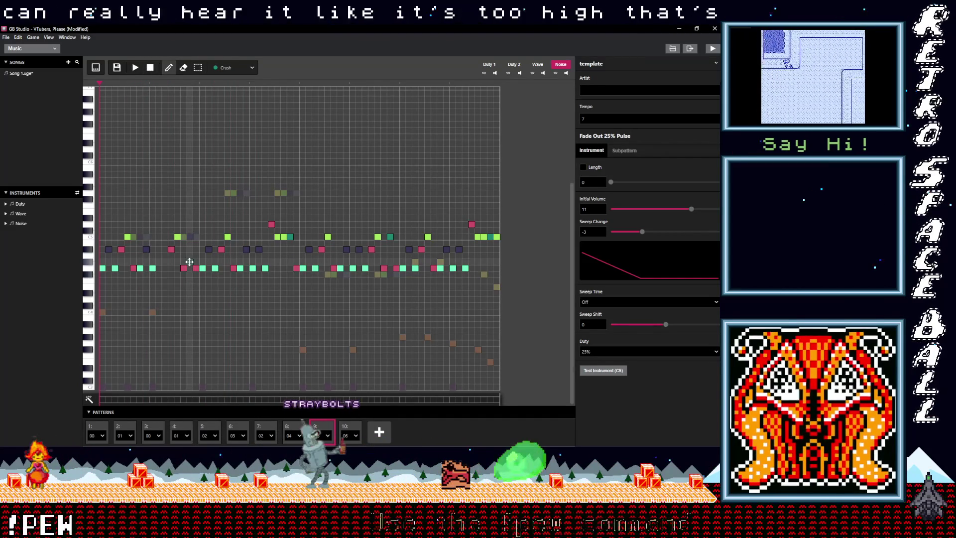
click(135, 67)
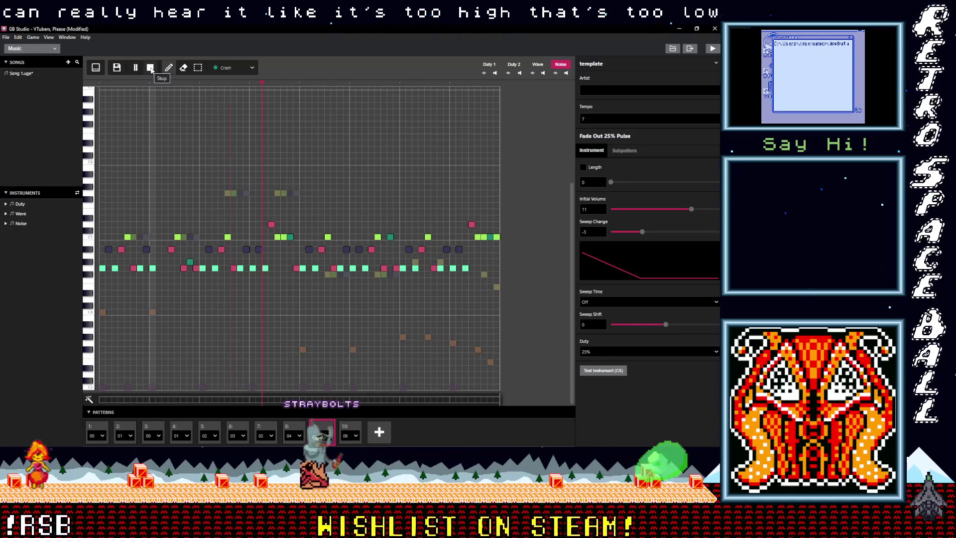
click(150, 68)
drag(189, 262, 190, 255)
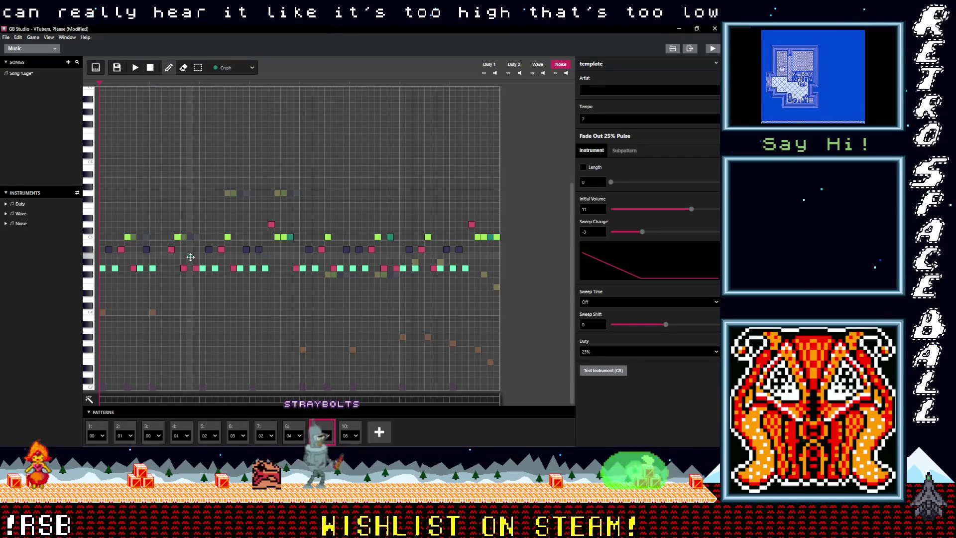
click(142, 70)
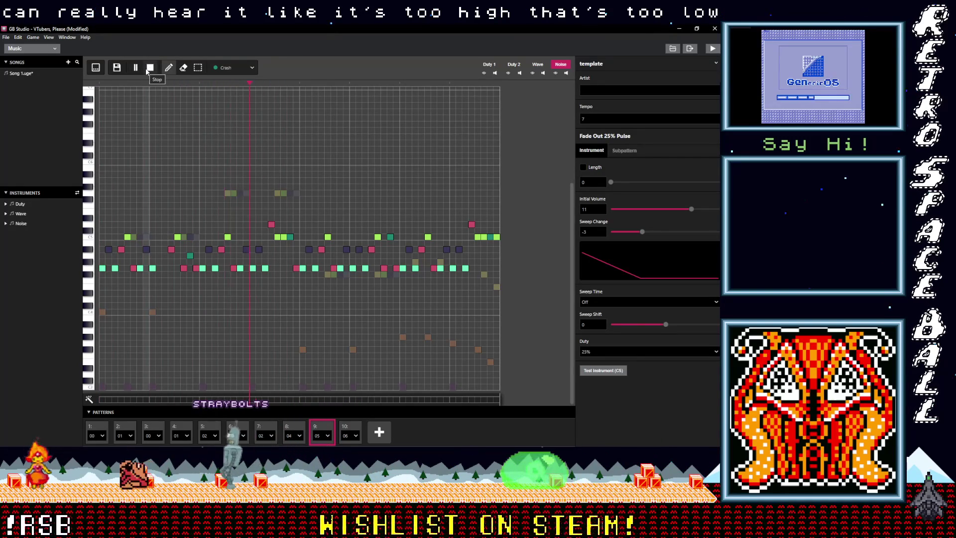
click(149, 68)
Lower three teal notes so they all sit on the same row
drag(290, 251, 290, 256)
drag(390, 237, 390, 255)
drag(490, 237, 489, 255)
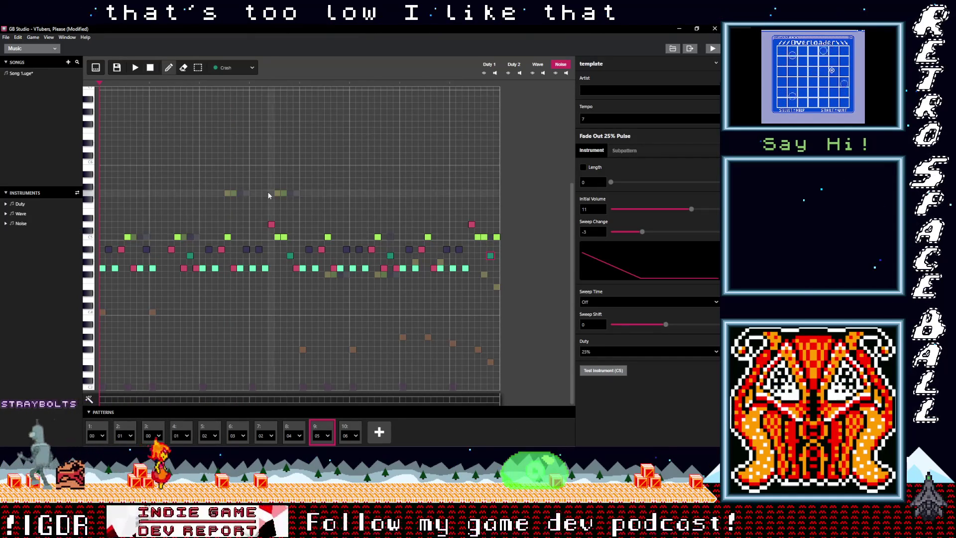
Box-select a row of notes across the pattern with the Selection tool
key(s)
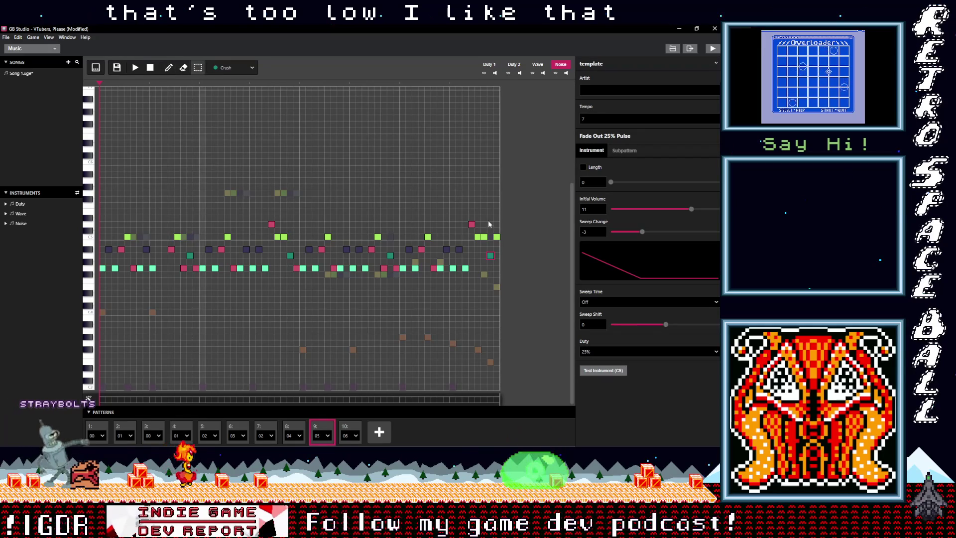
drag(494, 252, 421, 253)
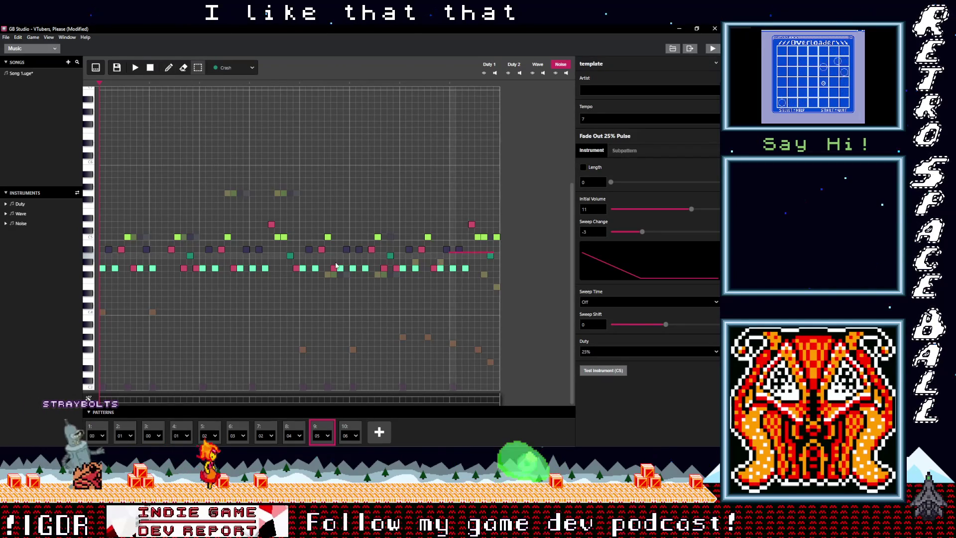
drag(307, 267, 271, 268)
mouse_move(182, 259)
mouse_down()
mouse_move(174, 257)
mouse_move(184, 262)
mouse_up()
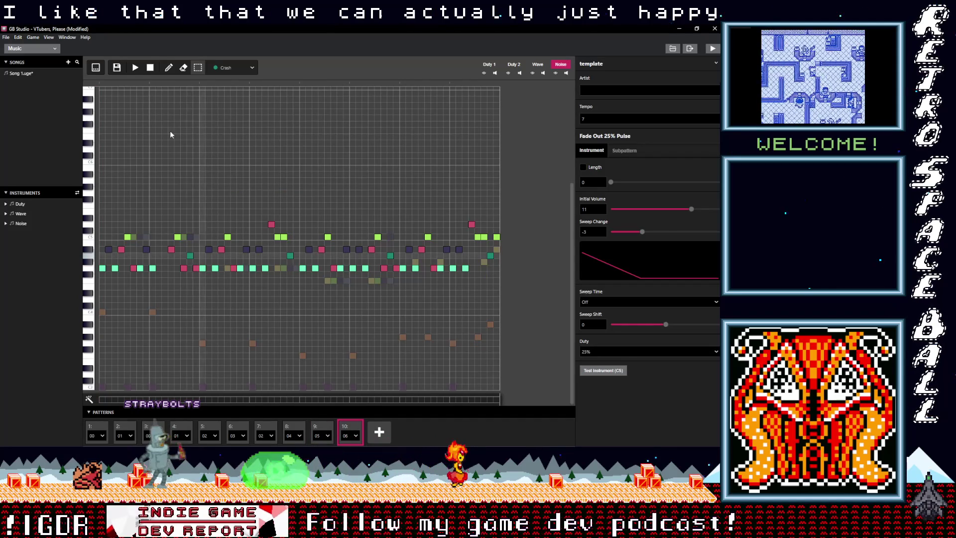
click(322, 432)
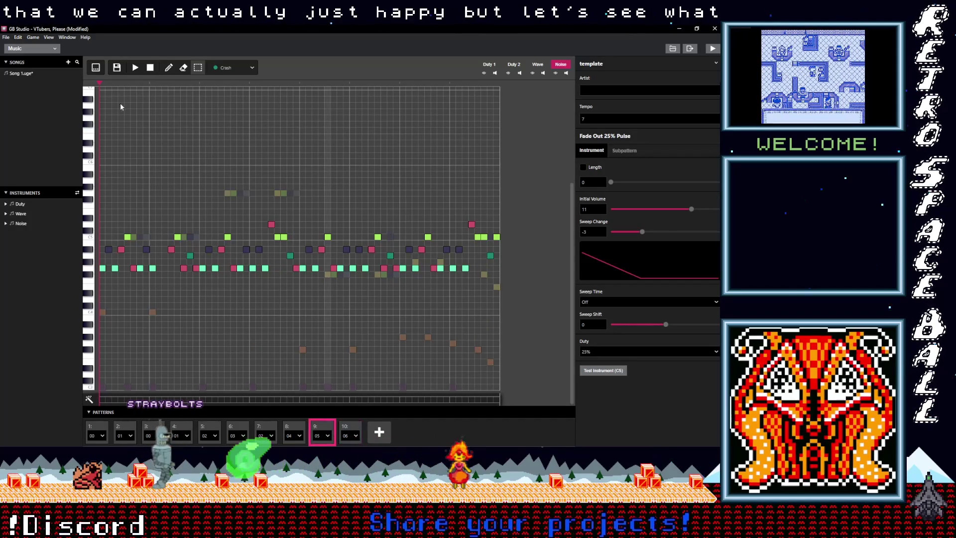
click(135, 68)
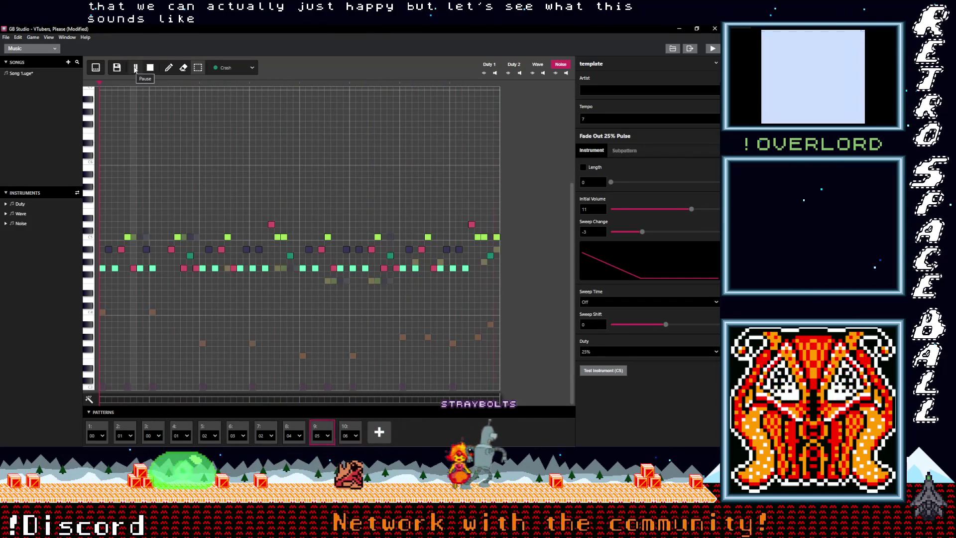
click(151, 68)
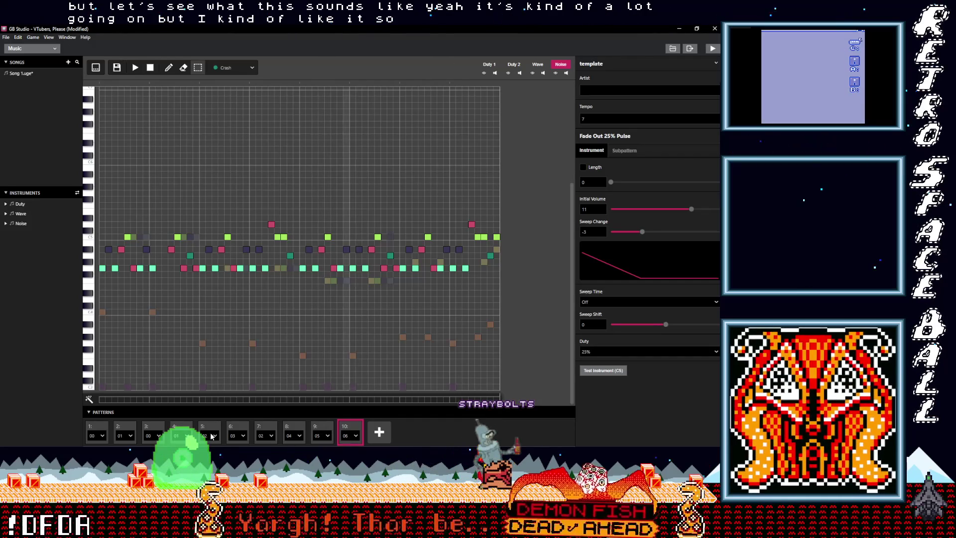
Set slot 10 to pattern 04, slot 9 to 02 and slot 8 to 03
click(357, 439)
click(308, 389)
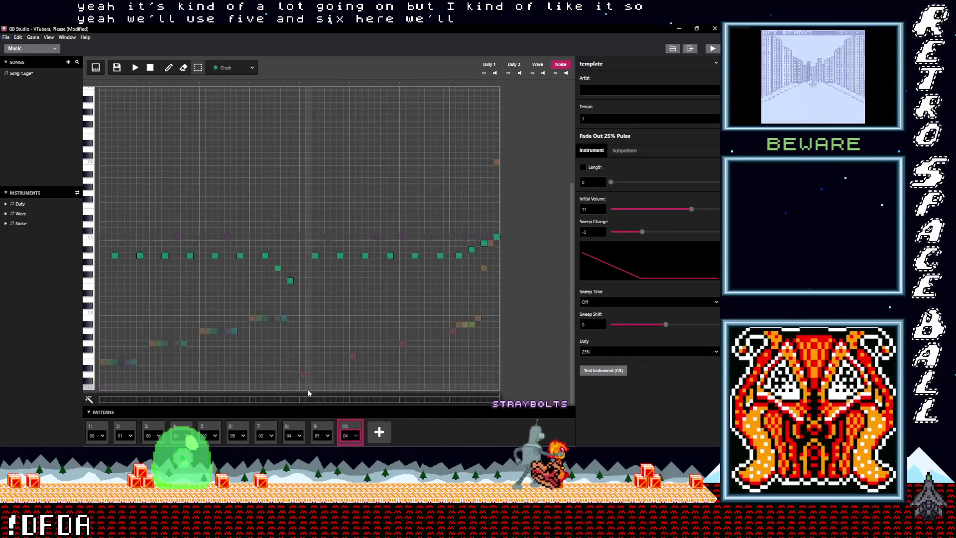
click(328, 437)
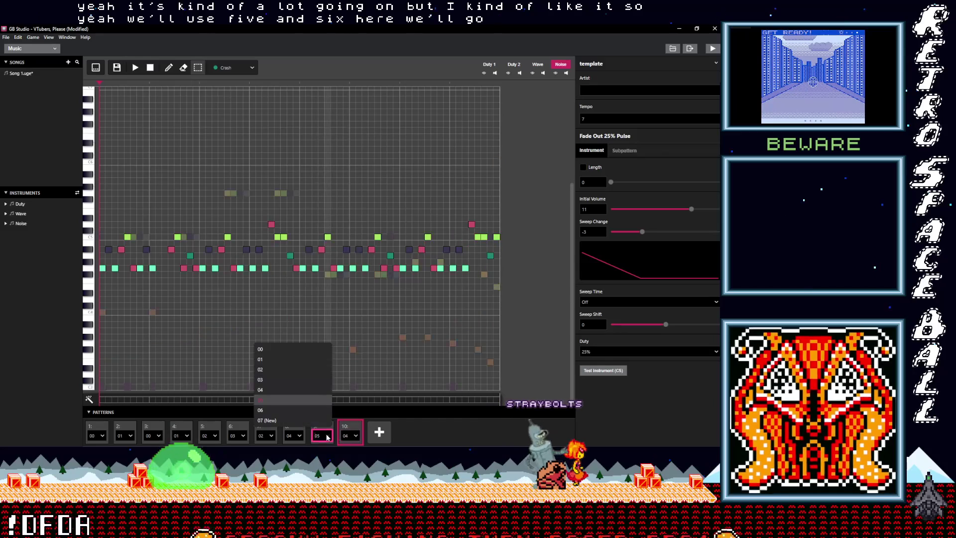
click(285, 369)
click(298, 436)
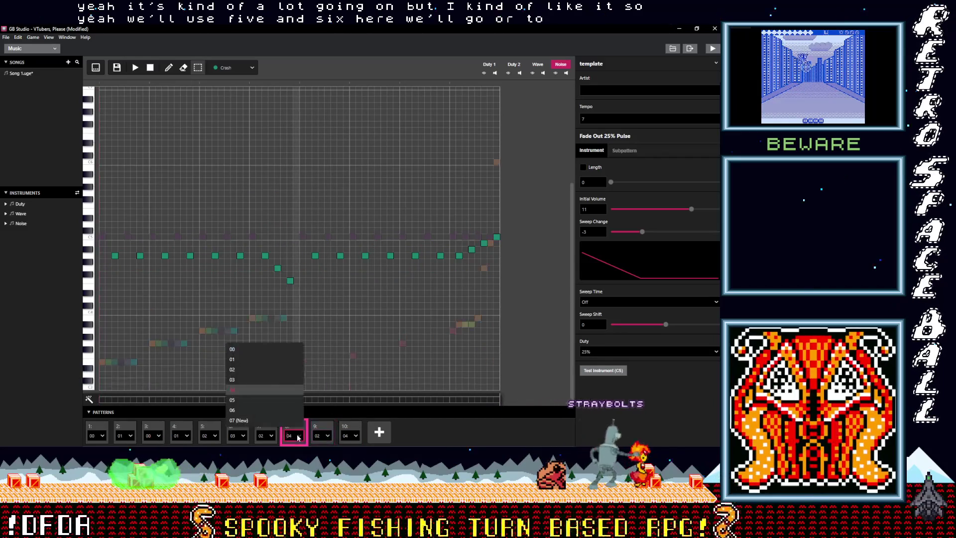
click(253, 379)
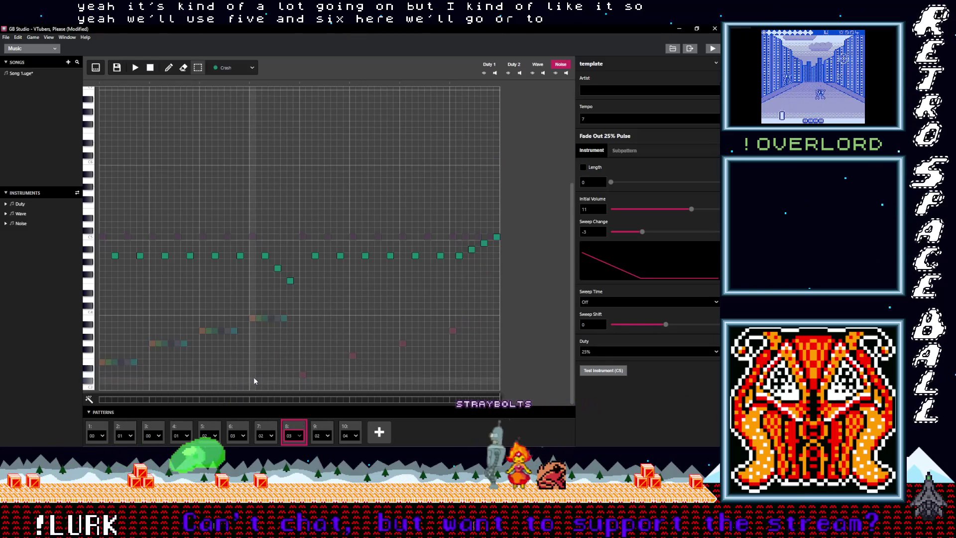
click(272, 436)
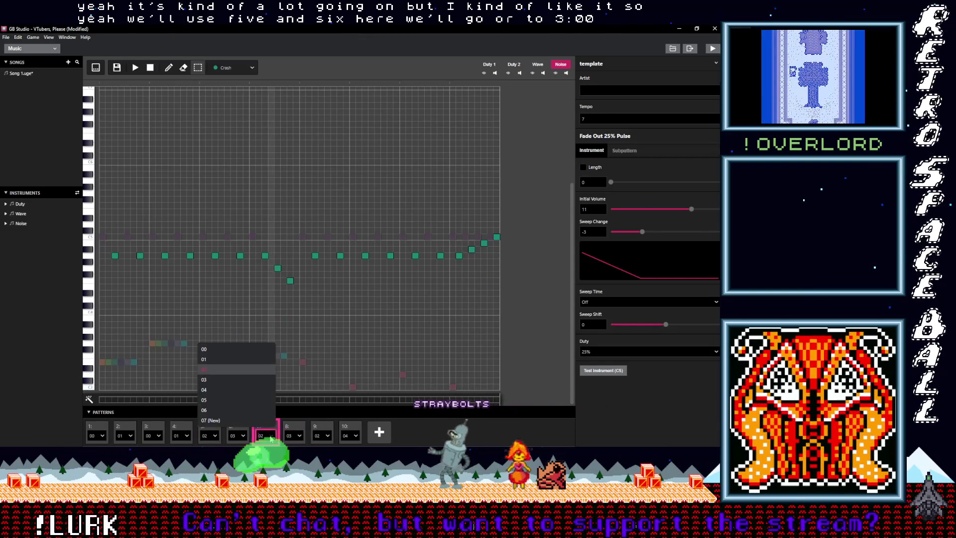
click(233, 371)
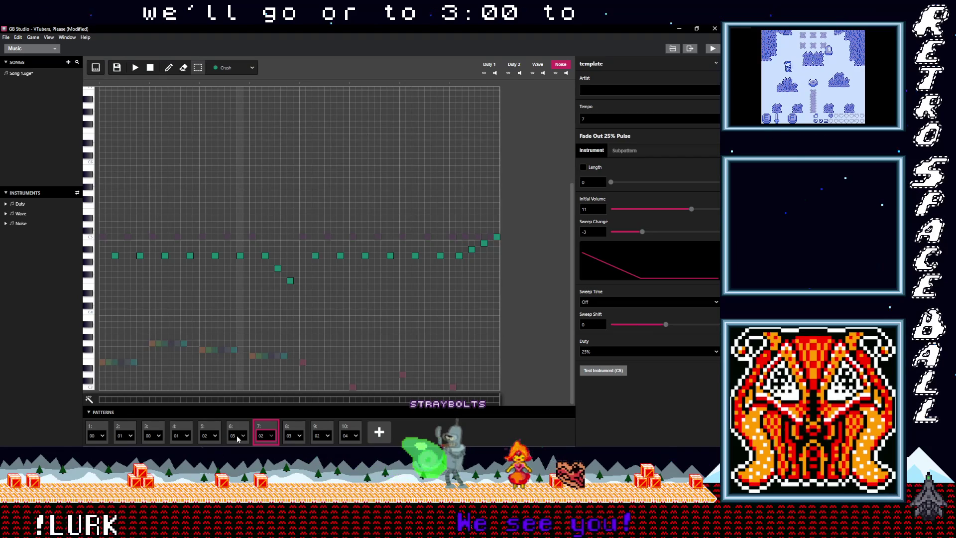
Set slots 5–7 to patterns 05, 06, 05 and give slot 8 a new empty pattern 07
click(215, 436)
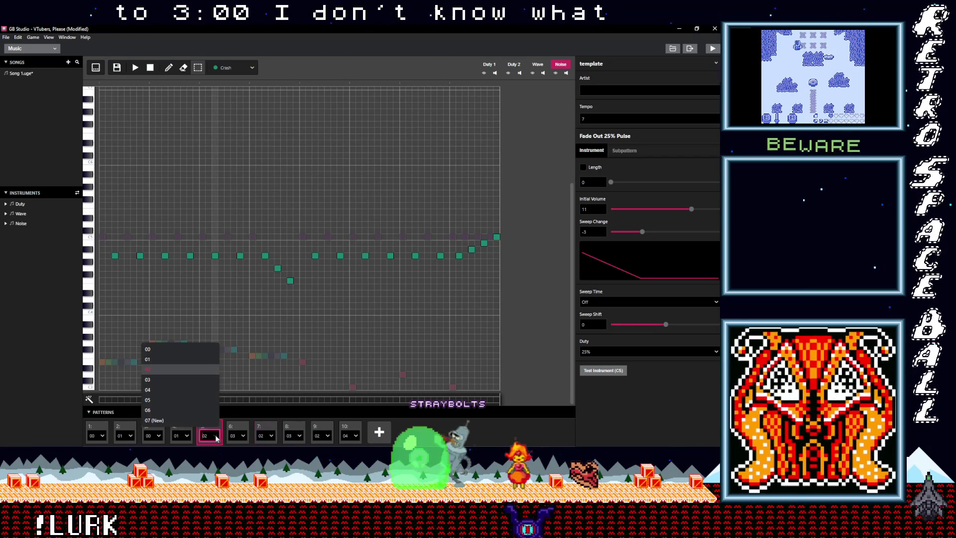
click(185, 400)
click(243, 436)
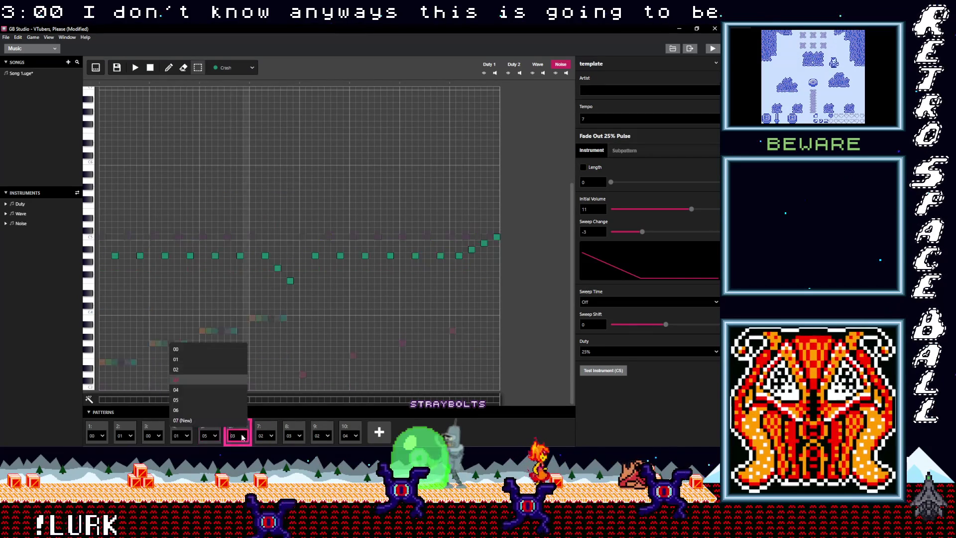
click(208, 410)
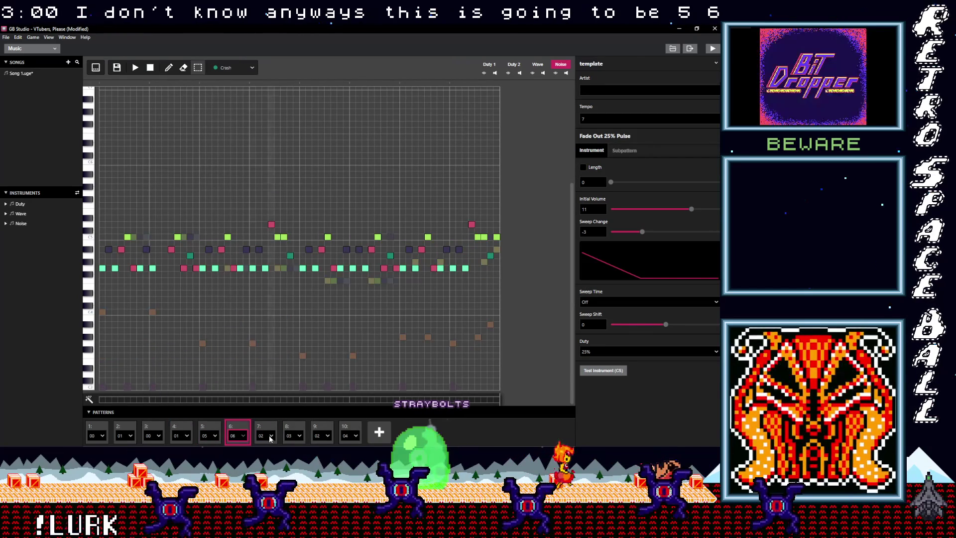
click(265, 434)
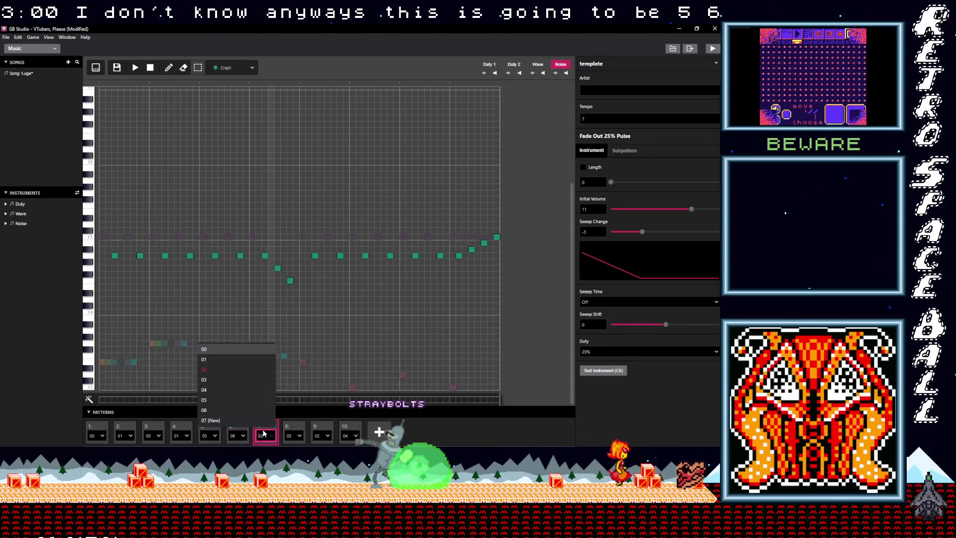
click(232, 399)
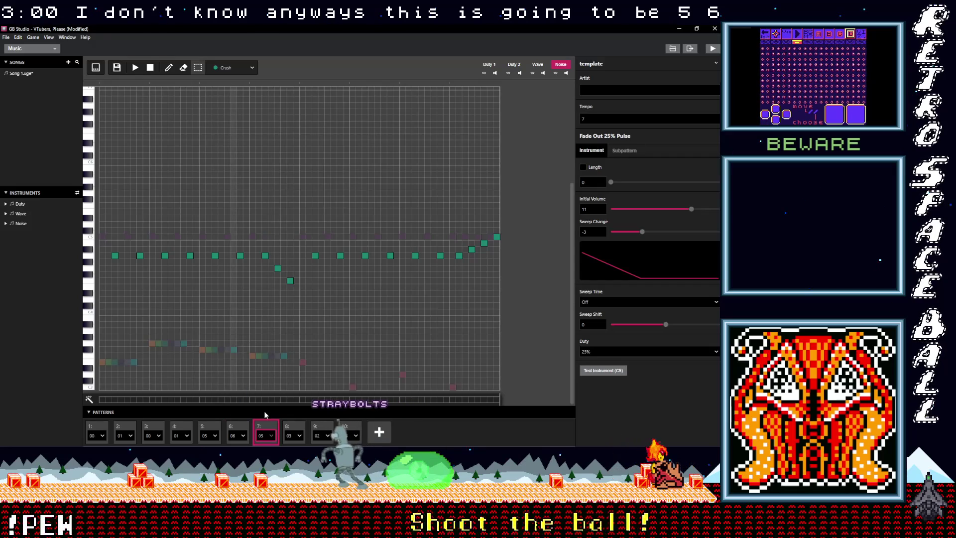
click(292, 437)
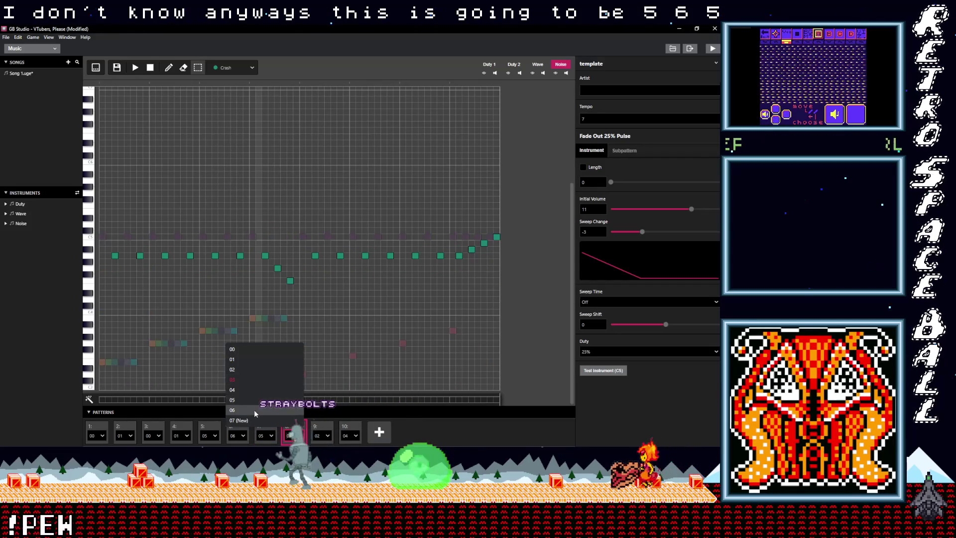
click(252, 419)
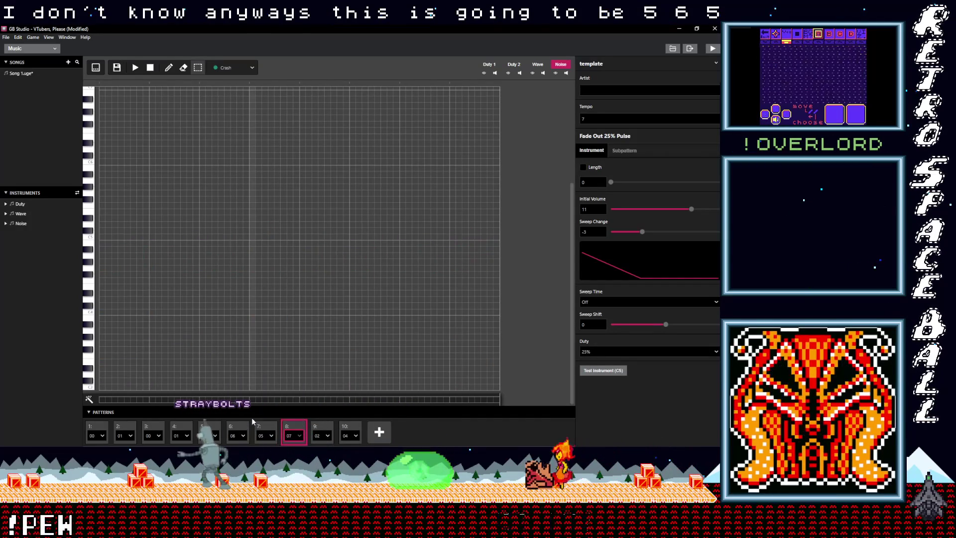
click(328, 437)
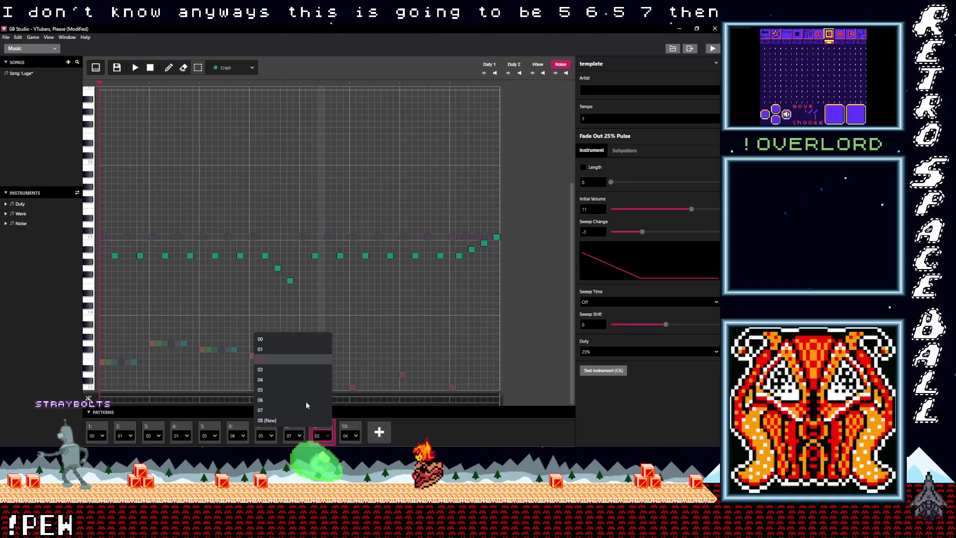
Set slot 9 to pattern 03 and add an eleventh slot, left at 08
click(289, 370)
click(378, 433)
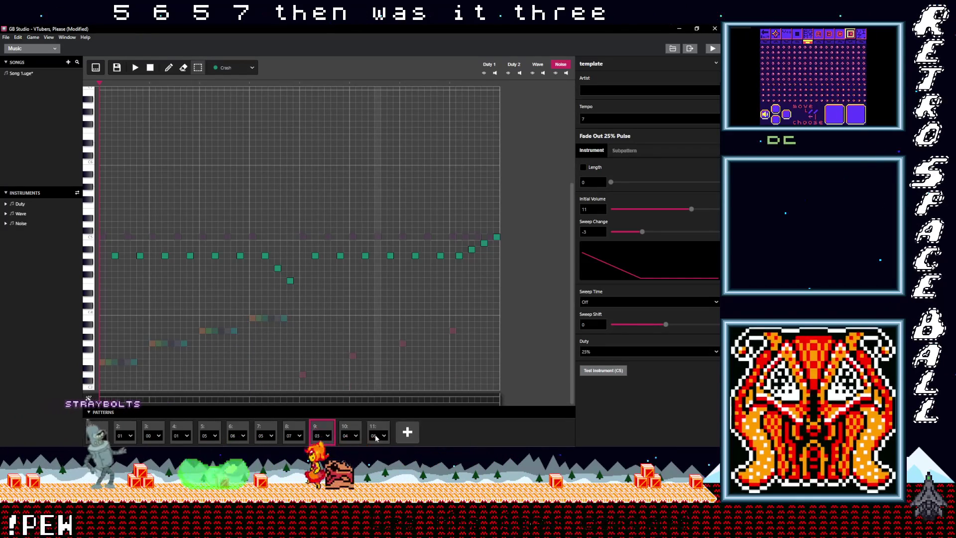
click(377, 436)
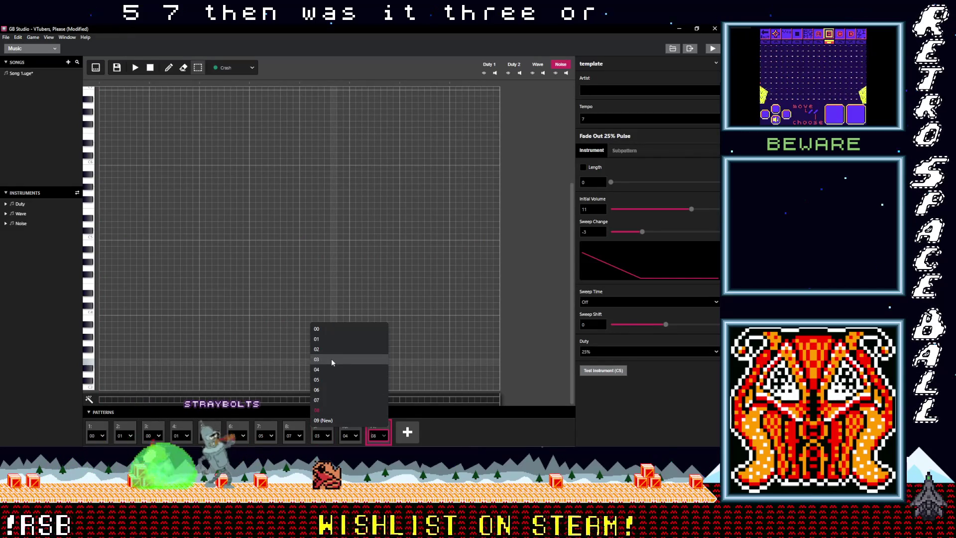
click(119, 434)
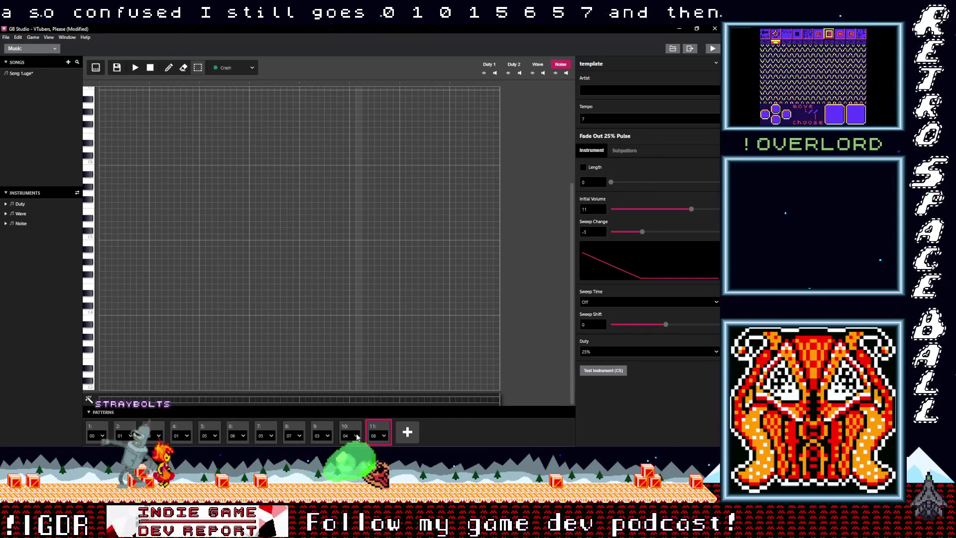
Set slots 9, 10 and 11 to patterns 02, 03 and 02
click(329, 436)
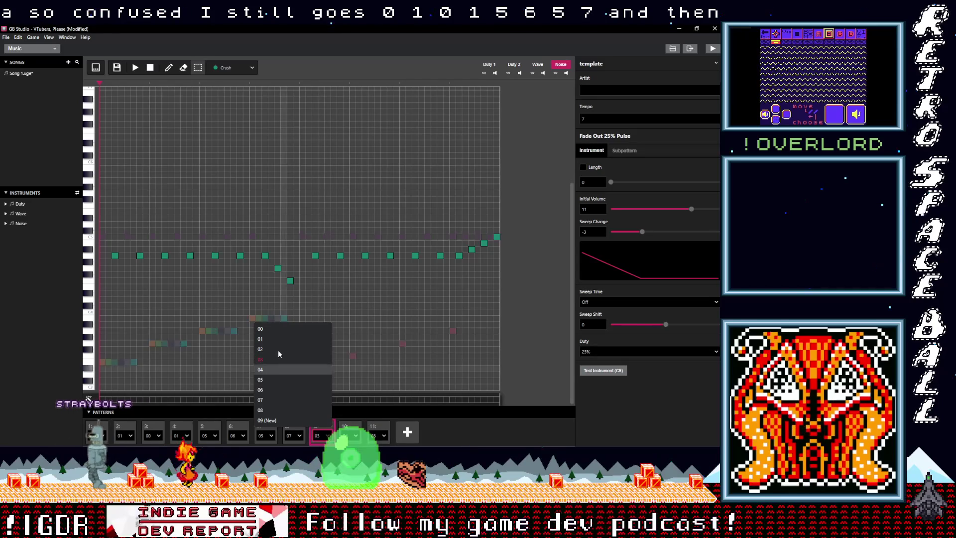
click(260, 349)
click(350, 436)
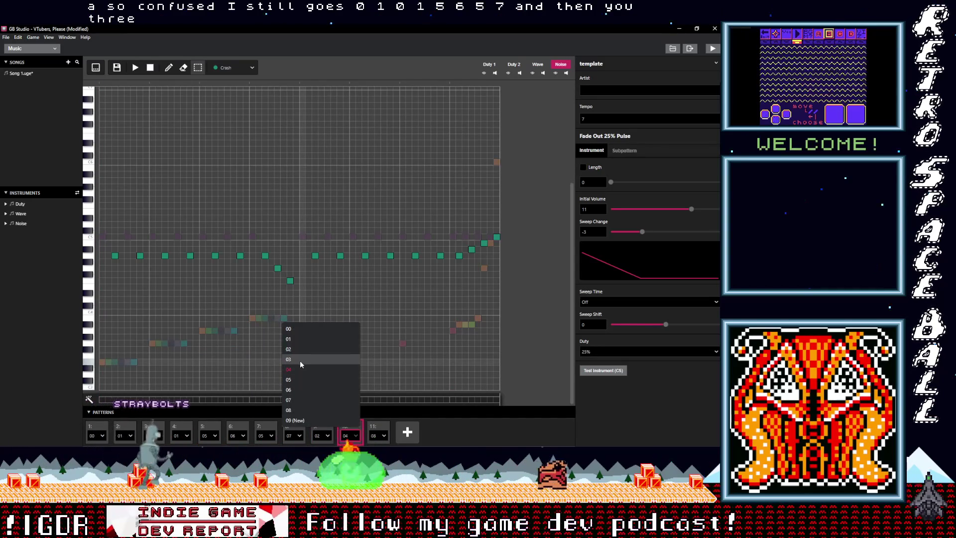
click(300, 360)
click(379, 436)
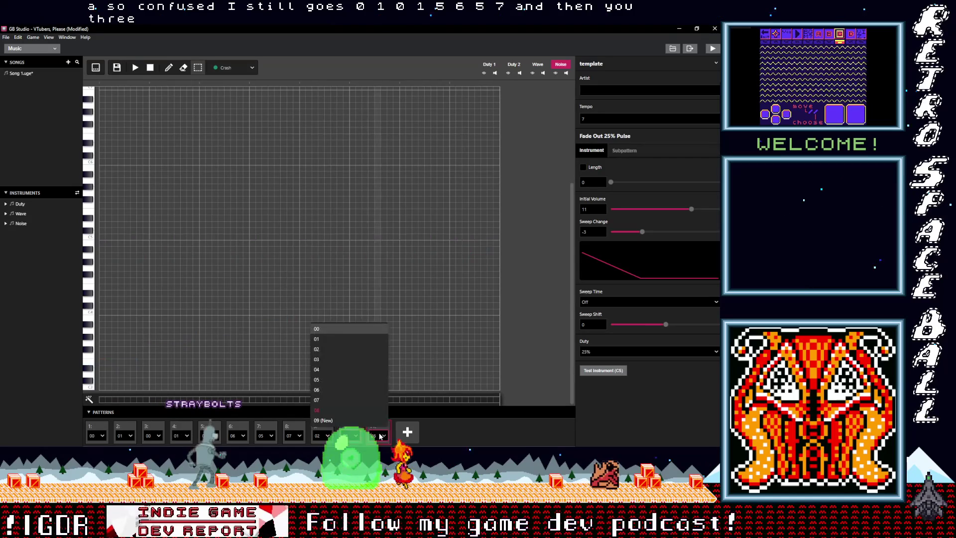
click(321, 349)
Add a twelfth slot to the song playing pattern 04
click(407, 432)
click(407, 435)
click(348, 360)
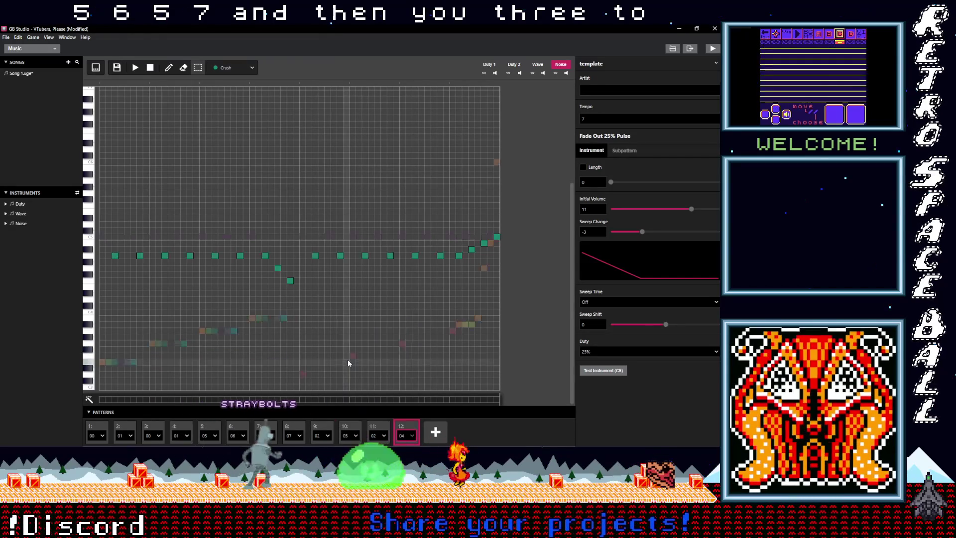
click(266, 429)
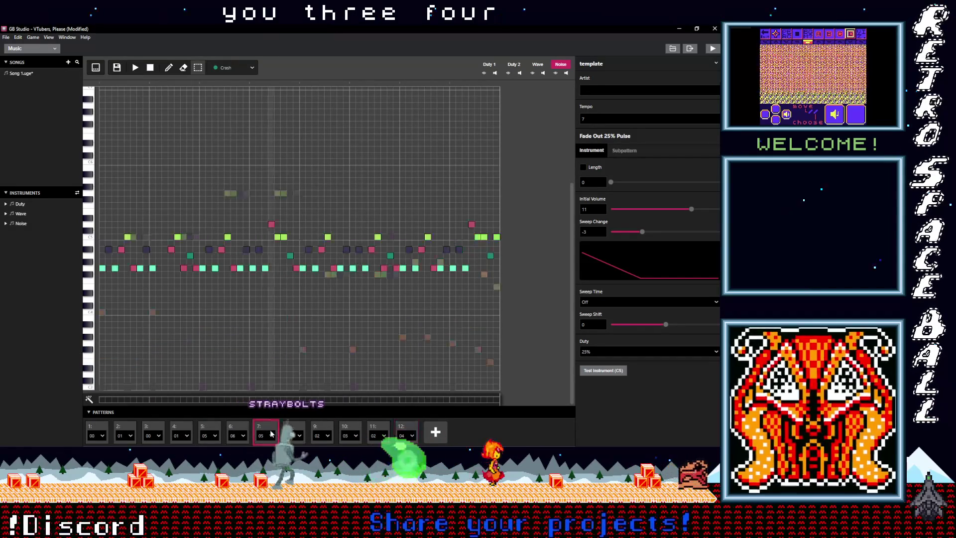
Switch slot 8 from pattern 07 to 06 and play the song from slot 1
click(294, 429)
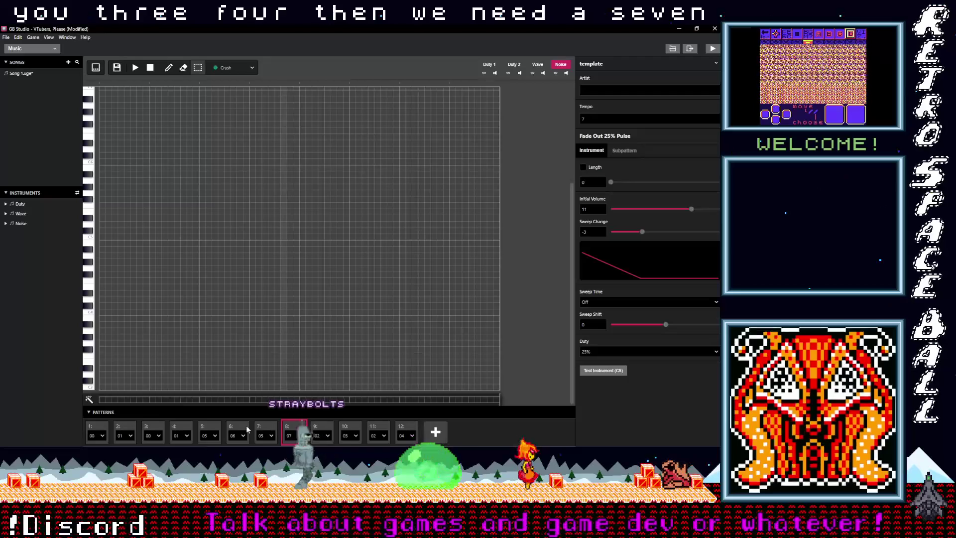
click(179, 429)
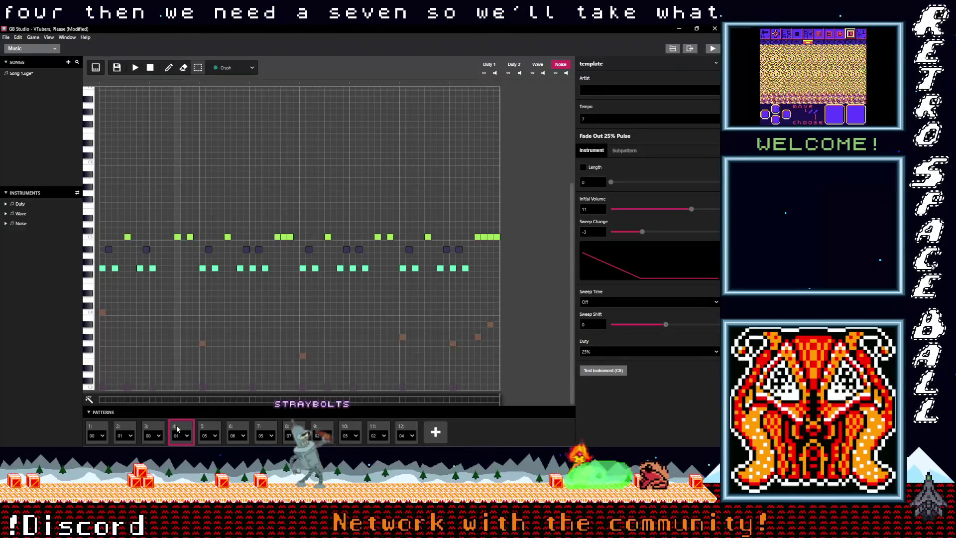
click(297, 437)
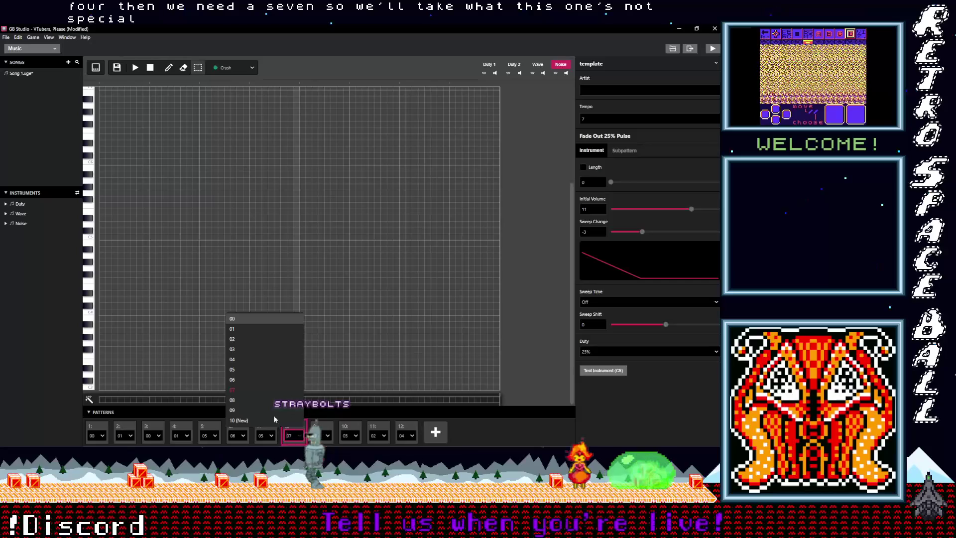
click(238, 380)
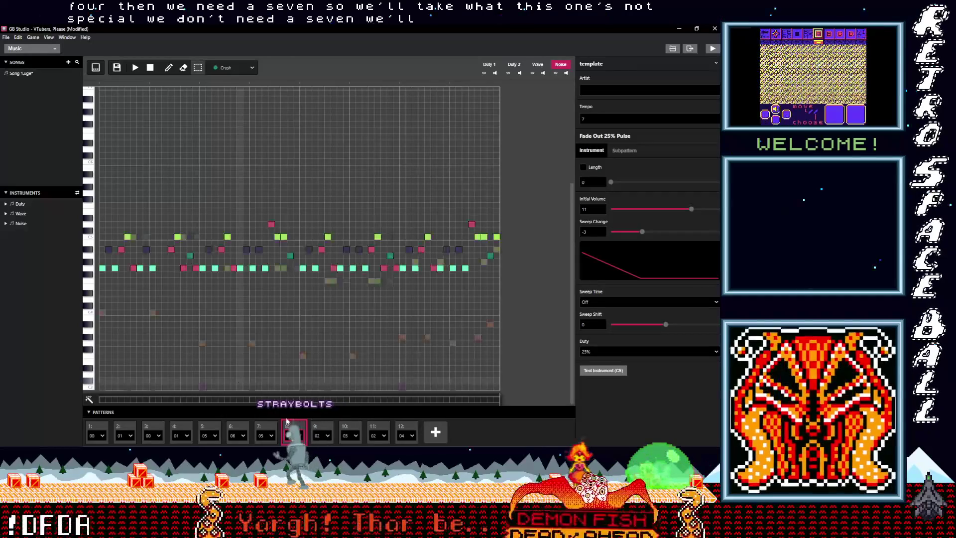
click(97, 428)
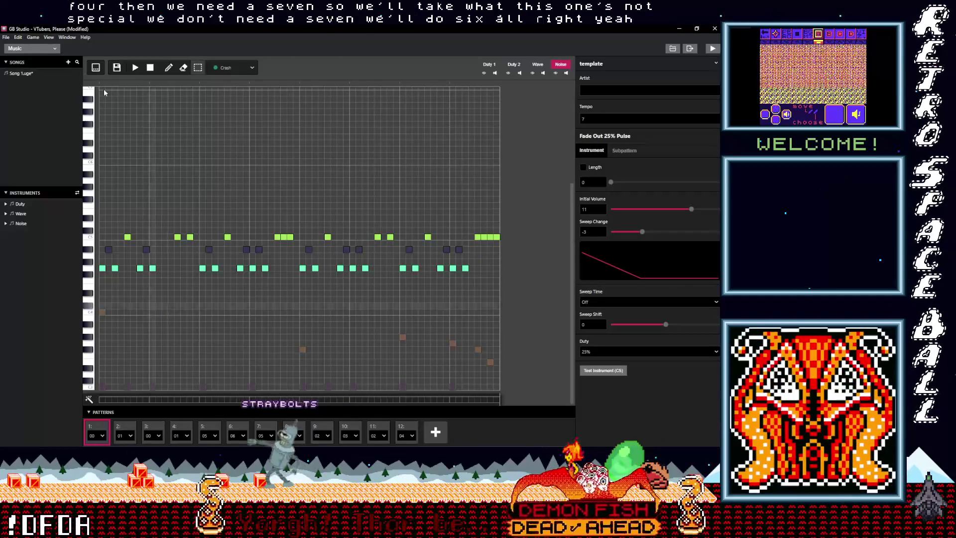
click(136, 69)
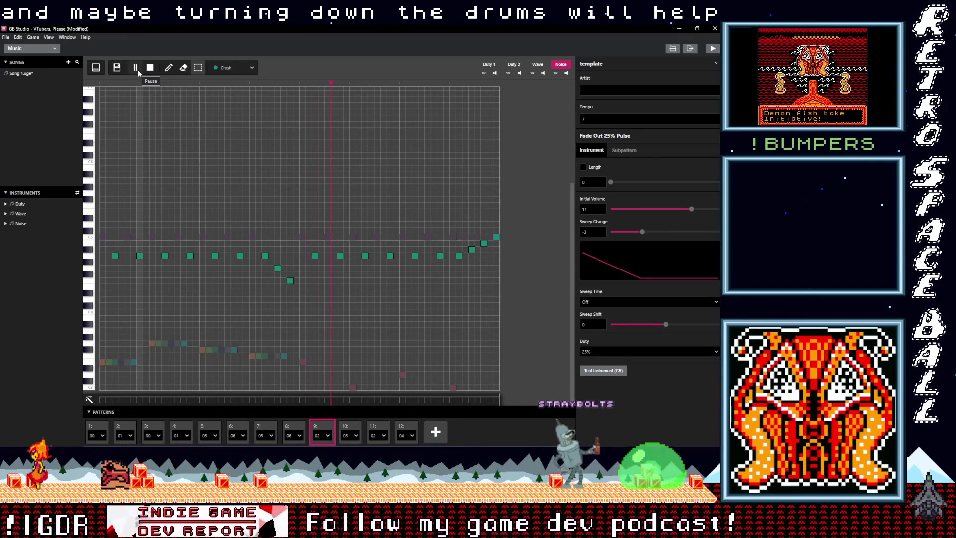
Stop playback, expand the Noise instruments, and lower Metallic Sound and Snare Drum initial volumes
click(148, 72)
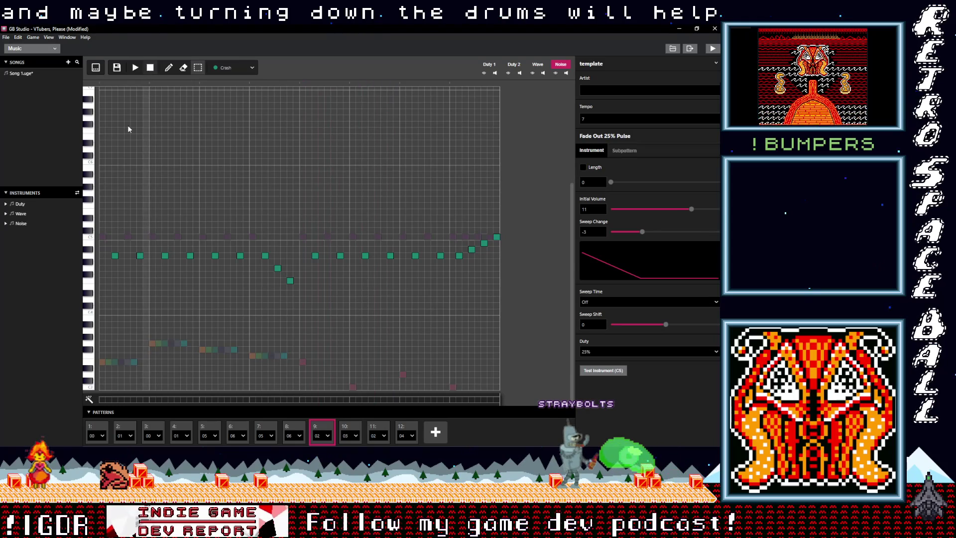
click(23, 226)
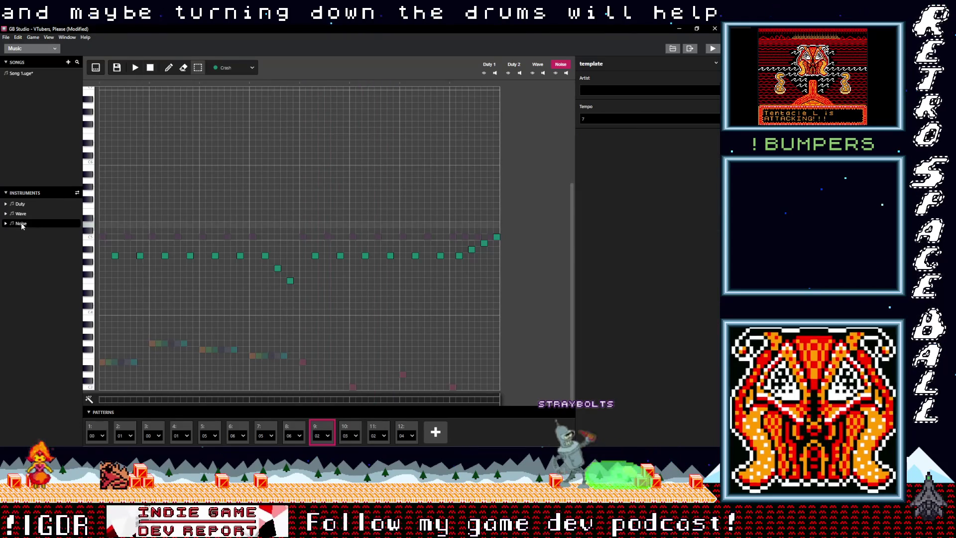
click(262, 430)
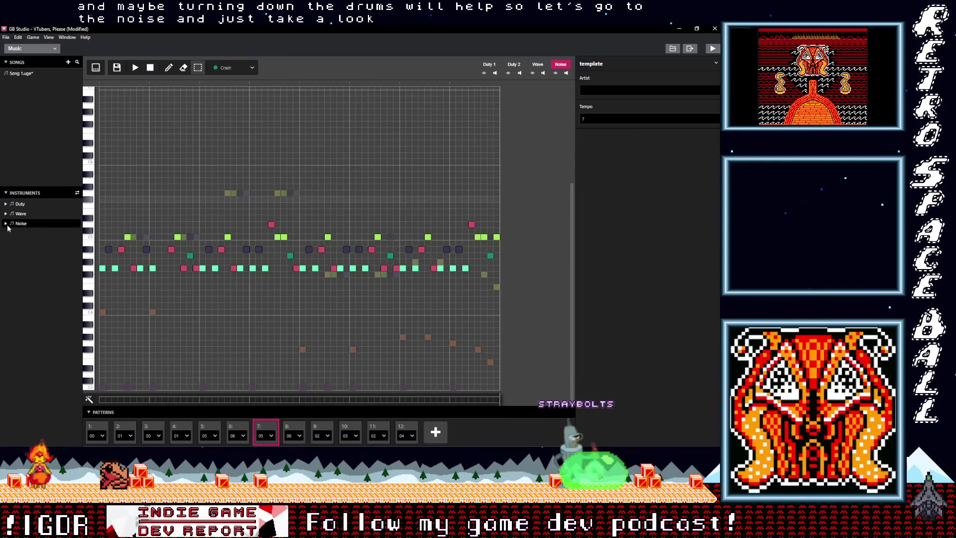
click(7, 223)
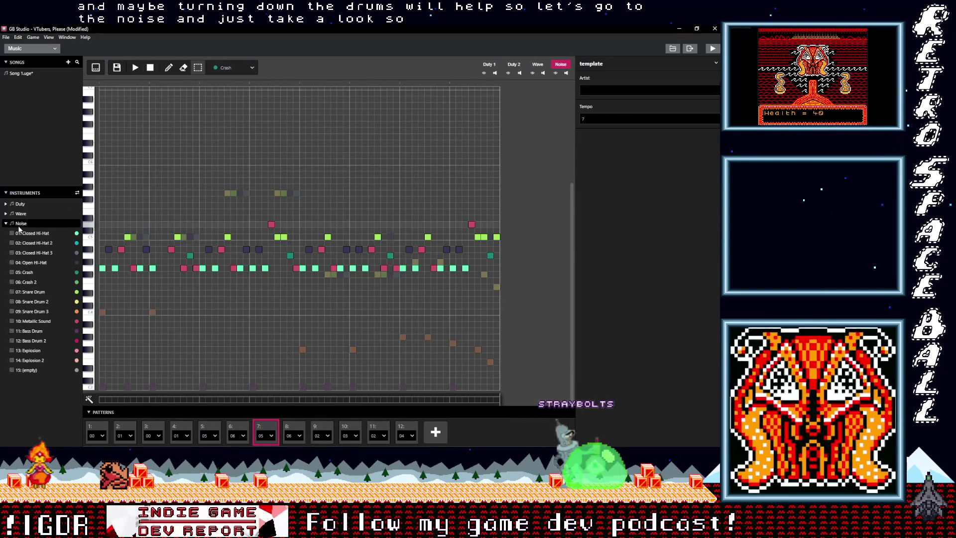
click(40, 322)
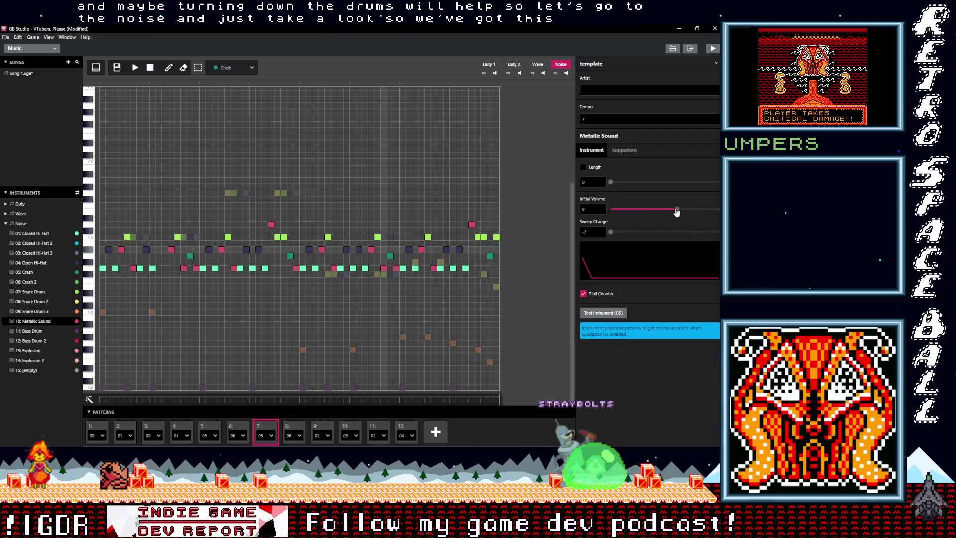
drag(677, 211, 667, 210)
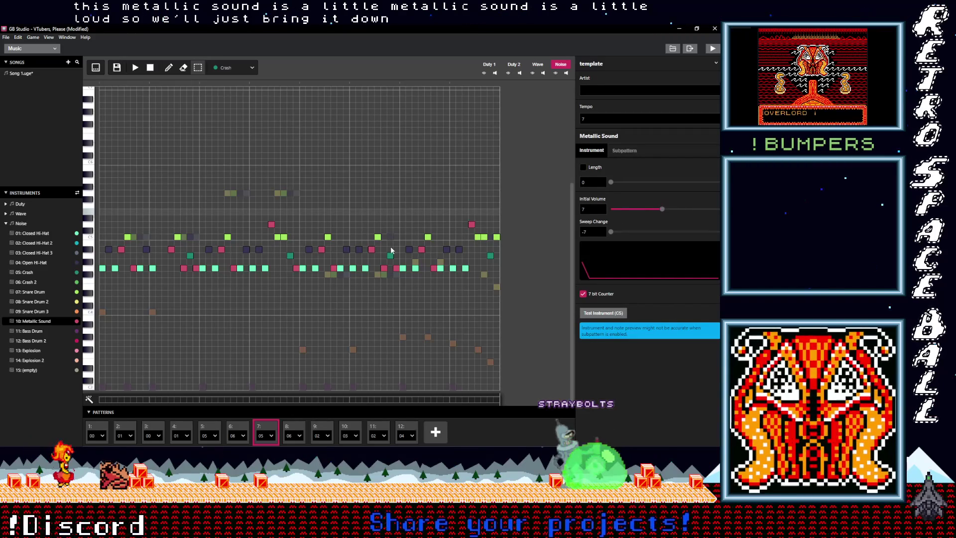
click(40, 293)
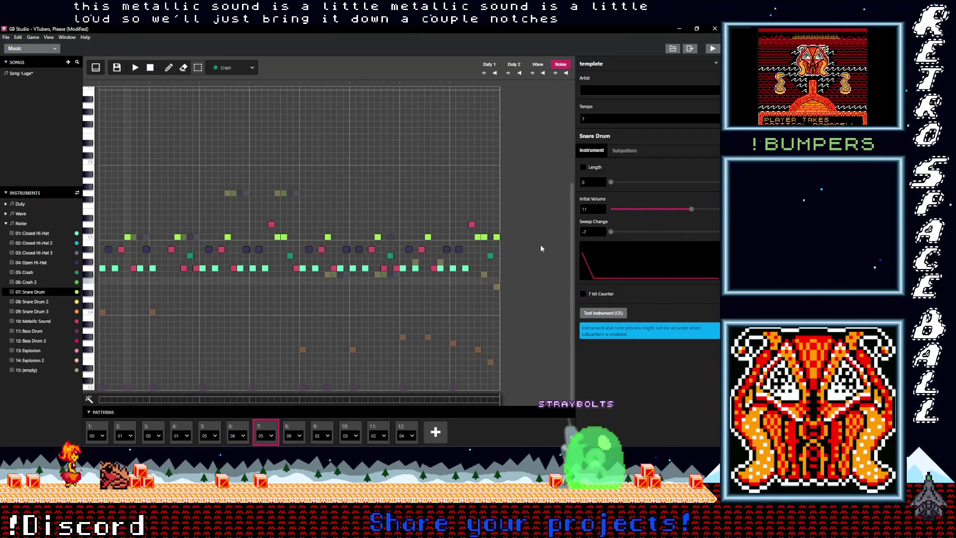
drag(688, 209, 676, 210)
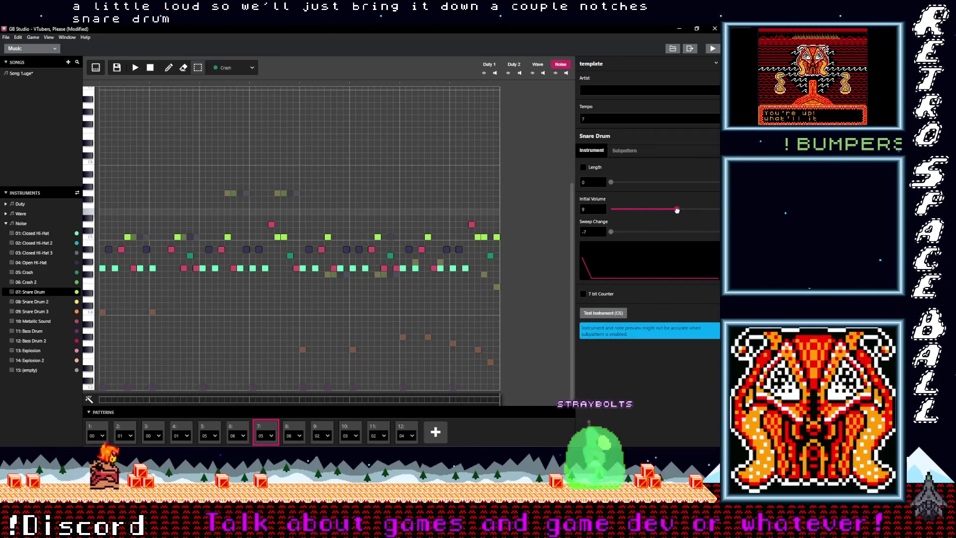
Lower Open Hi-Hat to 5, Closed Hi-Hat to 7, Crash to 8, and replay from slot 1
click(38, 262)
drag(655, 209, 648, 210)
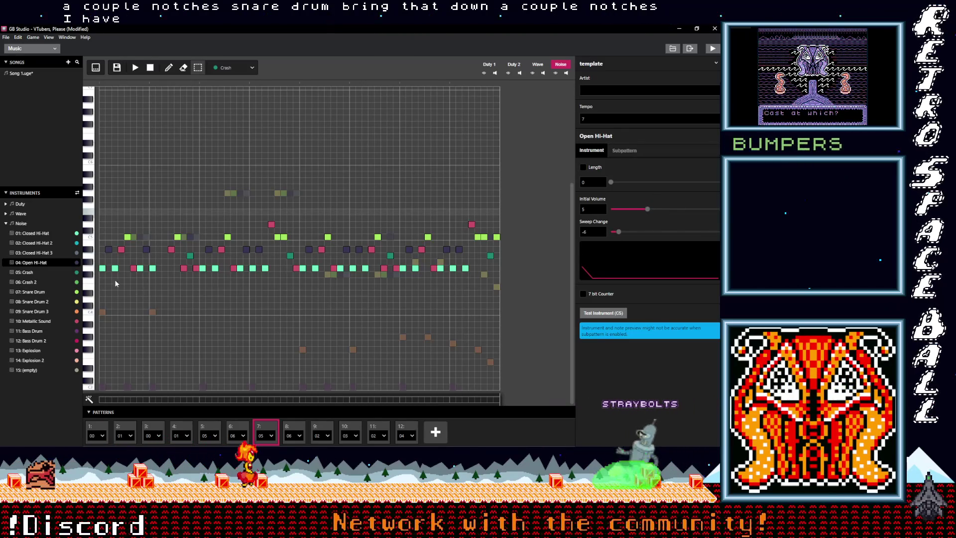
click(37, 233)
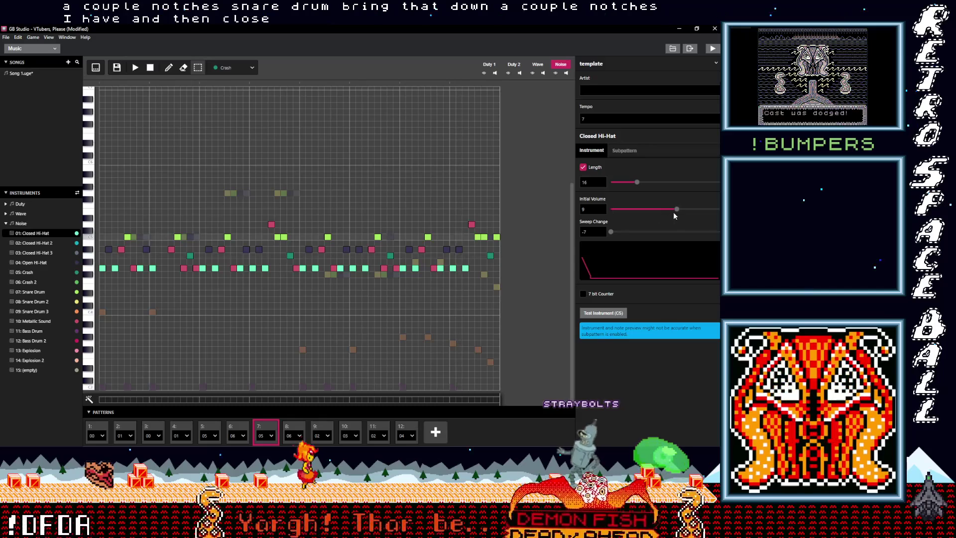
drag(677, 210, 663, 209)
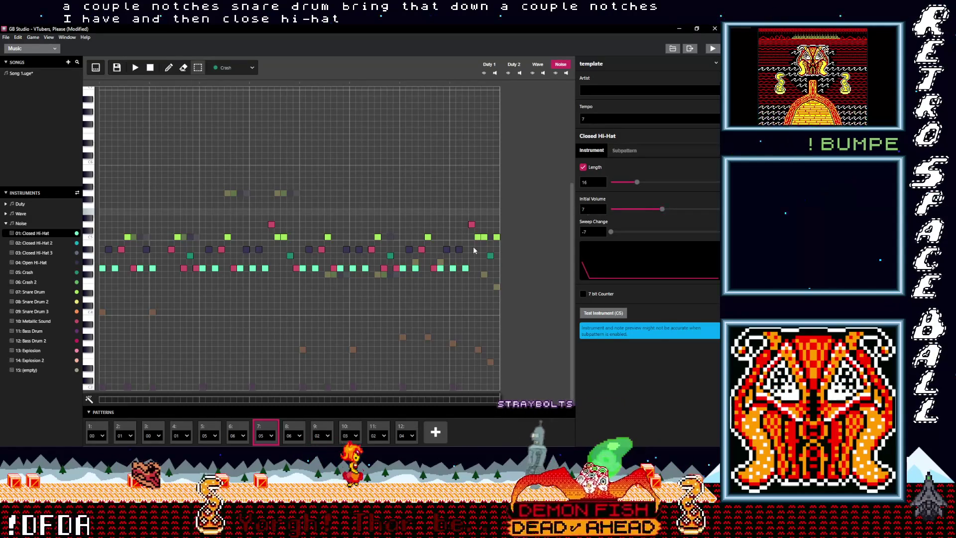
click(34, 272)
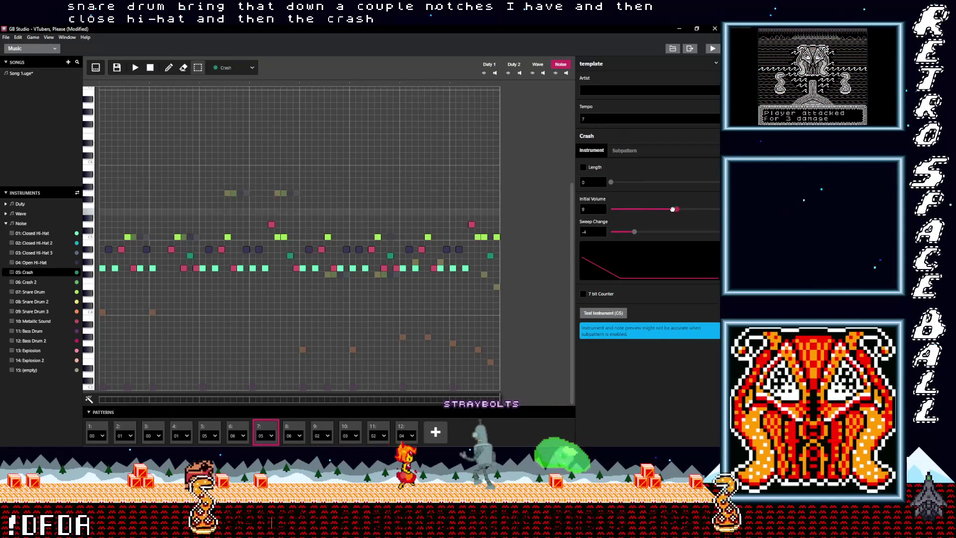
drag(673, 209, 669, 209)
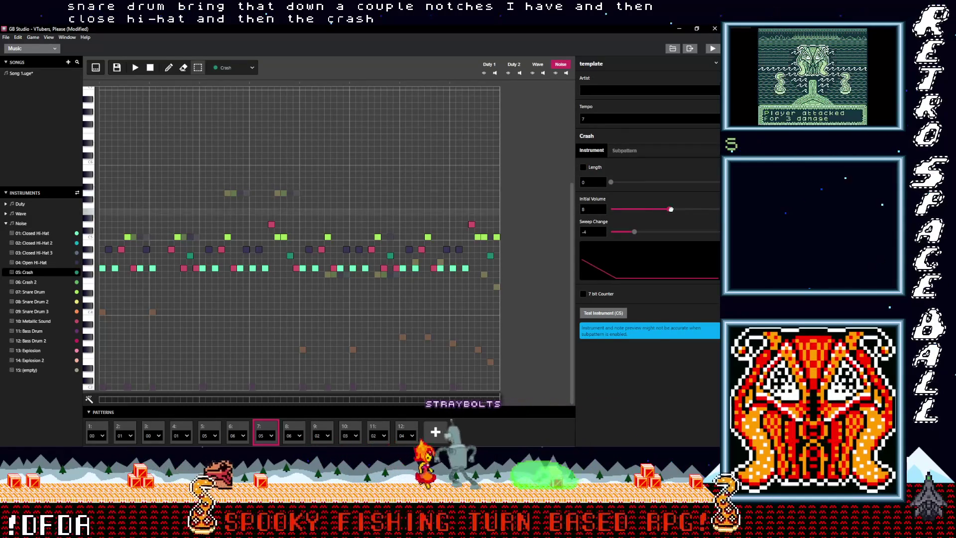
click(98, 428)
click(135, 68)
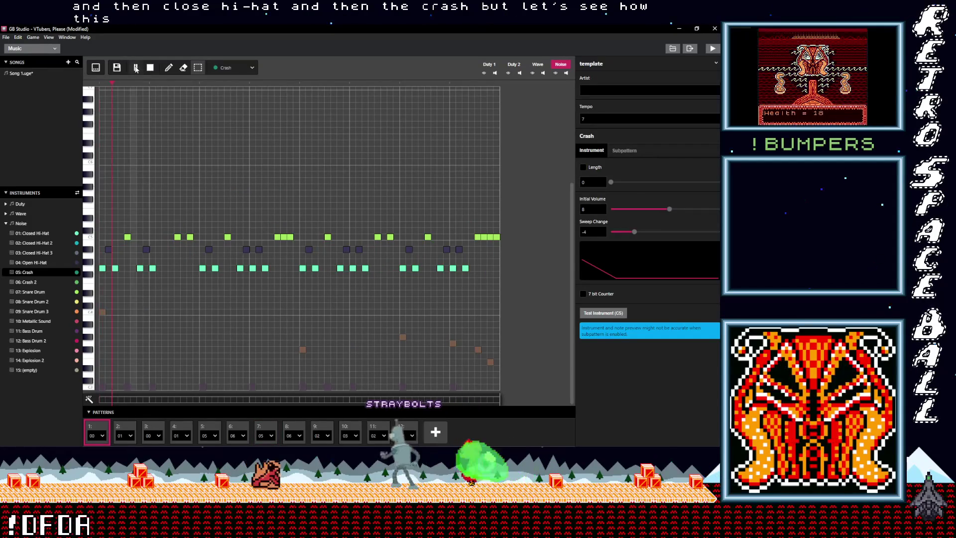
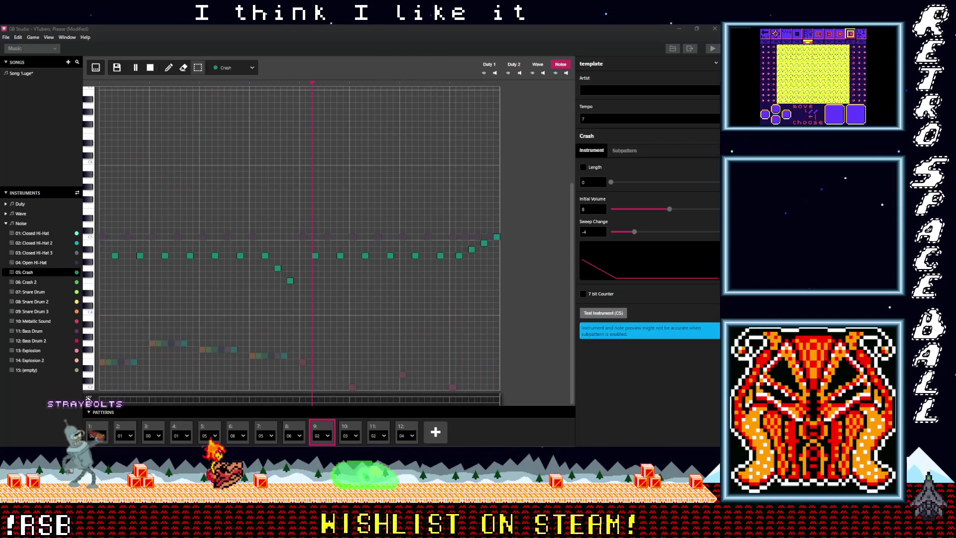
Stop Song 1 playing in the music editor and switch away from it to bring up the save prompt
click(364, 67)
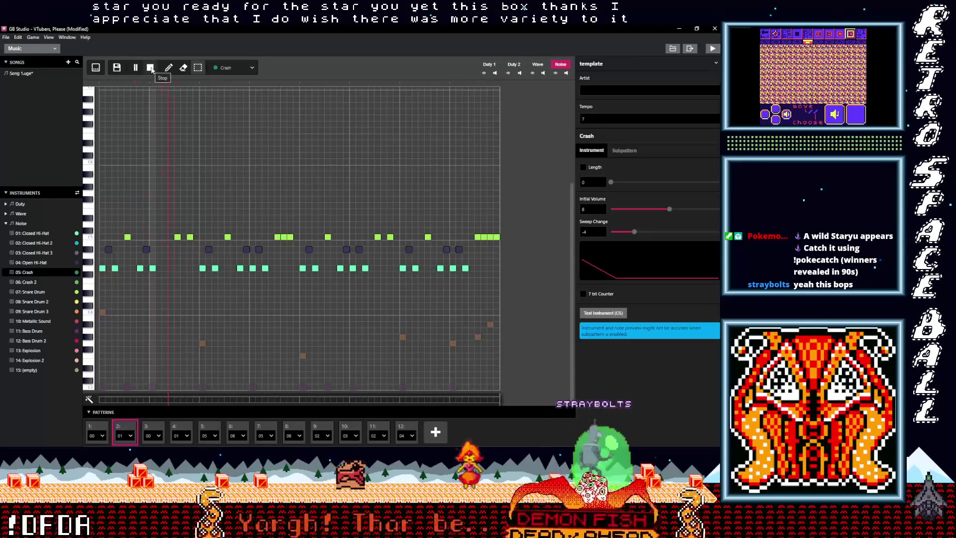
click(150, 67)
click(69, 75)
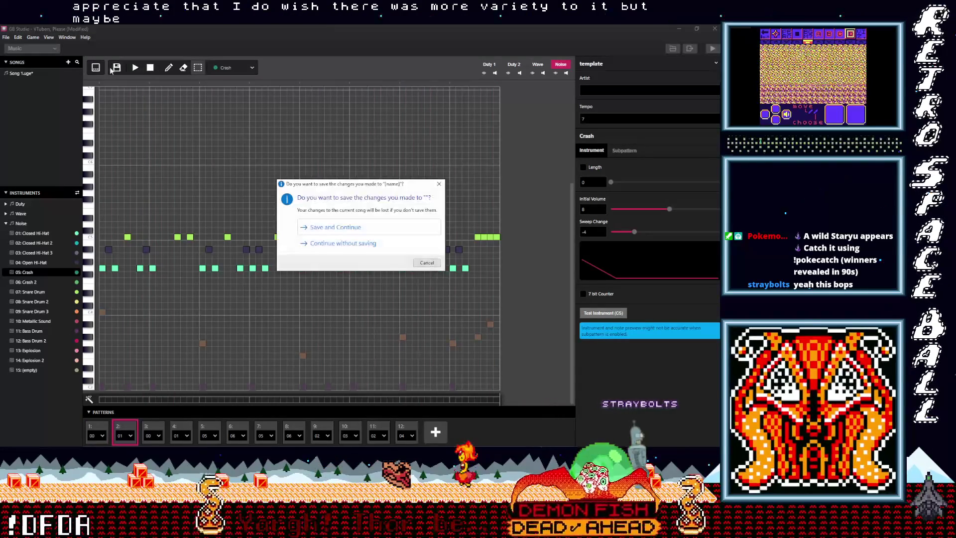
Save Song 1 and add a new song named 'Song 2' to the Songs panel
key(Return)
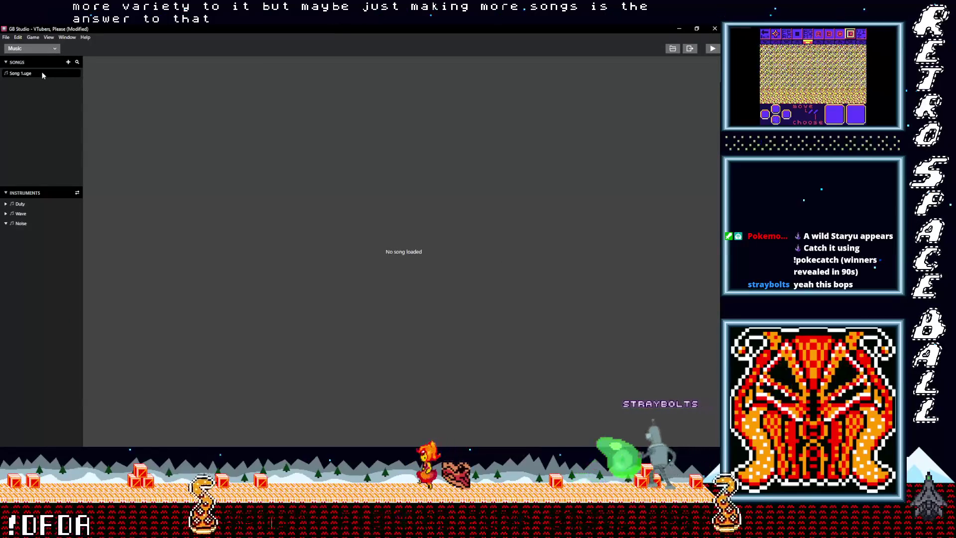
click(67, 63)
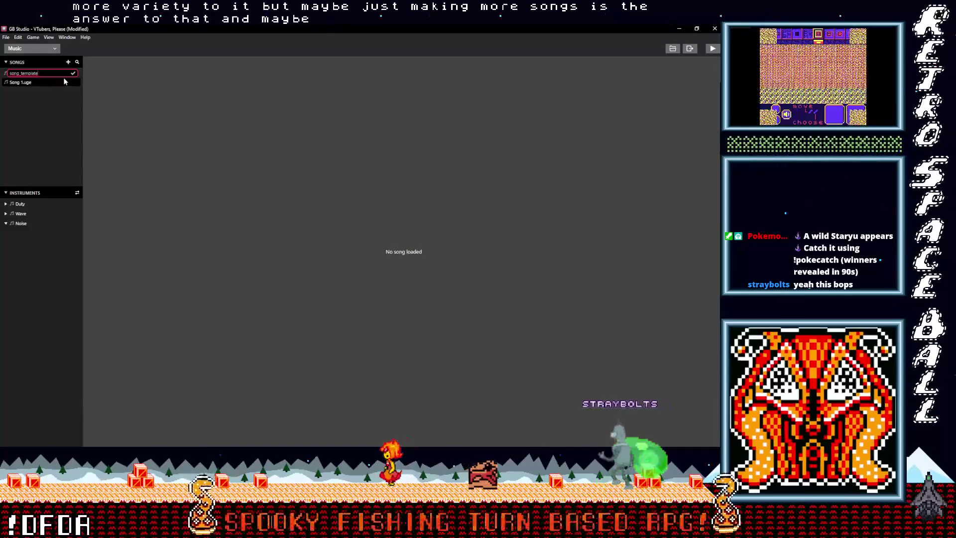
text(S)
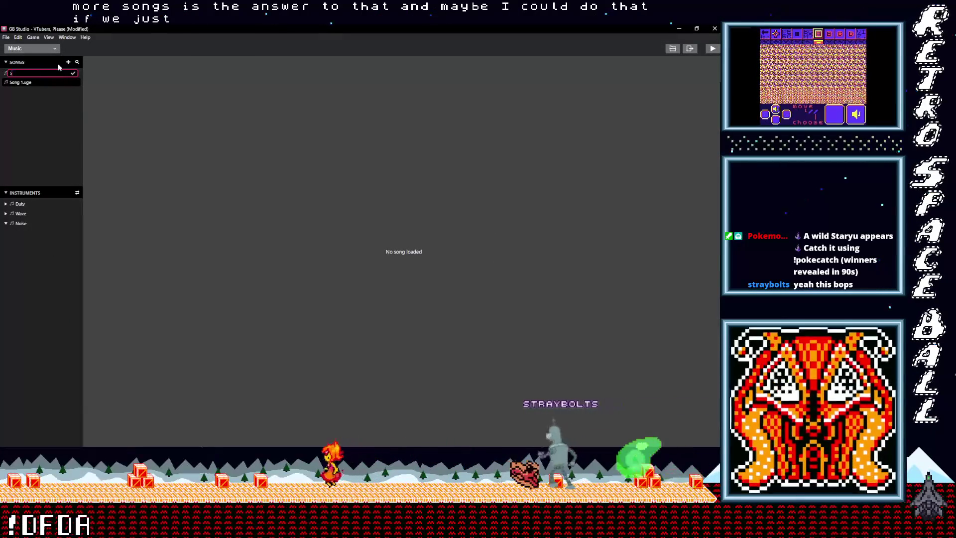
text(ong 2)
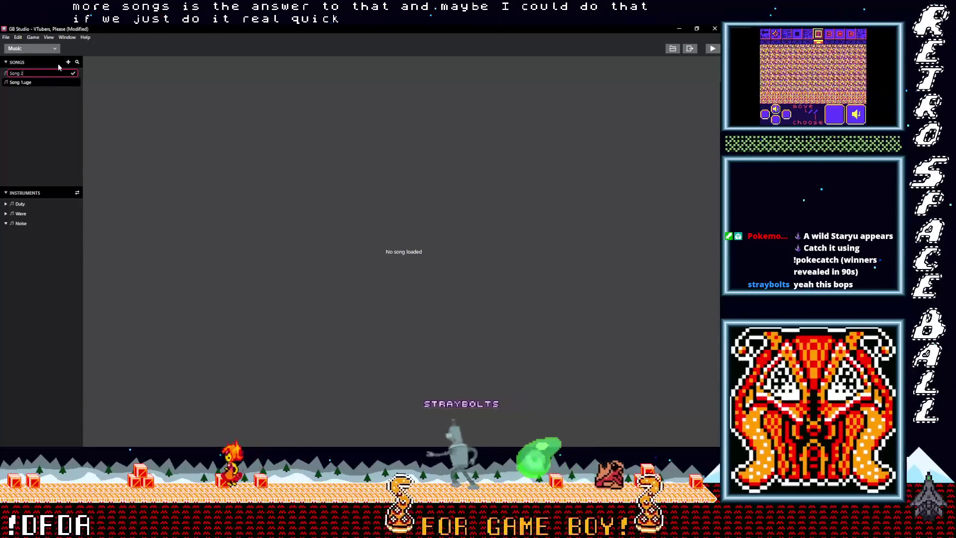
key(Return)
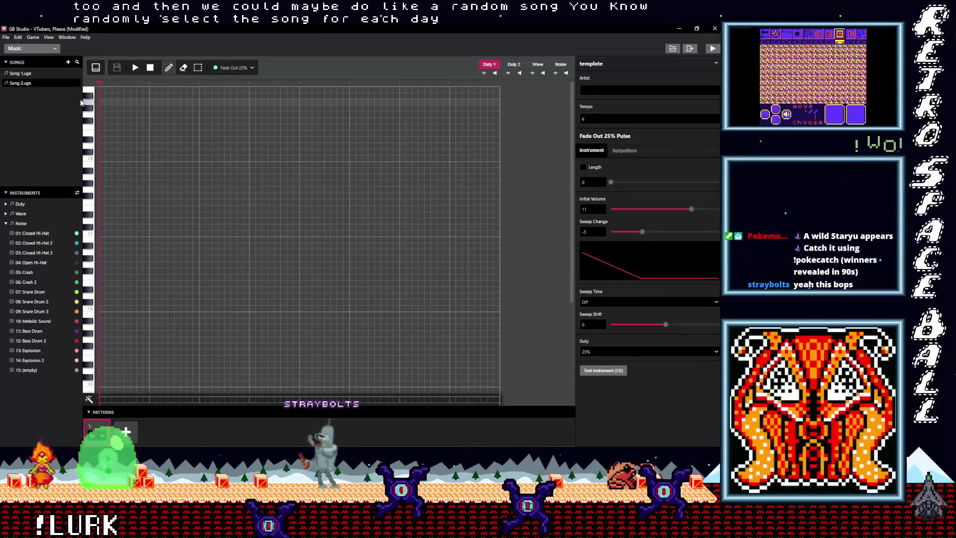
Check Song 1's settings, return to Song 2, and bring the save prompt forward
click(31, 73)
click(31, 84)
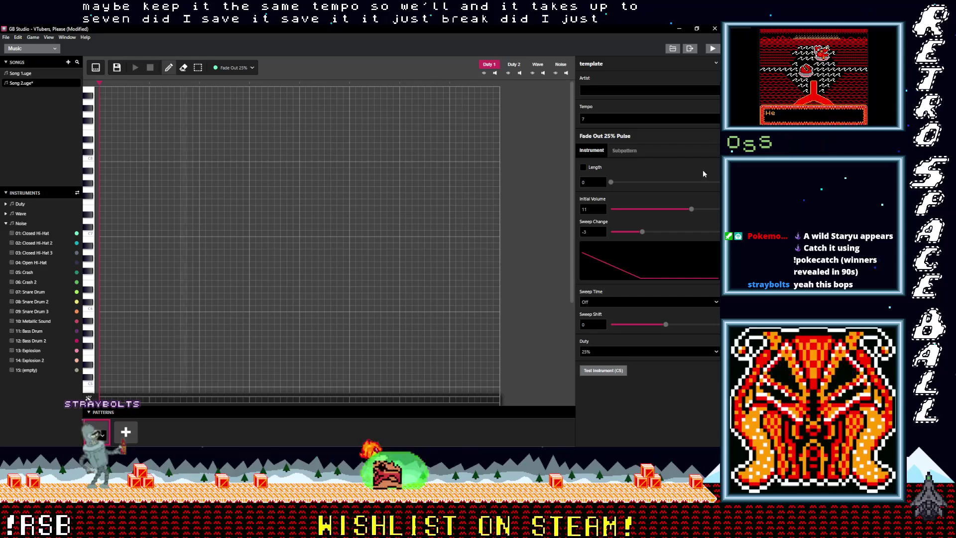
mouse_move(717, 209)
click(681, 262)
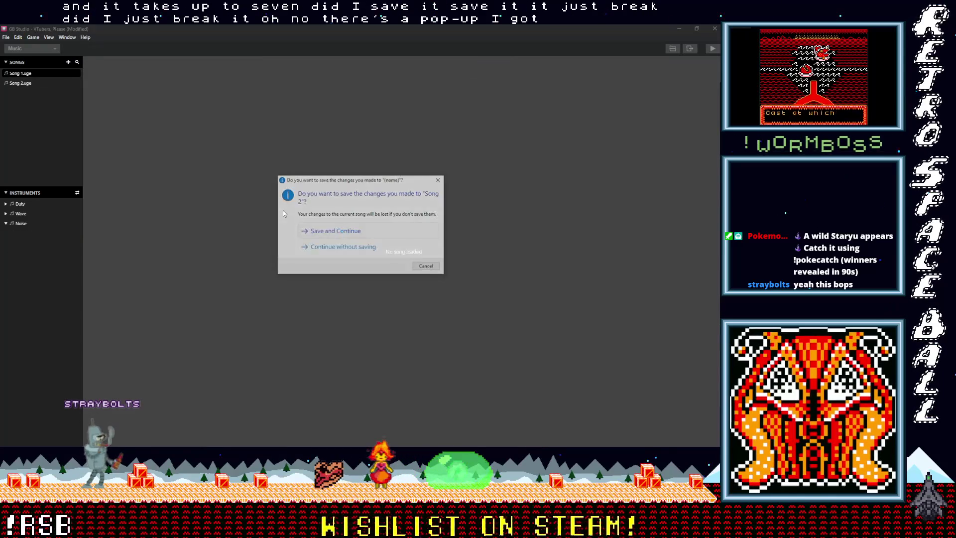
Save and continue, dismiss the two save errors, and reopen Song 2.uge
click(314, 230)
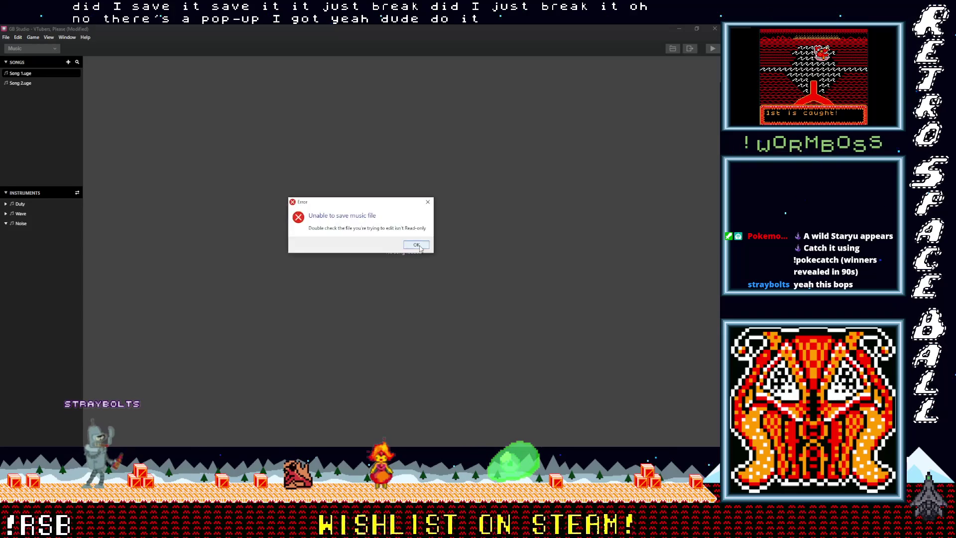
click(417, 245)
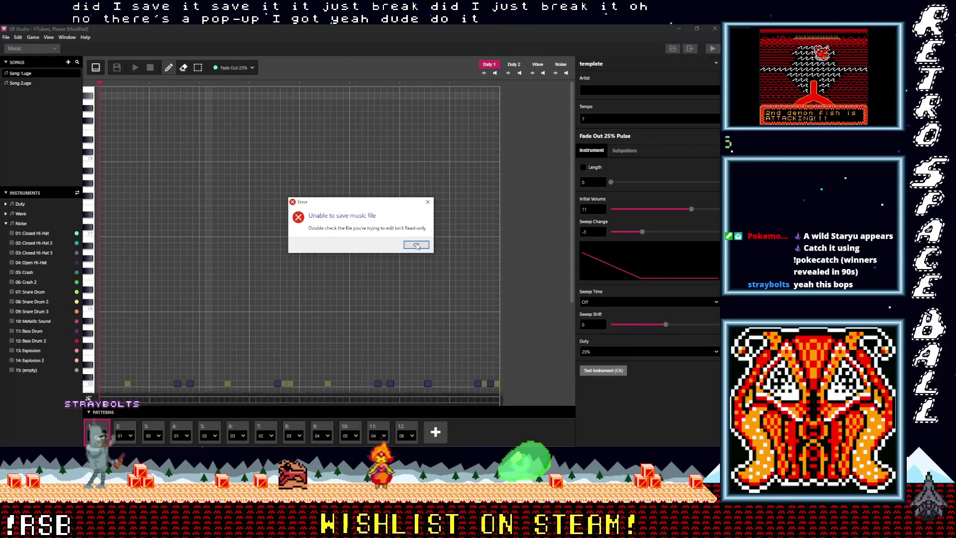
click(418, 245)
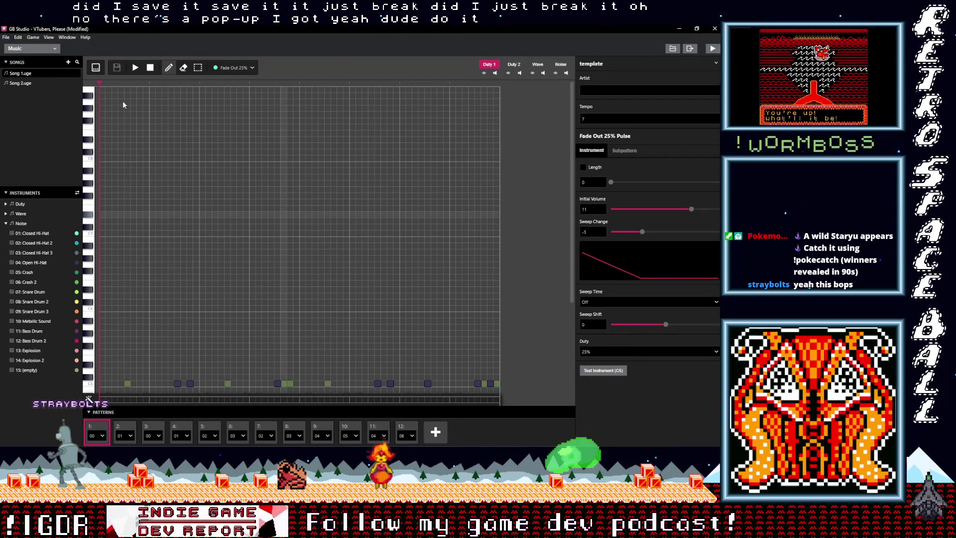
click(40, 81)
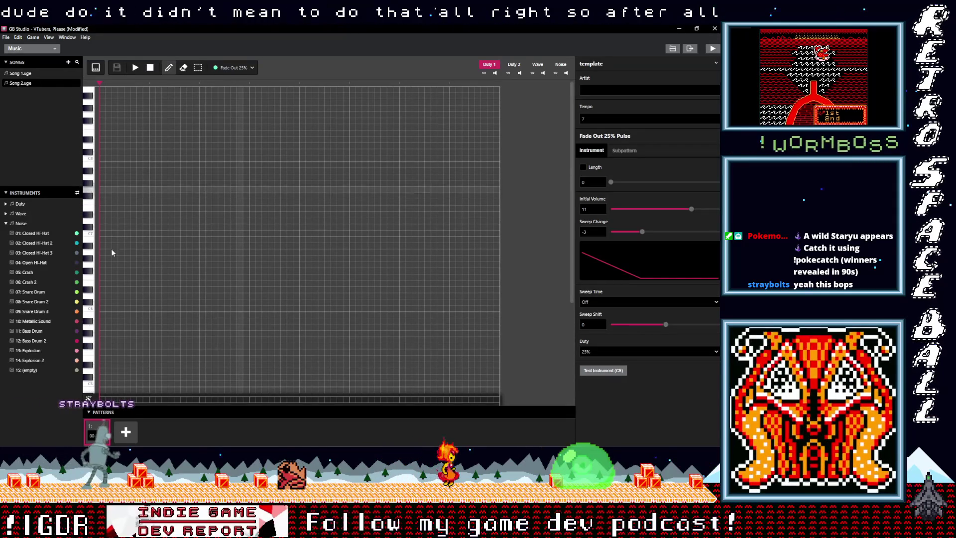
Choose Bass Drum and place seven kick notes along the bottom row of pattern 1
click(233, 68)
click(219, 186)
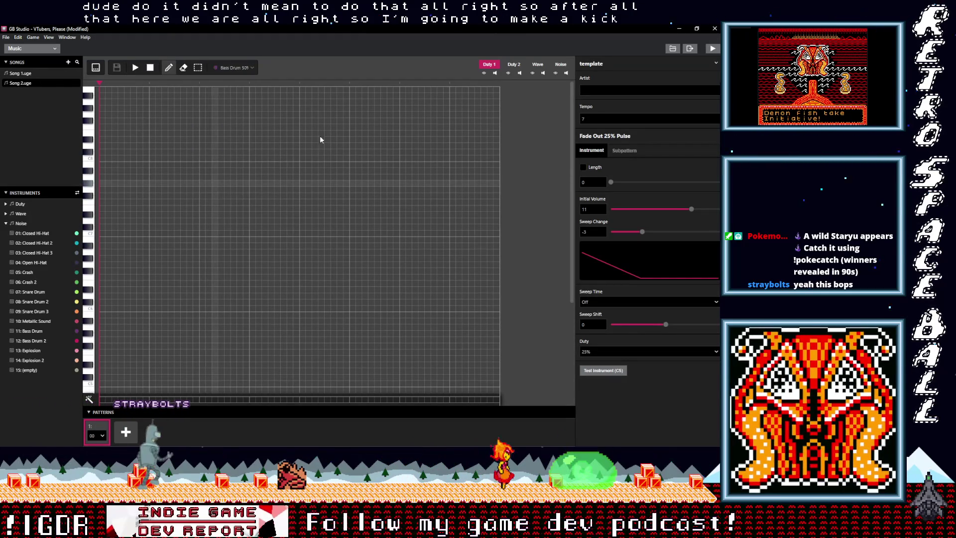
scroll(220, 241, down, 5)
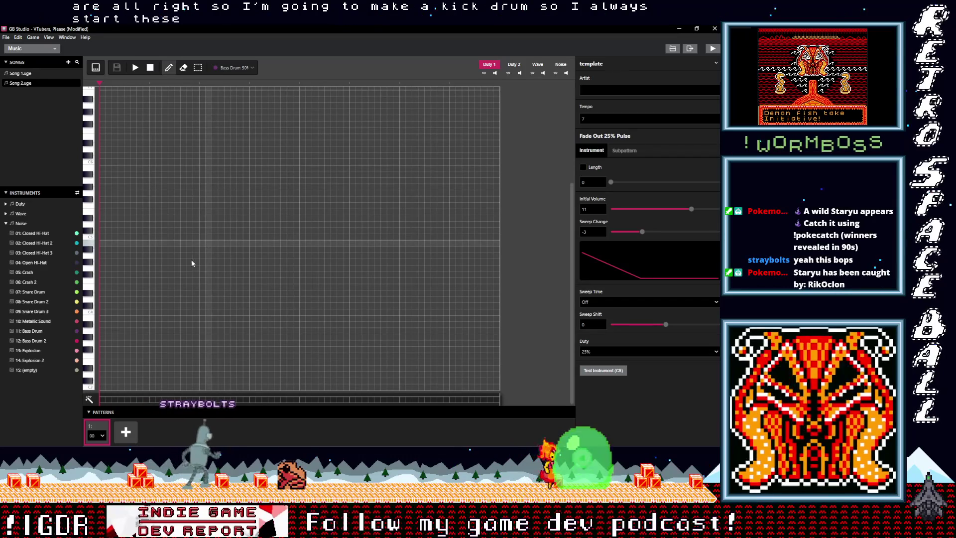
click(103, 387)
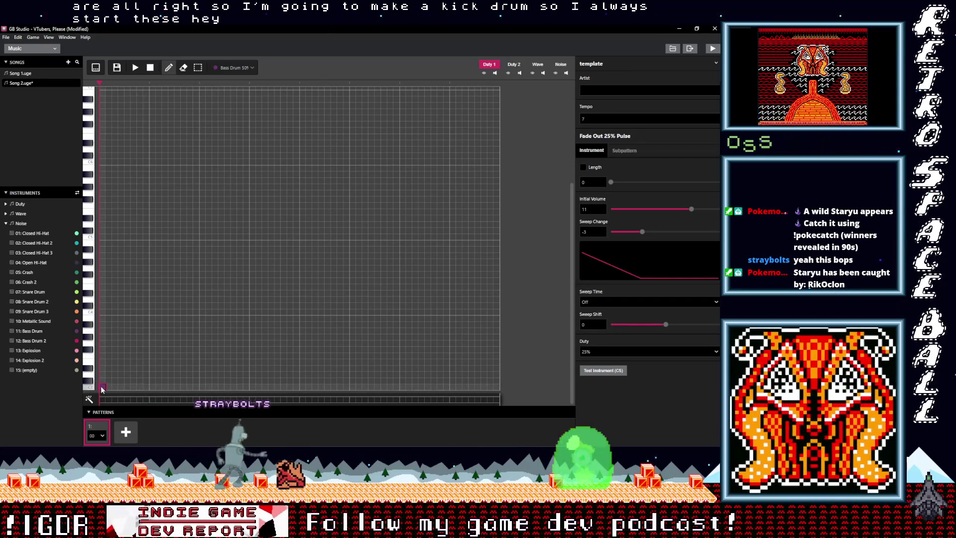
click(204, 387)
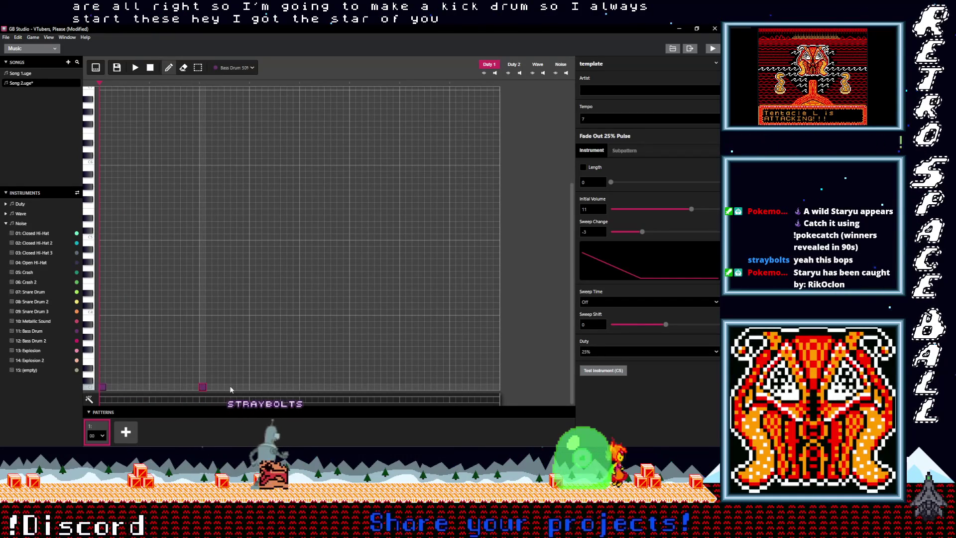
click(253, 387)
click(303, 387)
click(353, 387)
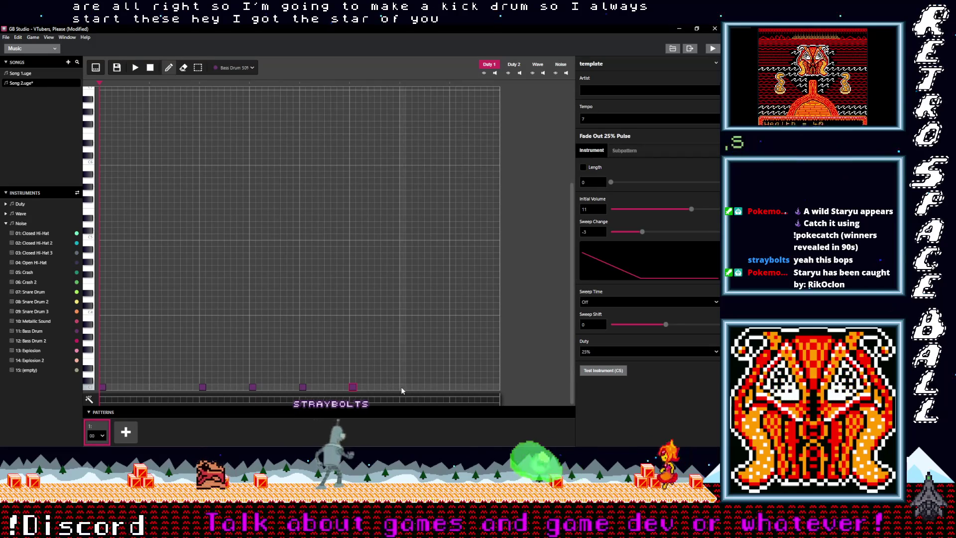
click(452, 387)
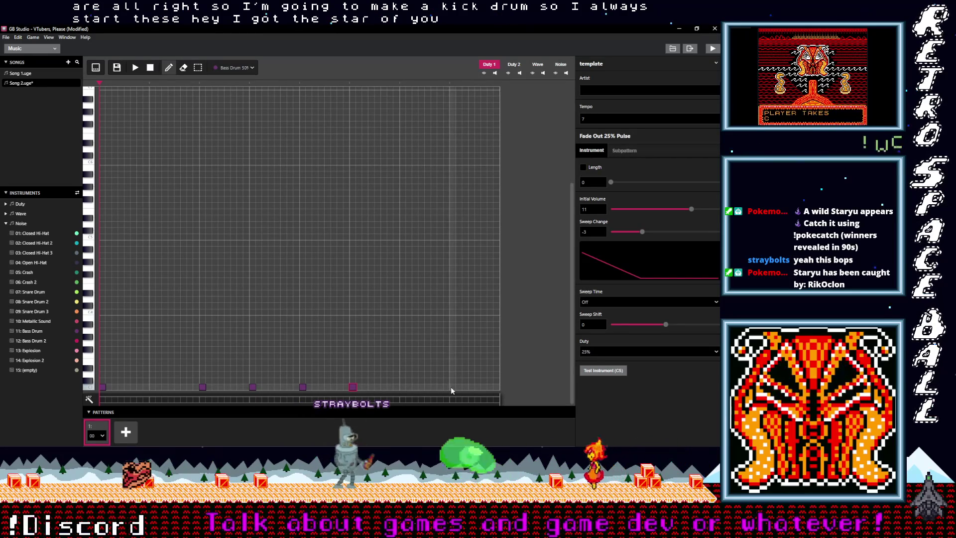
click(478, 387)
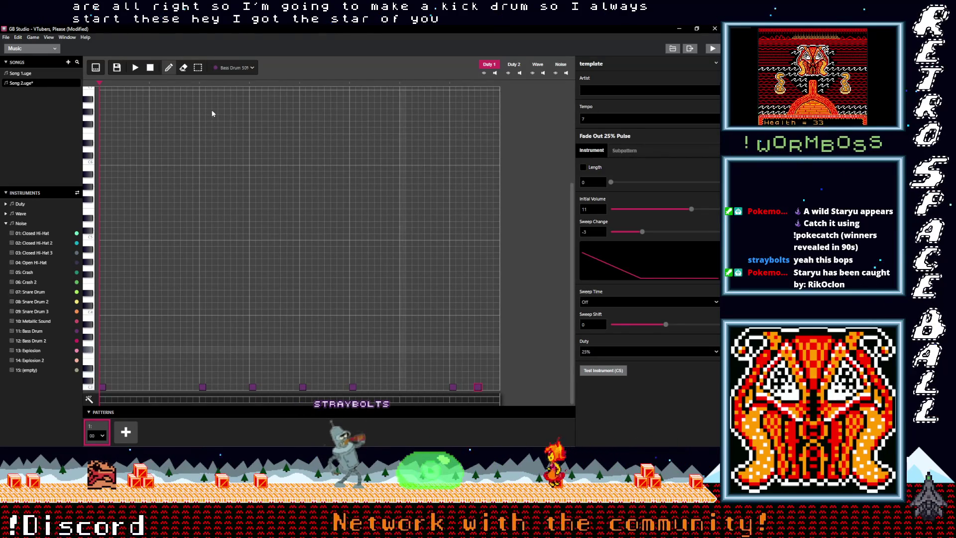
Play the pattern and fill in three more kicks to make ten
click(135, 68)
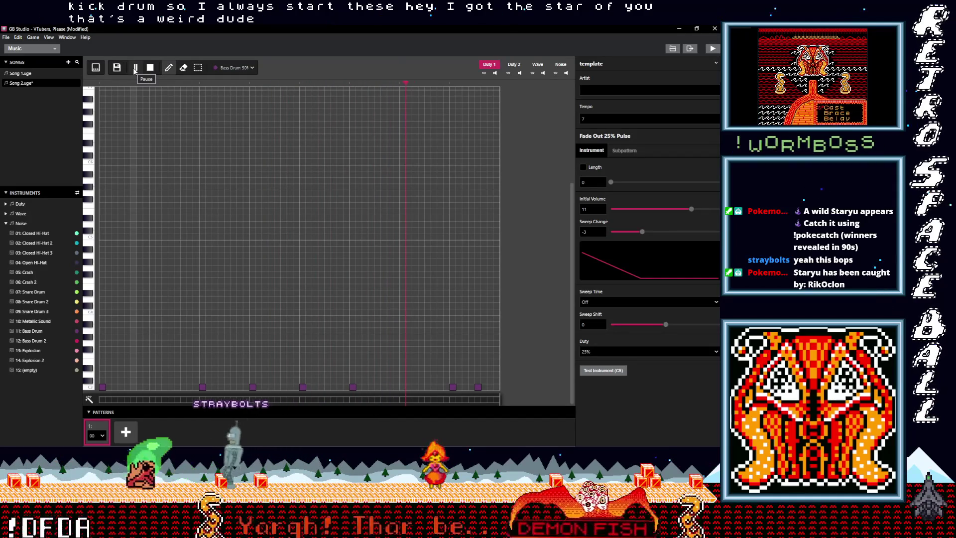
click(153, 386)
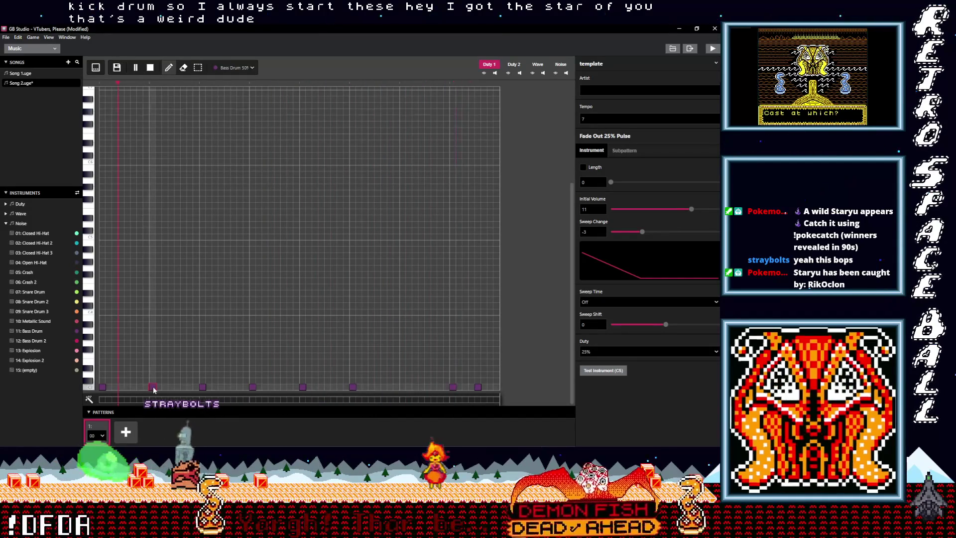
click(403, 387)
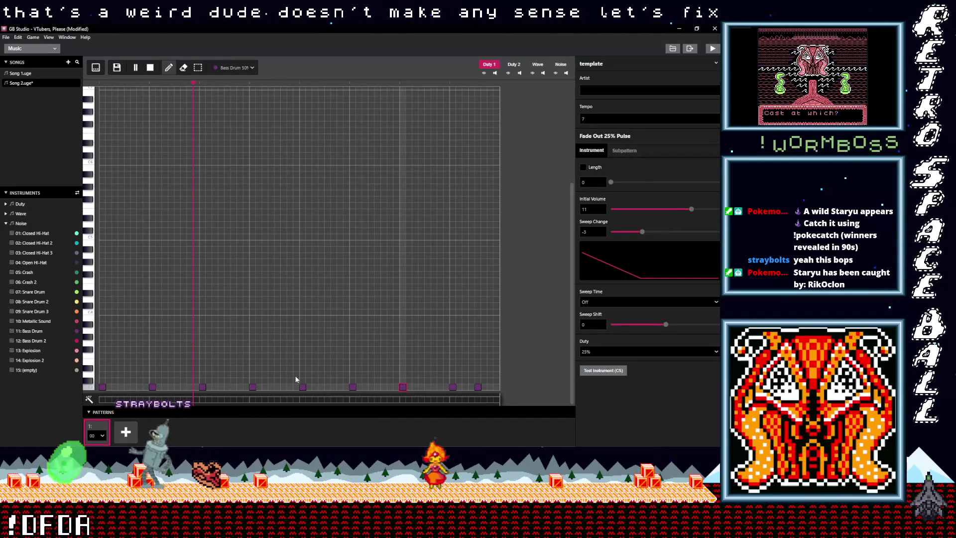
click(278, 387)
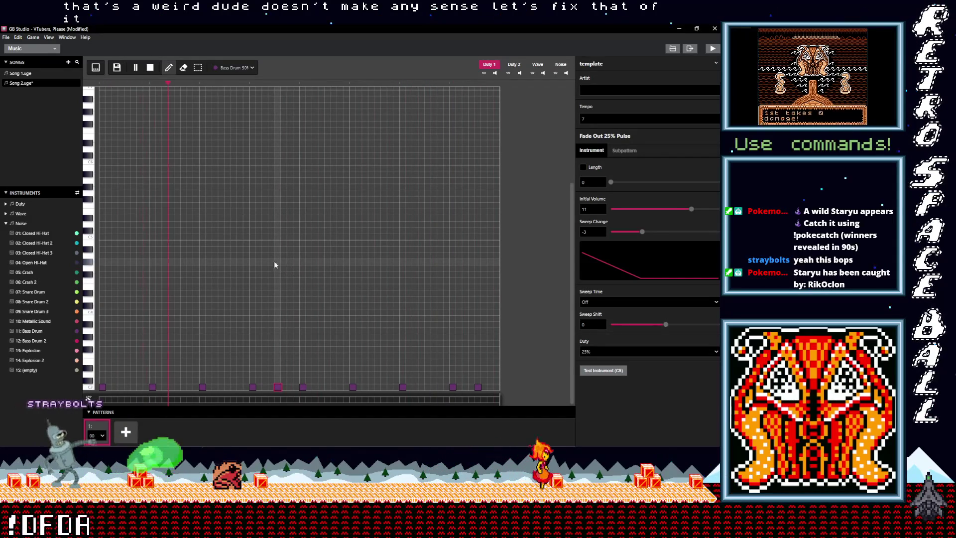
click(562, 66)
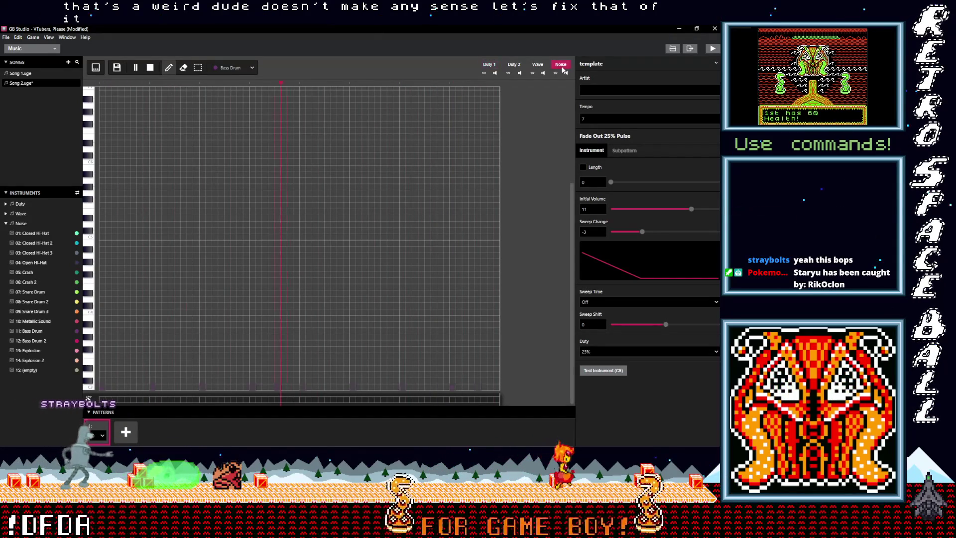
Select Snare Drum and place three snare hits at the start of the noise row
click(244, 69)
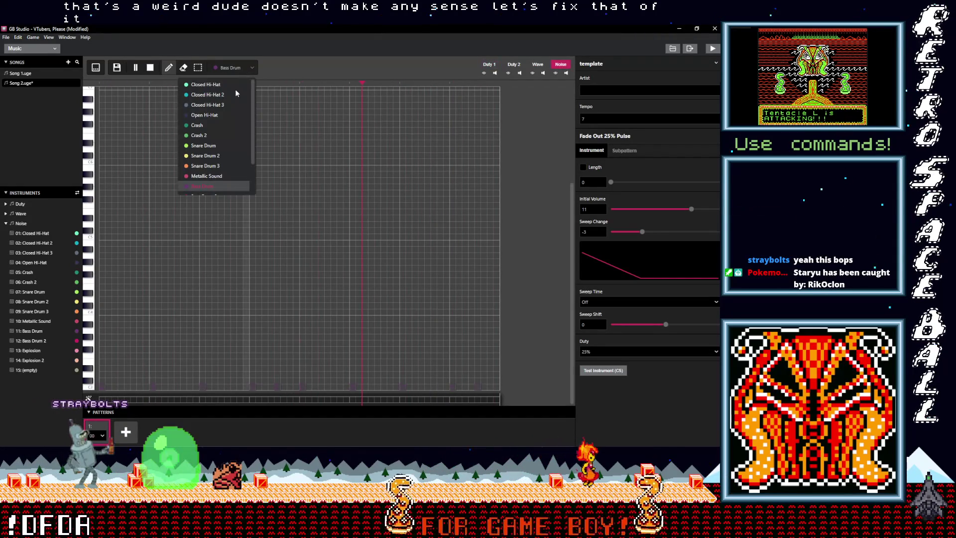
click(210, 151)
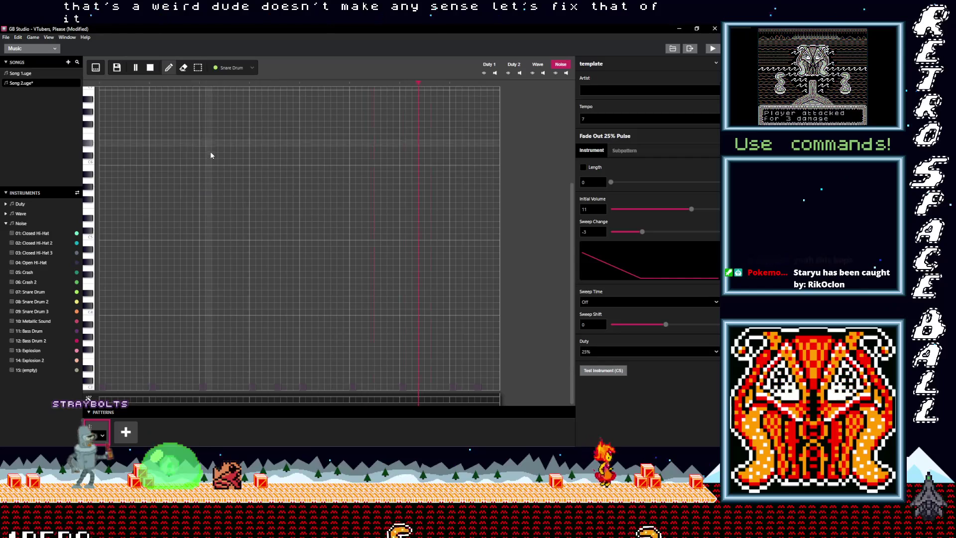
click(127, 288)
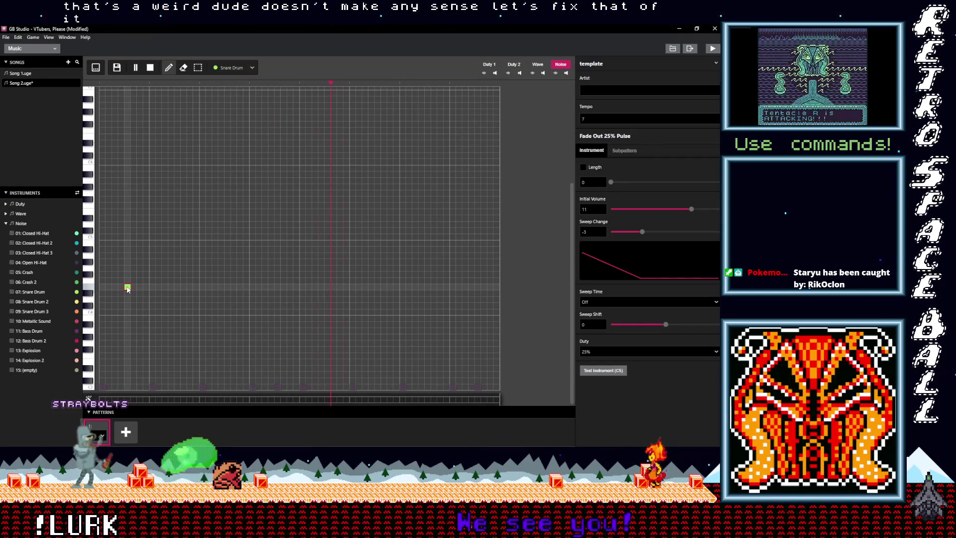
click(175, 287)
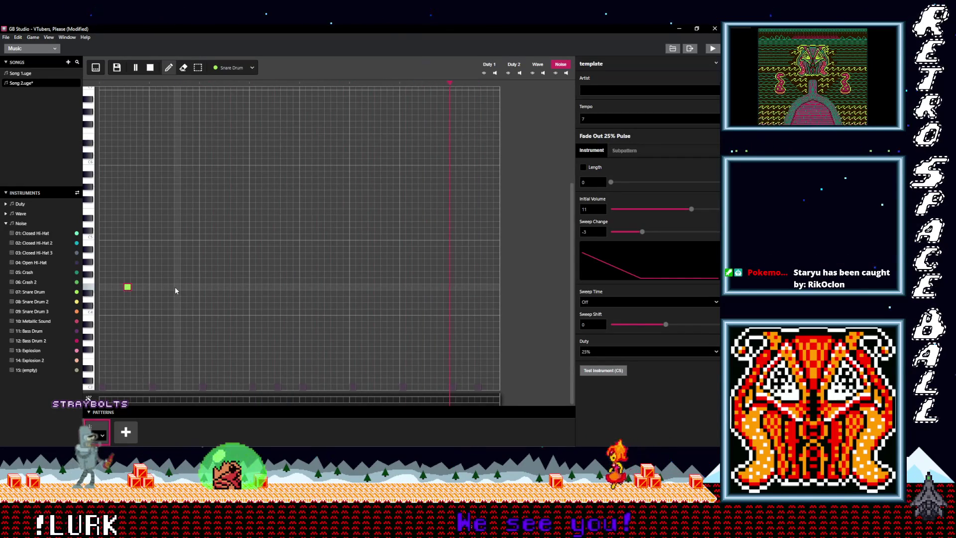
click(190, 287)
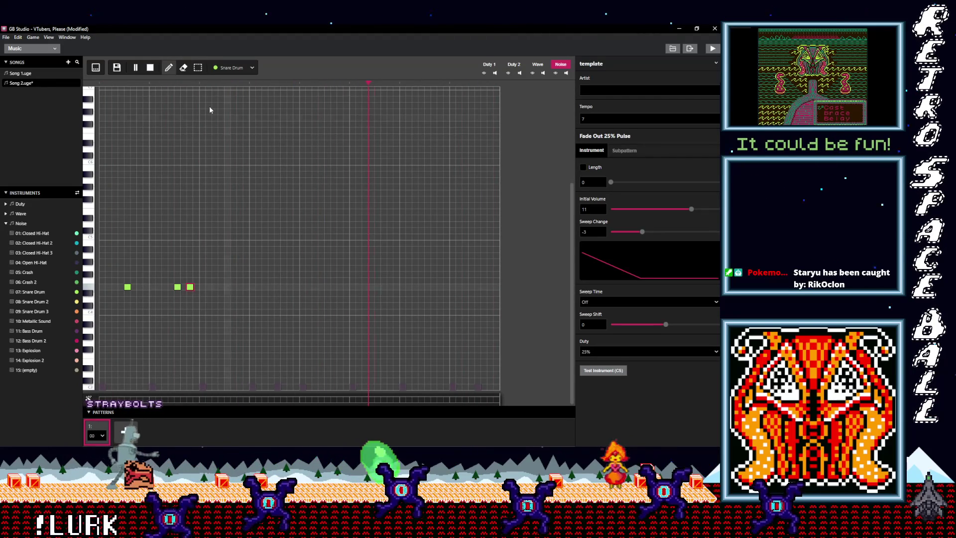
Copy the three-snare group and paste it three times to fill the row with twelve snares
drag(186, 300, 112, 255)
key(ctrl+c)
key(ctrl+v)
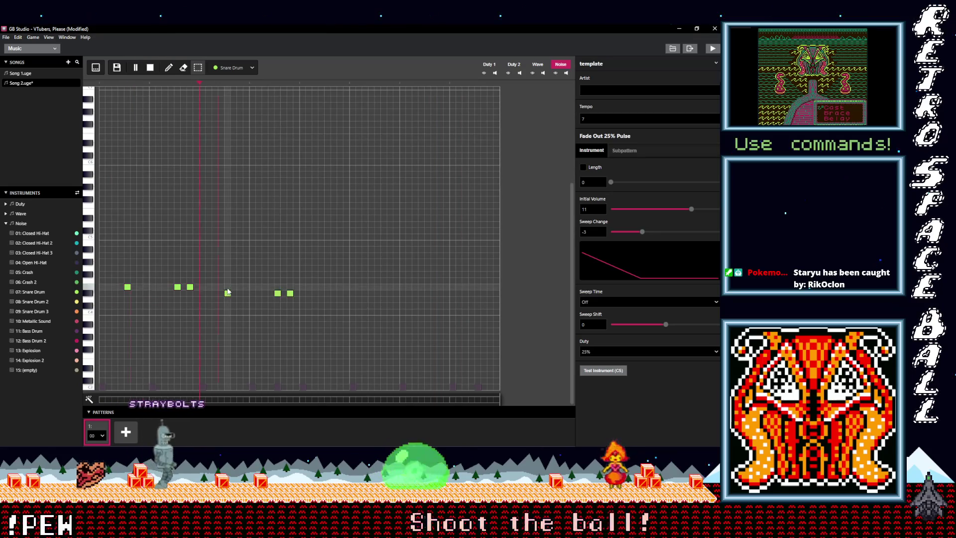
key(ctrl+v)
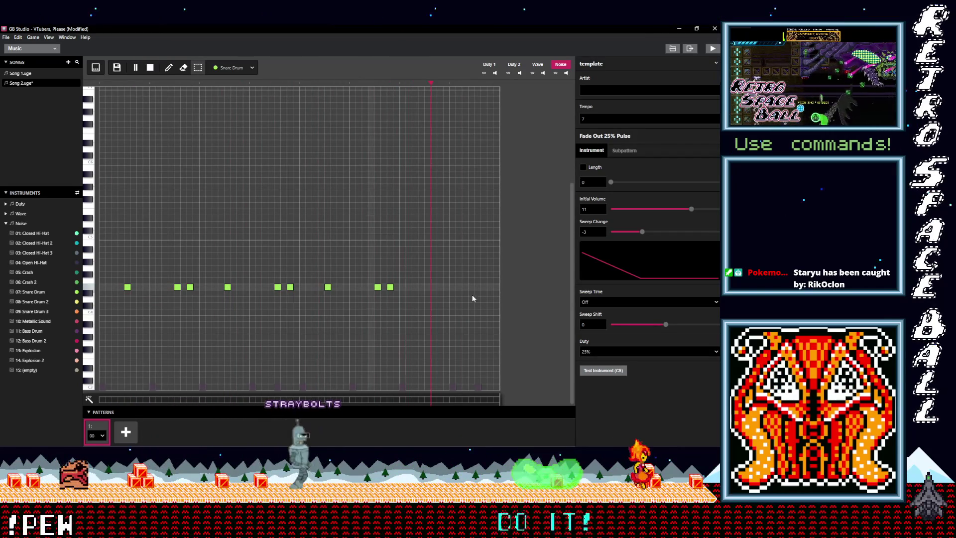
key(ctrl+v)
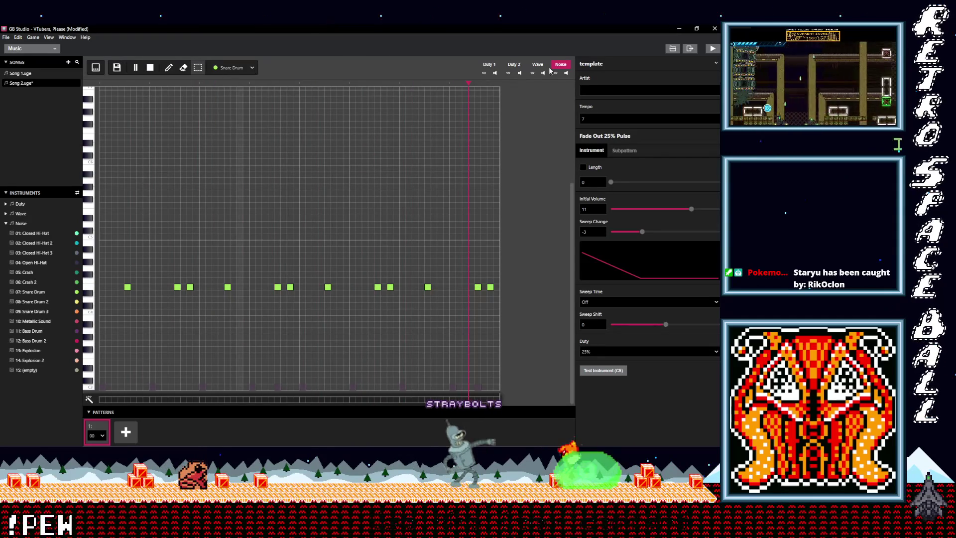
Pick Closed Hi-Hat as the drawing instrument with the Pencil tool
click(235, 68)
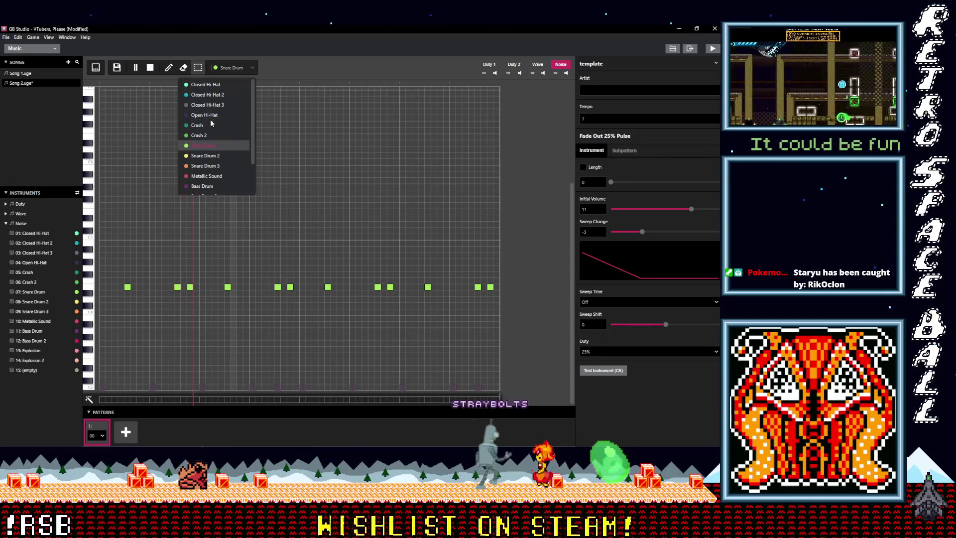
click(205, 84)
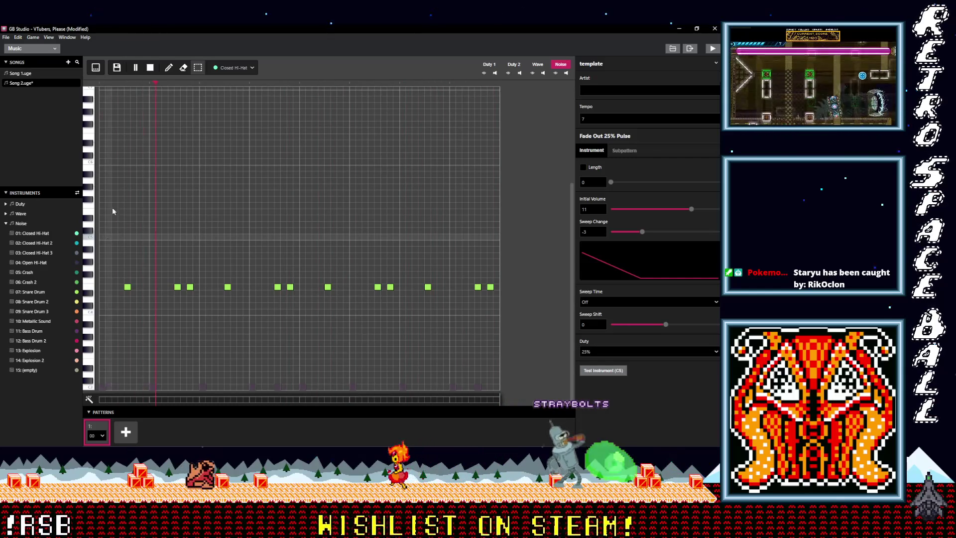
key(1)
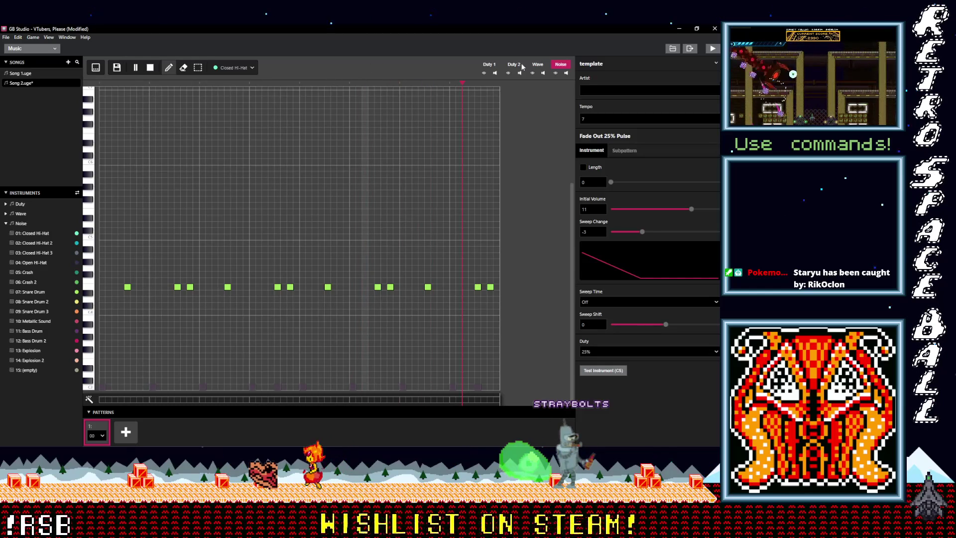
Choose 50% Pulse and place the first two melody notes on Duty 2
click(237, 68)
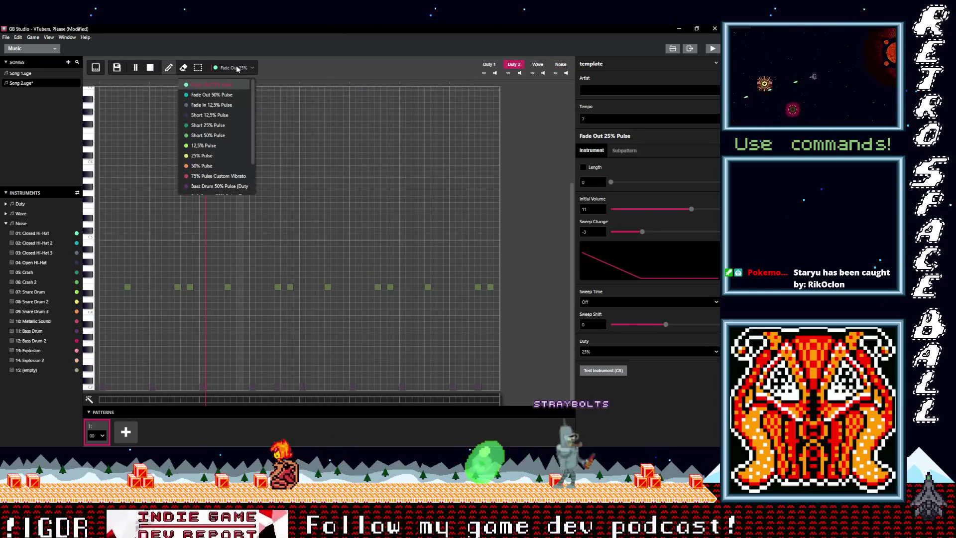
click(197, 166)
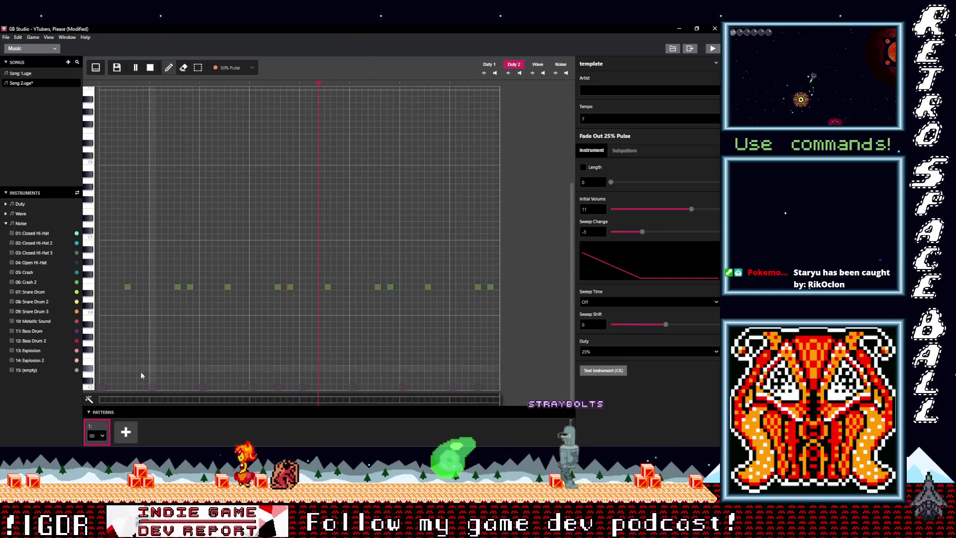
click(102, 325)
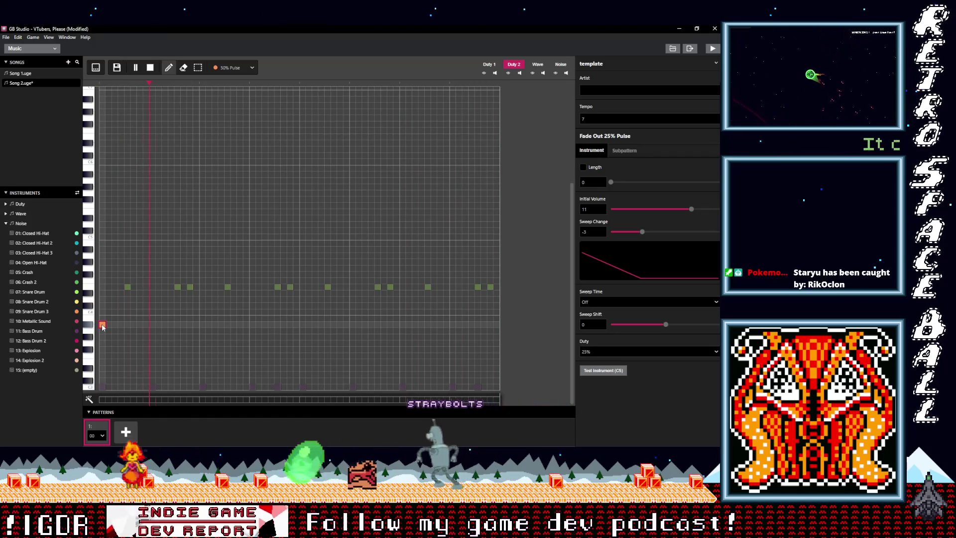
click(103, 338)
drag(103, 338, 104, 333)
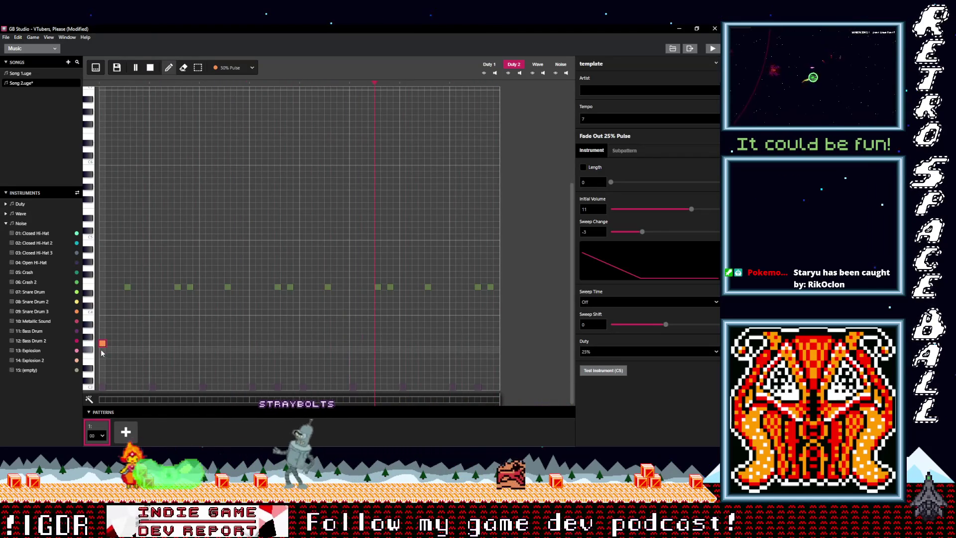
click(152, 324)
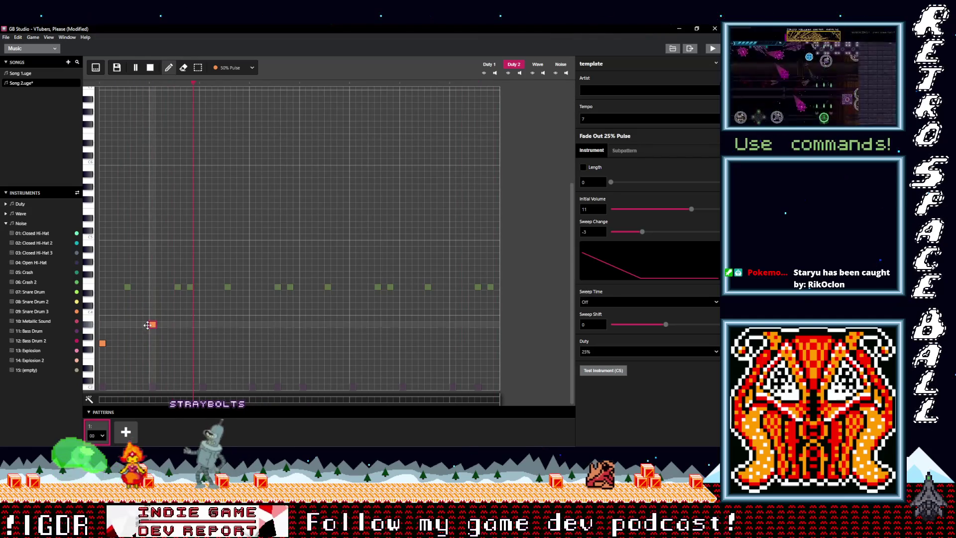
drag(122, 324, 122, 324)
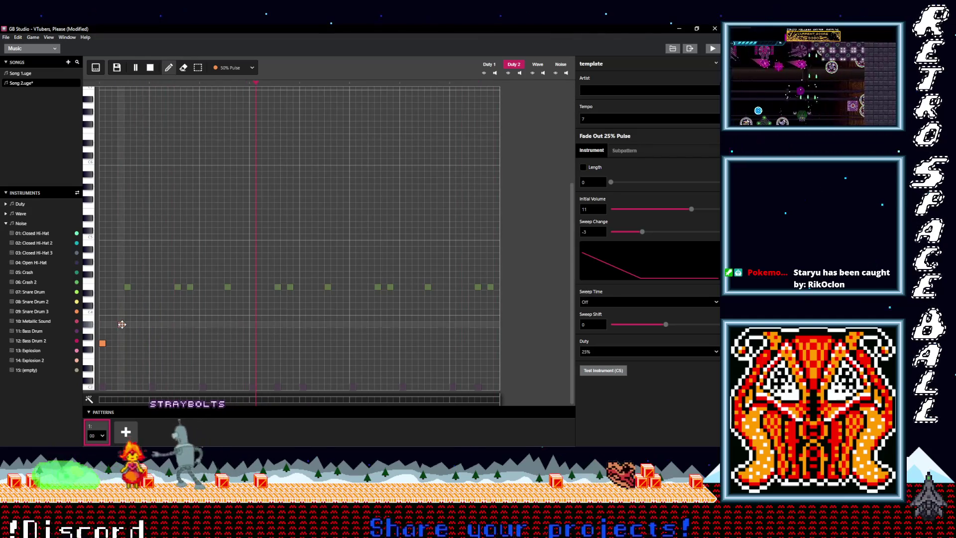
Add the next low and high melody notes, deleting and raising one misplaced note
click(153, 343)
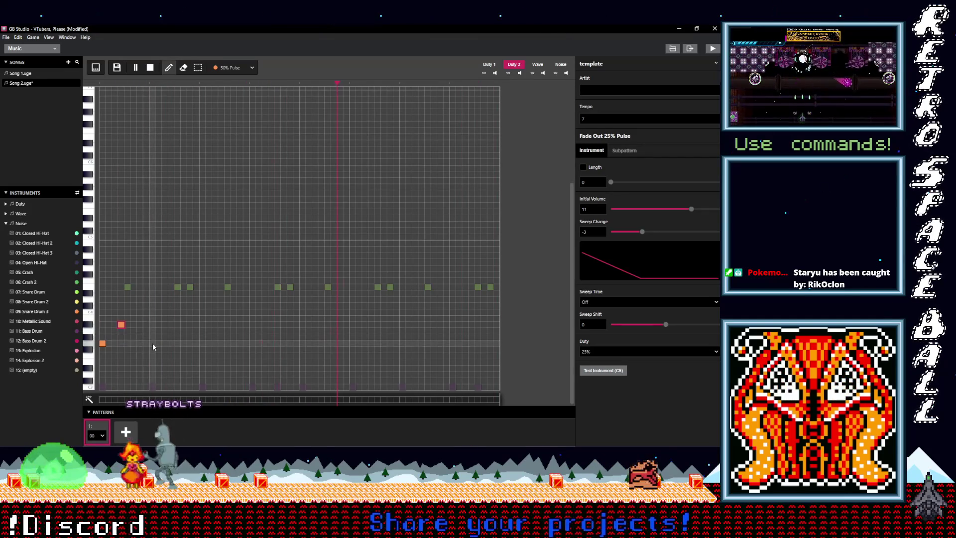
click(171, 324)
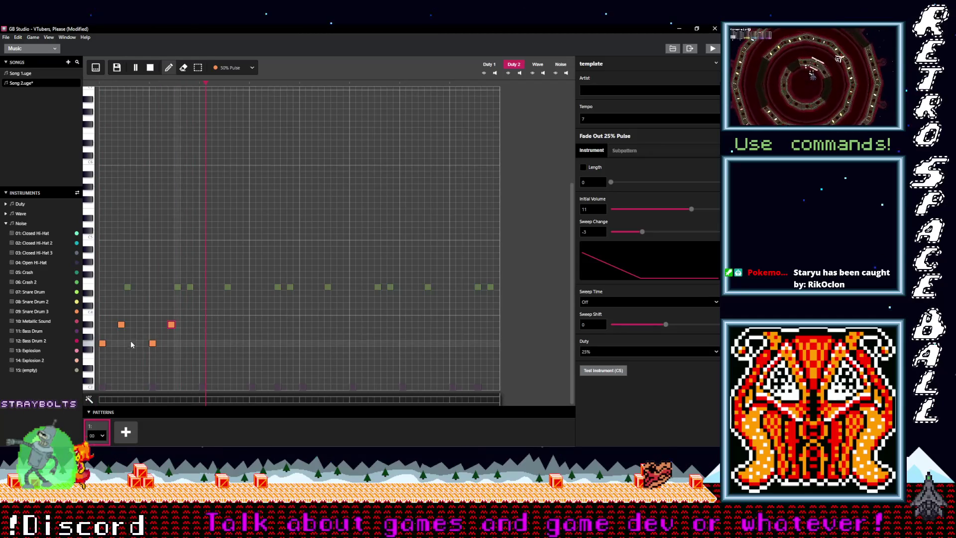
drag(129, 324, 152, 325)
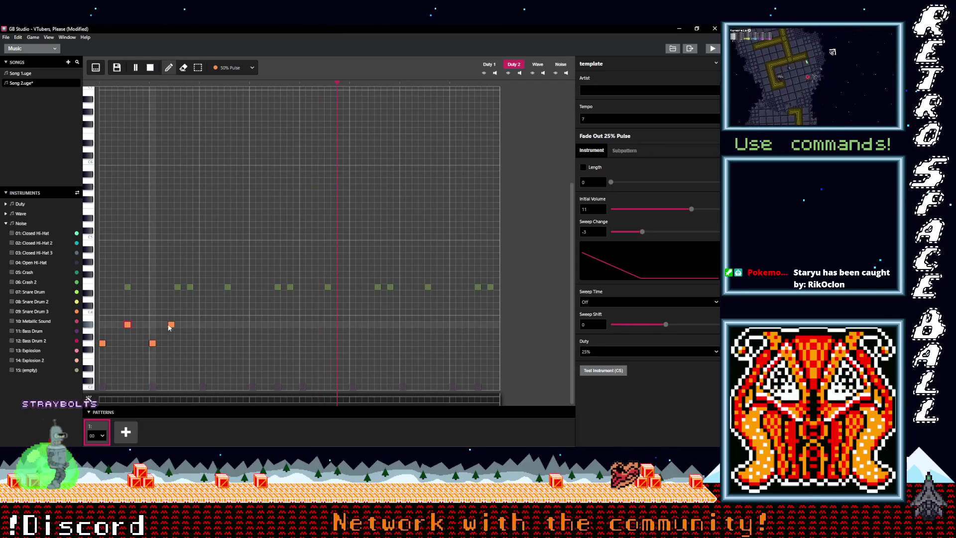
click(202, 343)
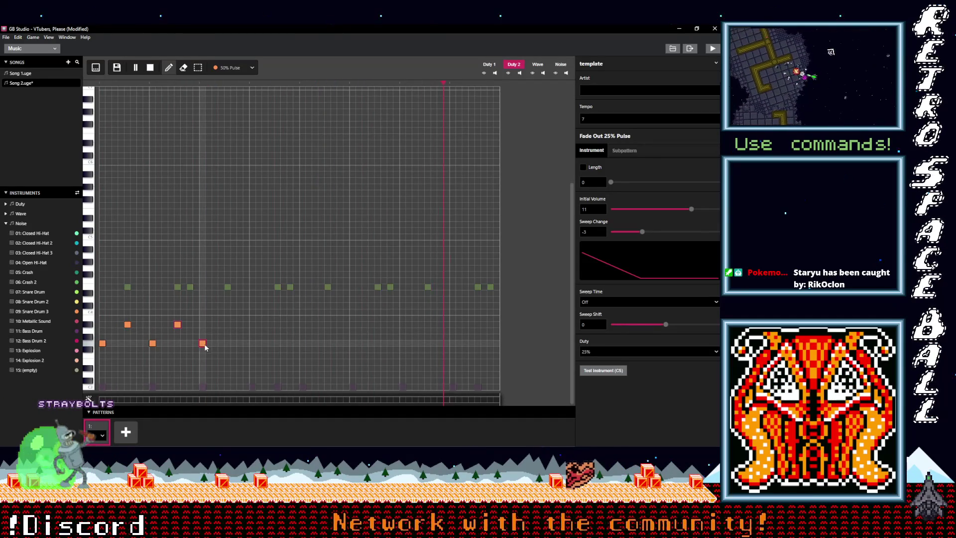
right_click(201, 338)
drag(204, 340, 203, 312)
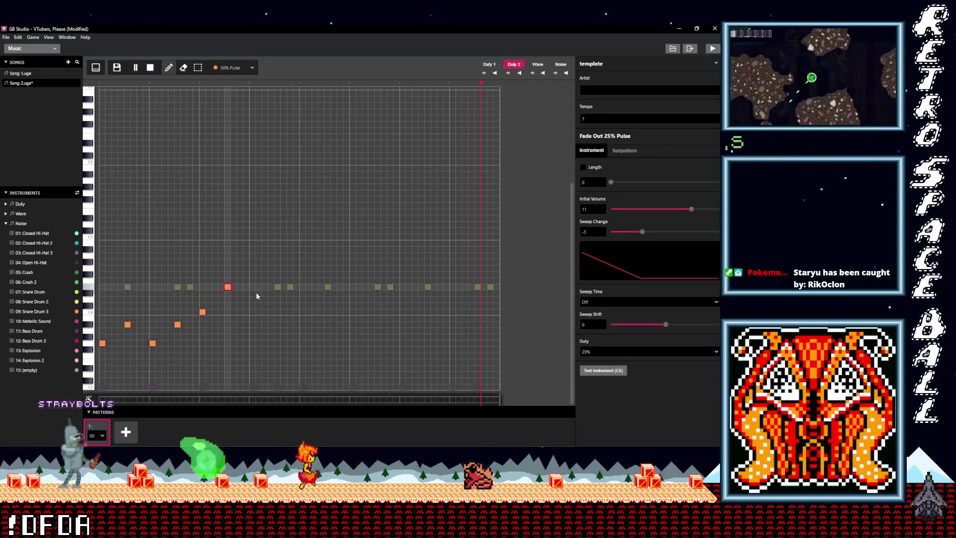
click(227, 294)
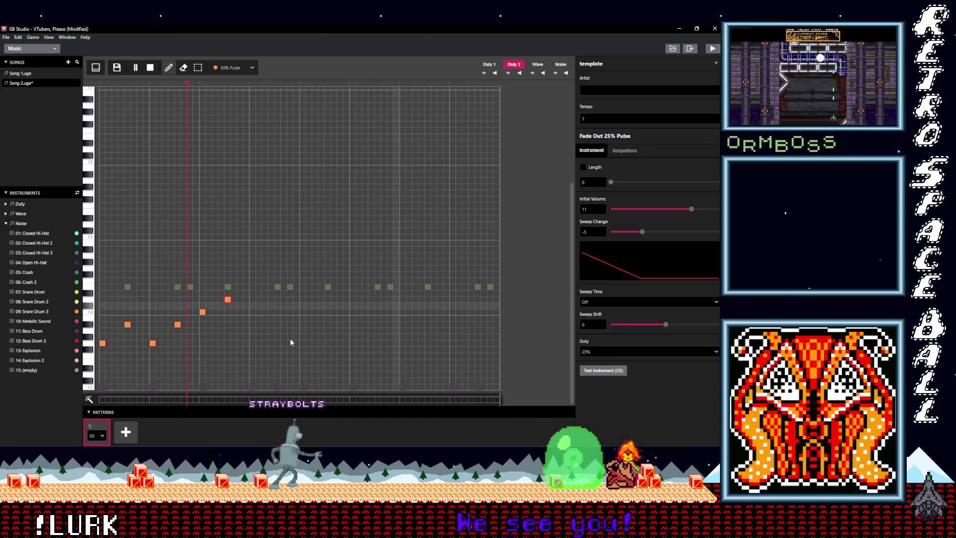
Write the descending second-half notes, sliding two of them earlier in the bar
click(352, 306)
drag(352, 308, 351, 314)
click(402, 318)
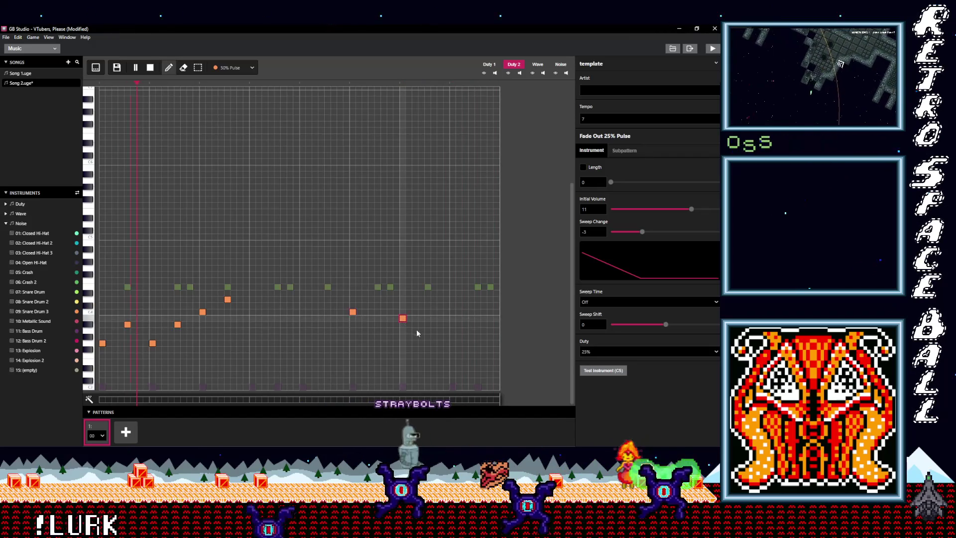
click(453, 324)
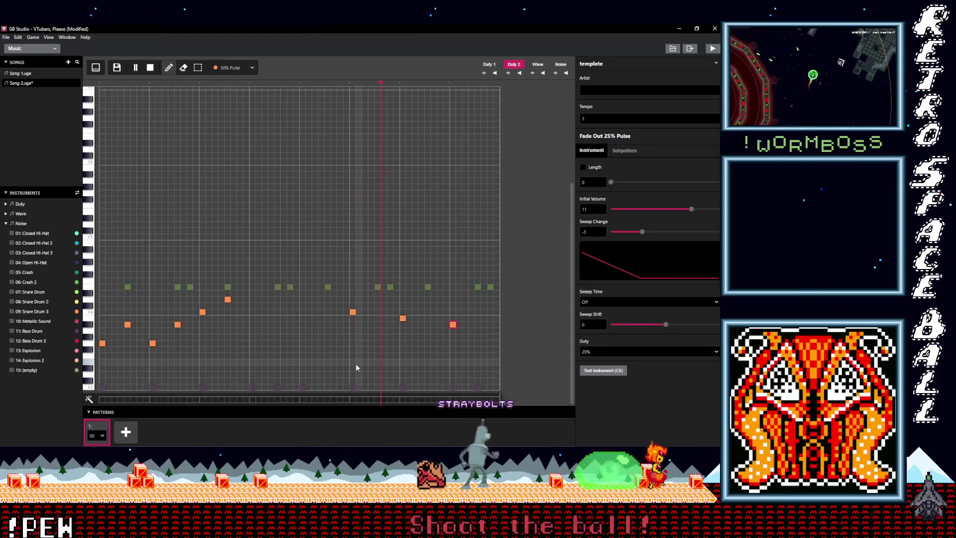
drag(403, 318, 377, 318)
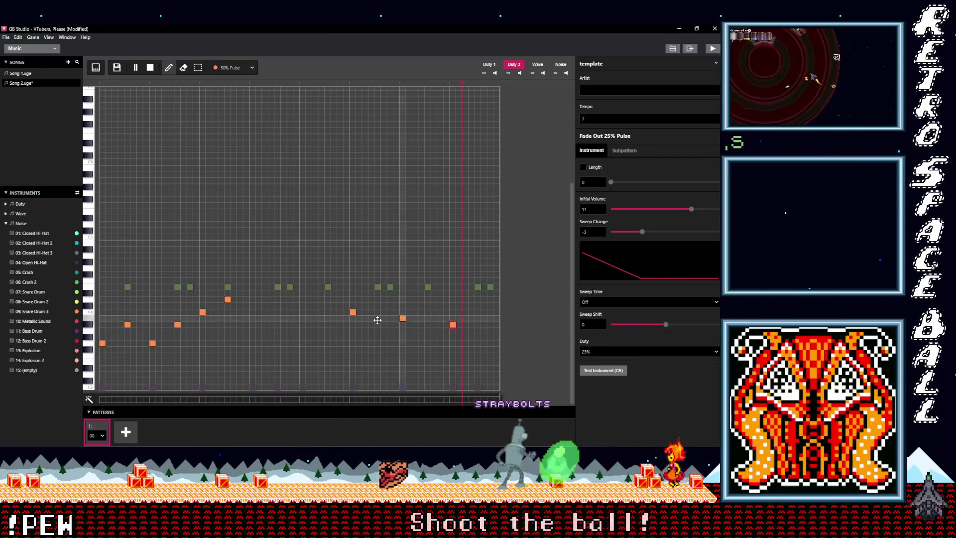
drag(453, 326, 400, 328)
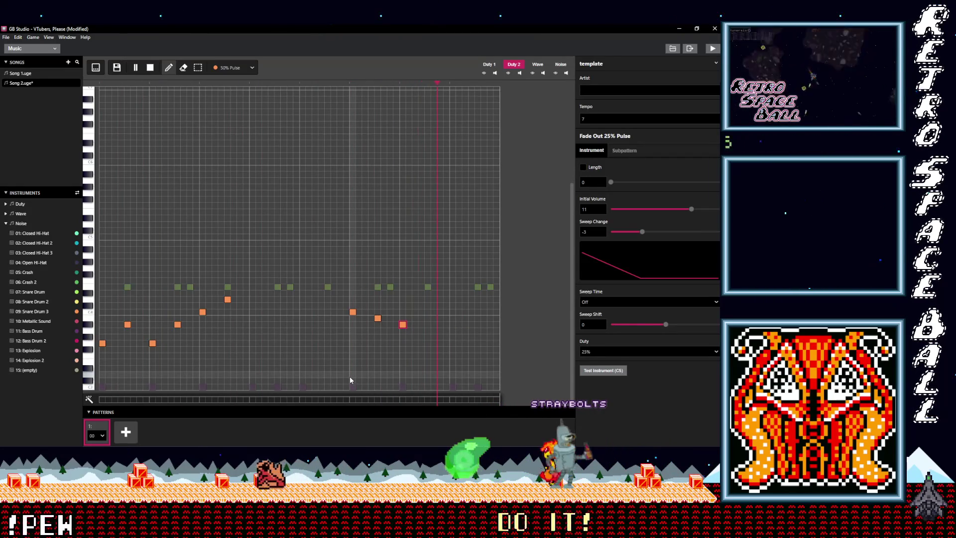
Finish the phrase with three falling low notes near the pattern end
click(452, 330)
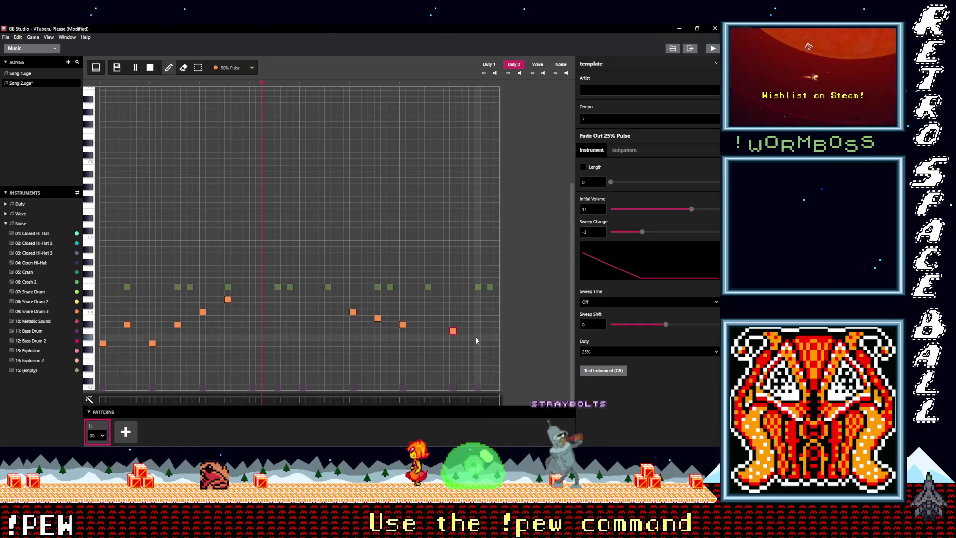
click(472, 336)
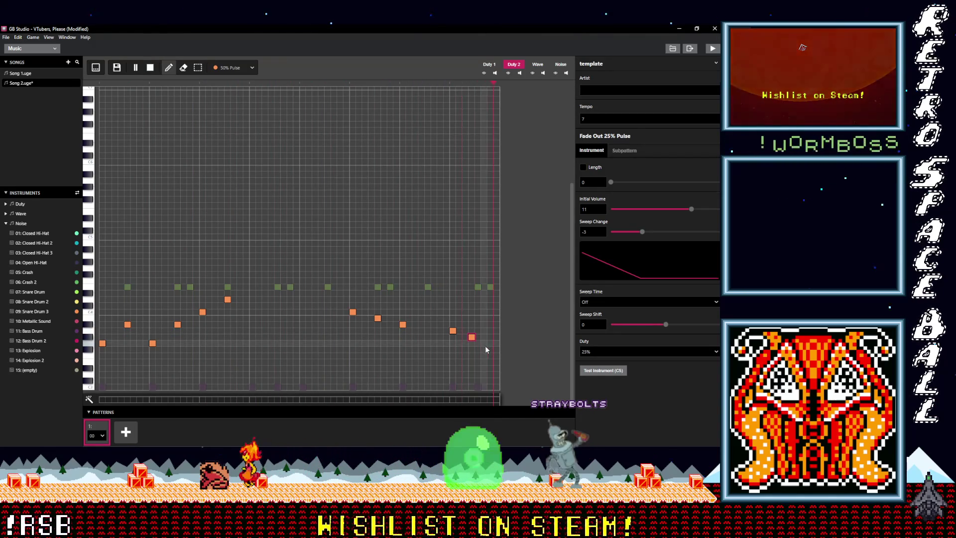
click(488, 350)
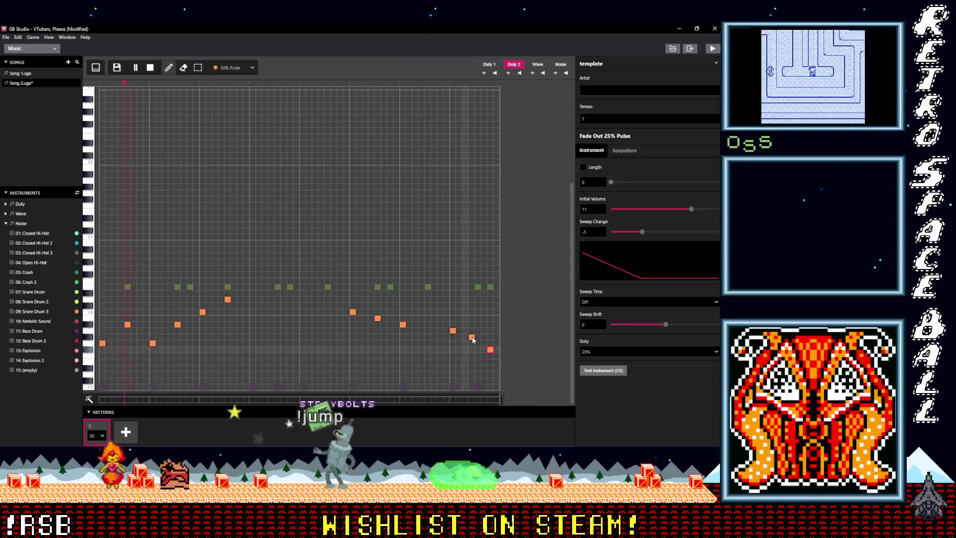
drag(473, 339, 479, 340)
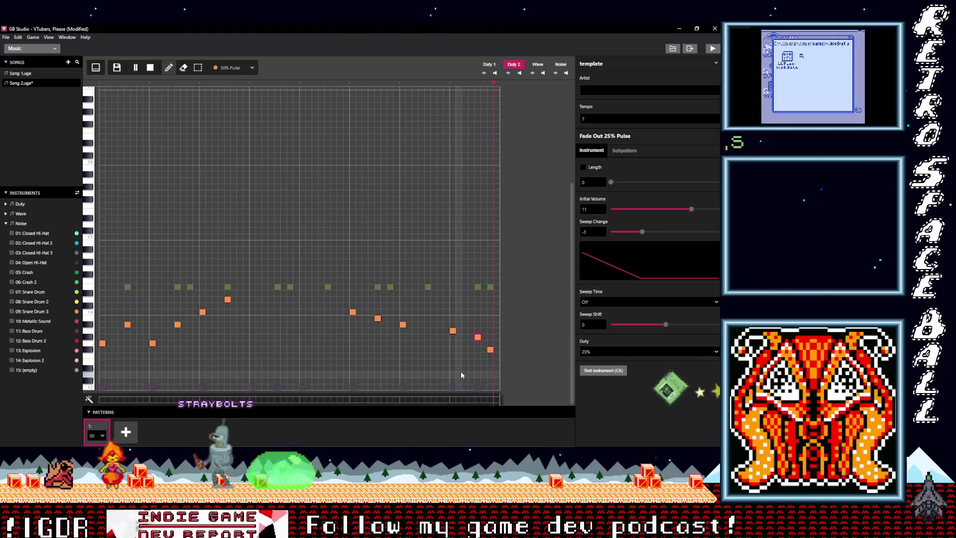
drag(475, 338, 472, 349)
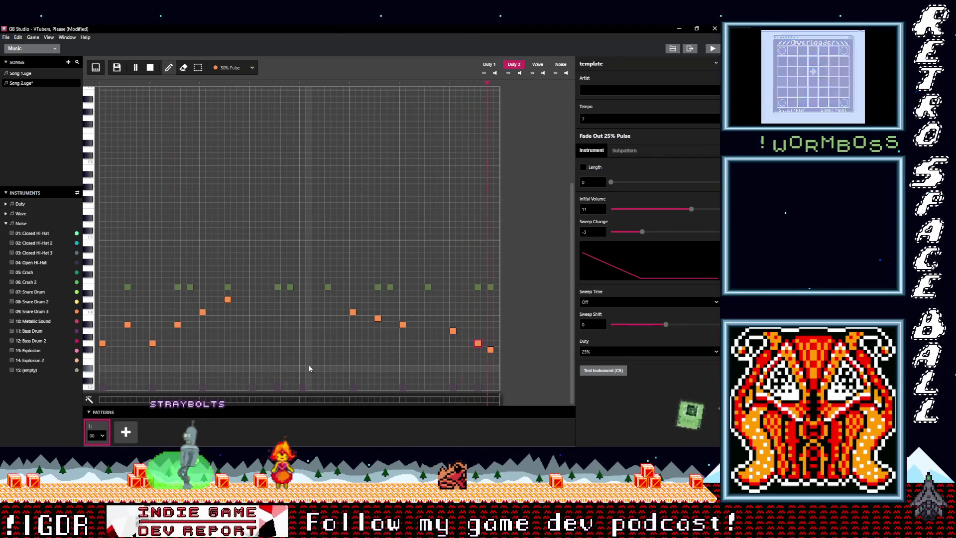
Add pattern 2, open its Duty 2 piano roll, and raise the opening melody note
click(125, 432)
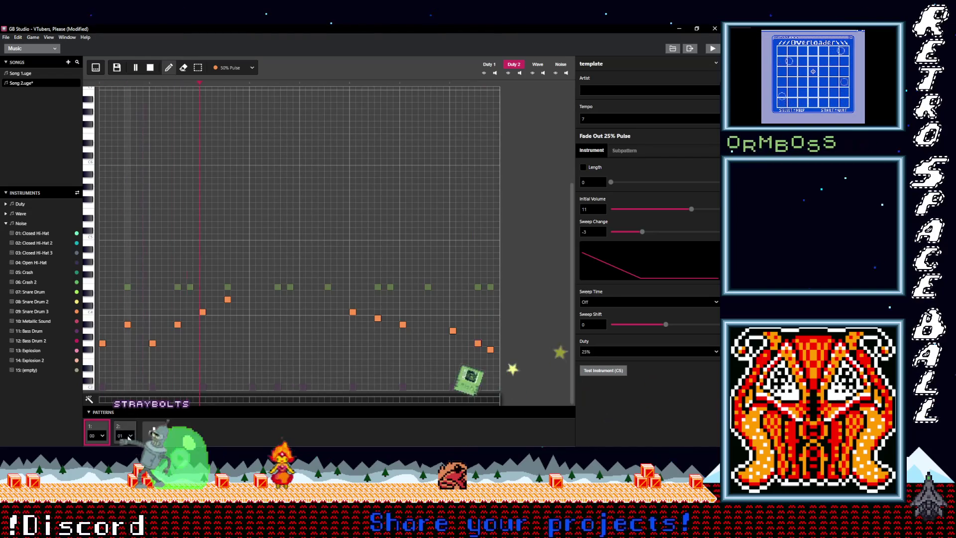
click(95, 68)
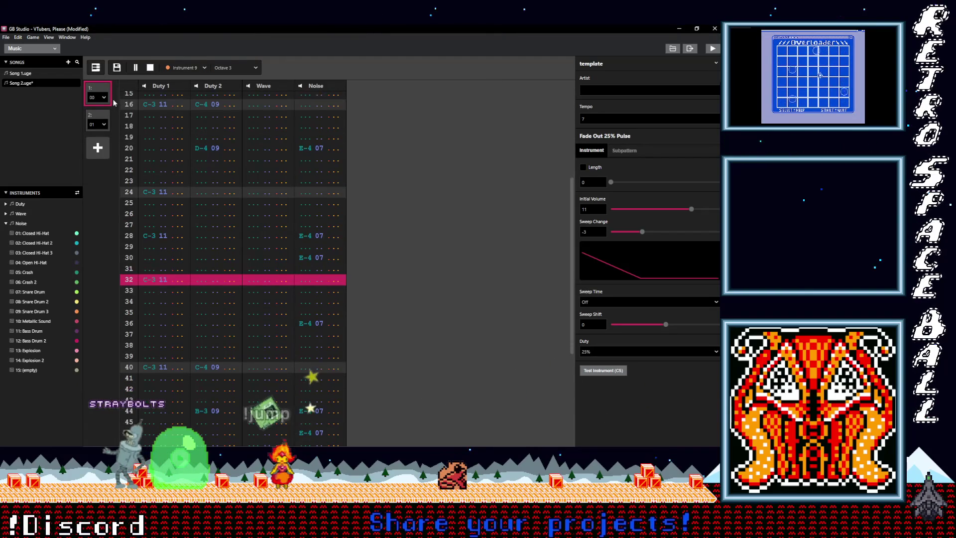
click(135, 67)
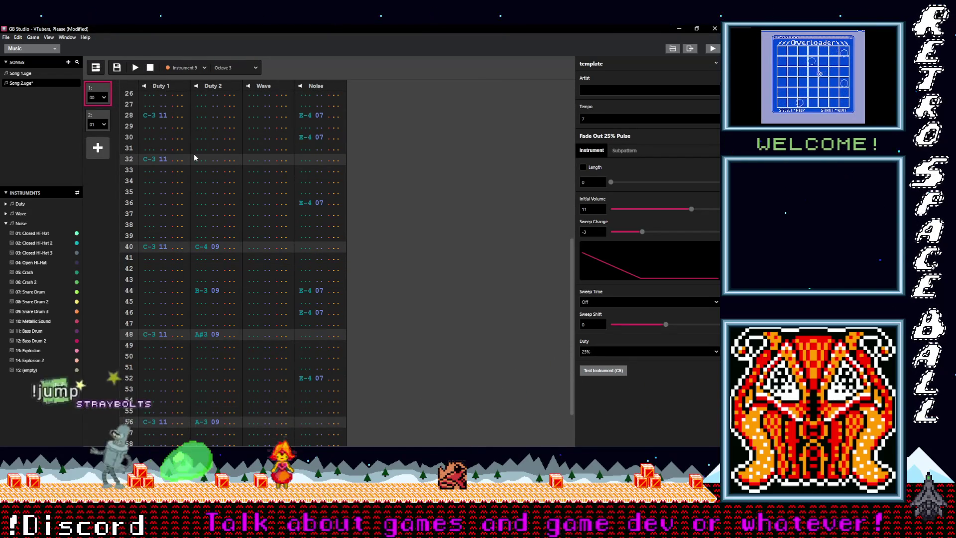
click(99, 124)
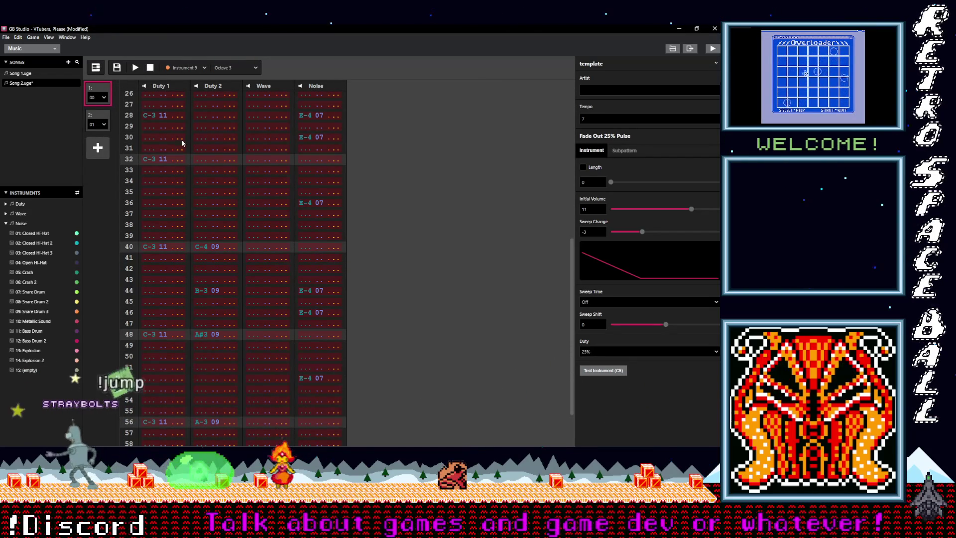
click(96, 68)
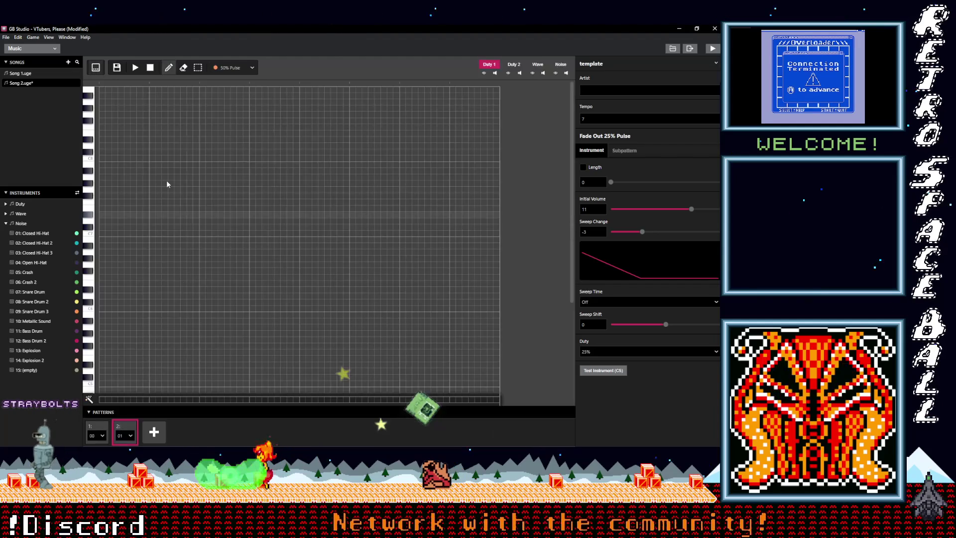
click(514, 65)
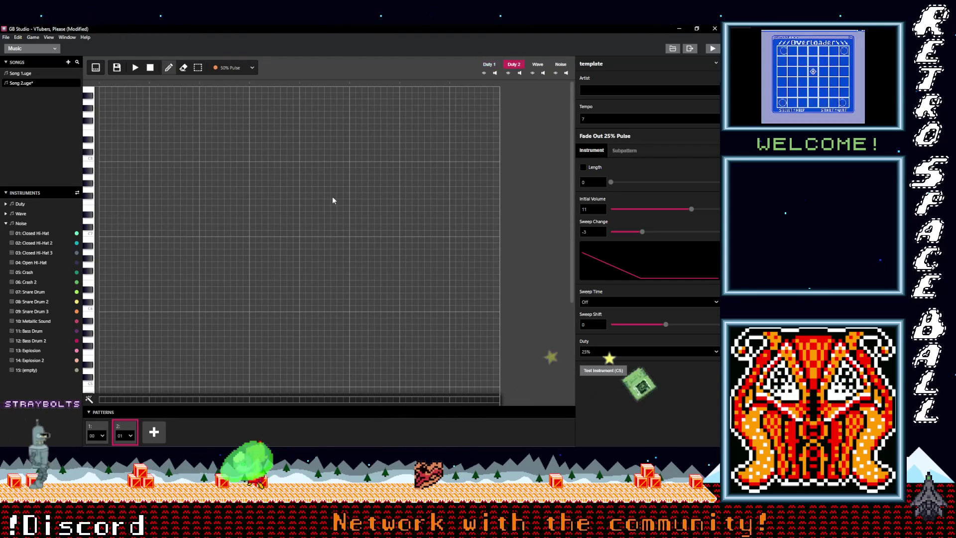
scroll(268, 264, down, 5)
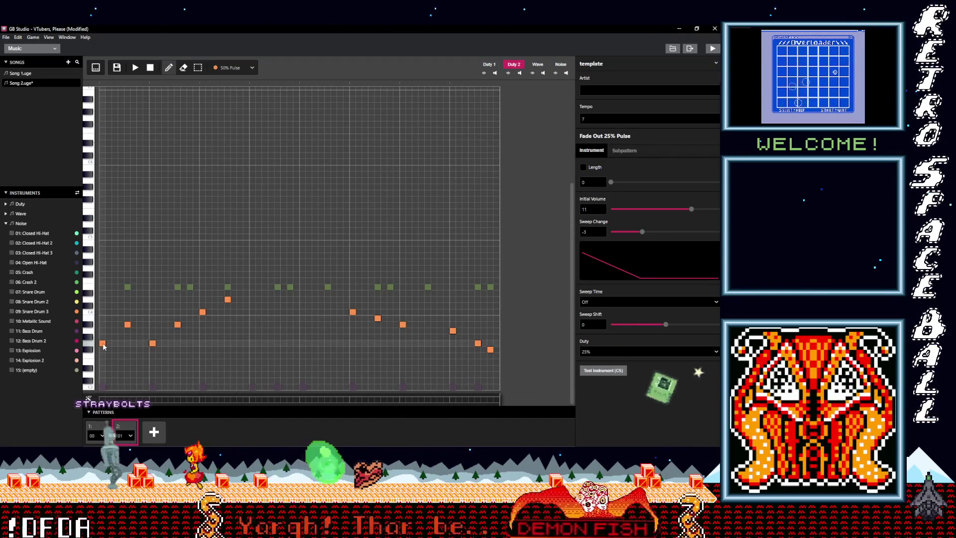
click(102, 317)
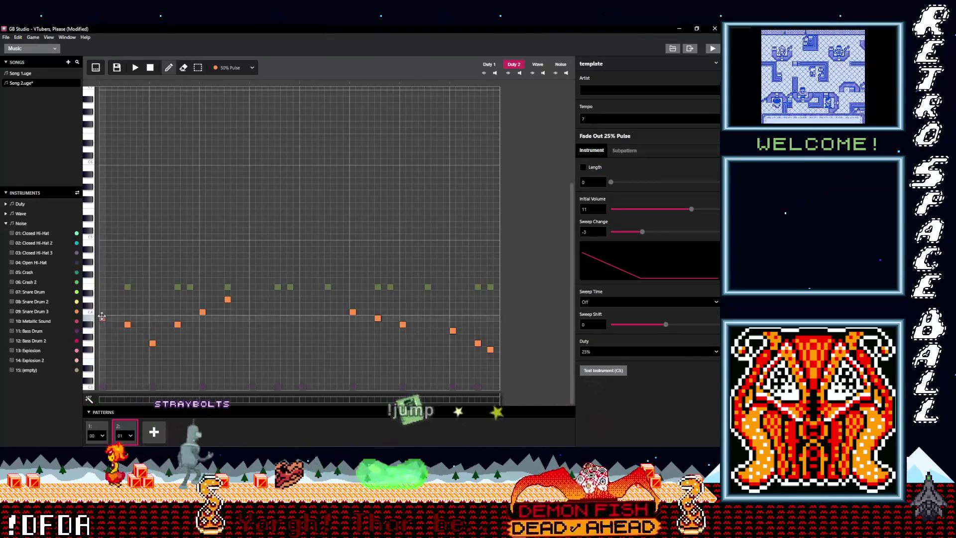
Raise pattern 2's third and fifth melody notes and play to audition them
drag(155, 344, 154, 318)
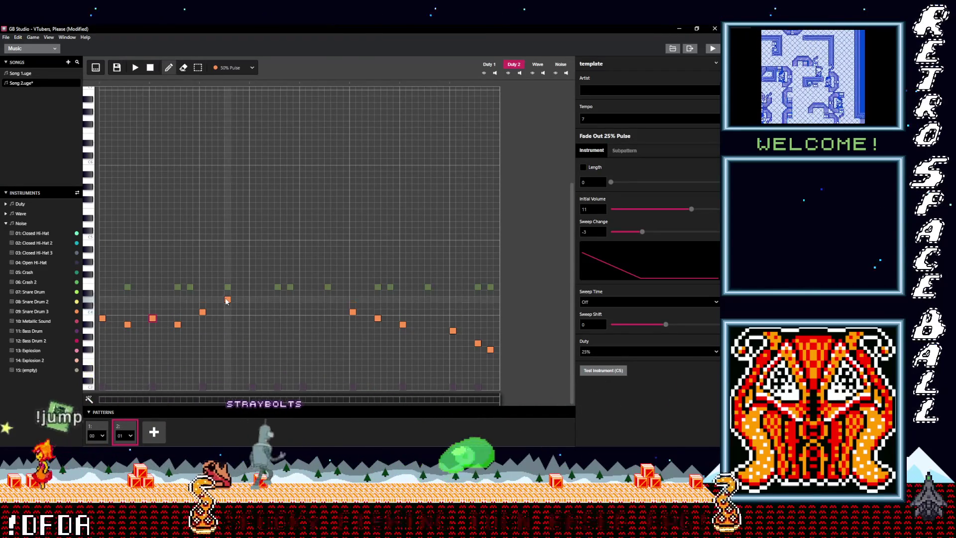
drag(202, 312, 201, 288)
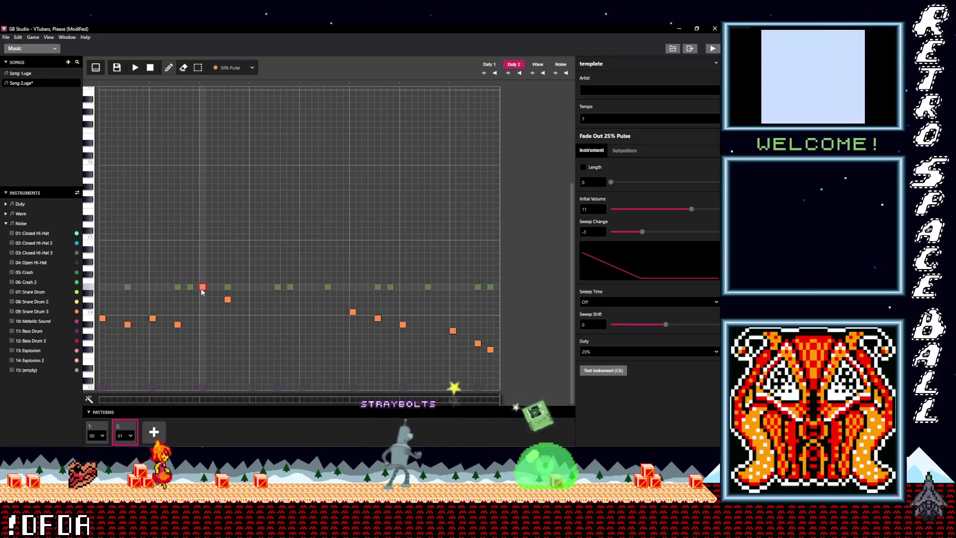
click(135, 67)
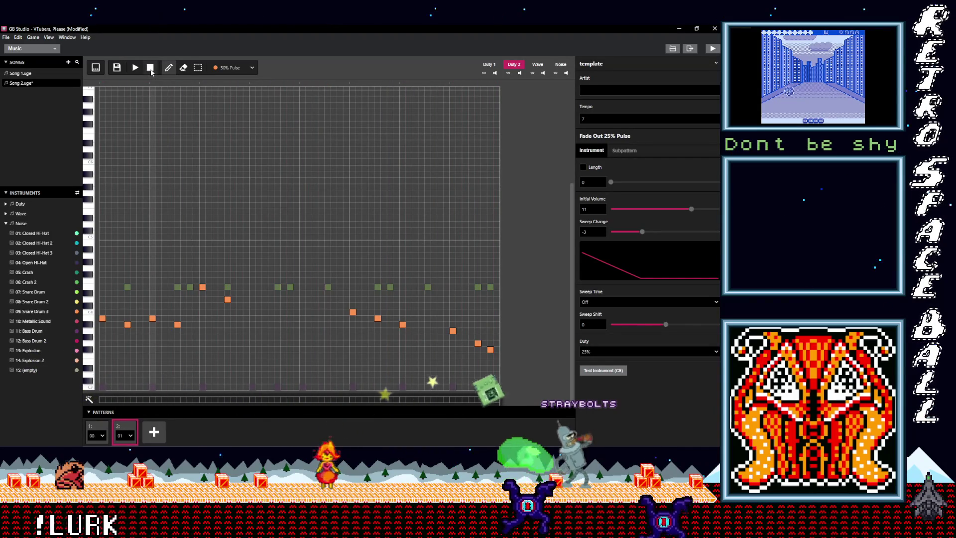
Undo the earlier raises but keep the fifth note lifted one step higher, and lower the sixth note
key(ctrl+z)
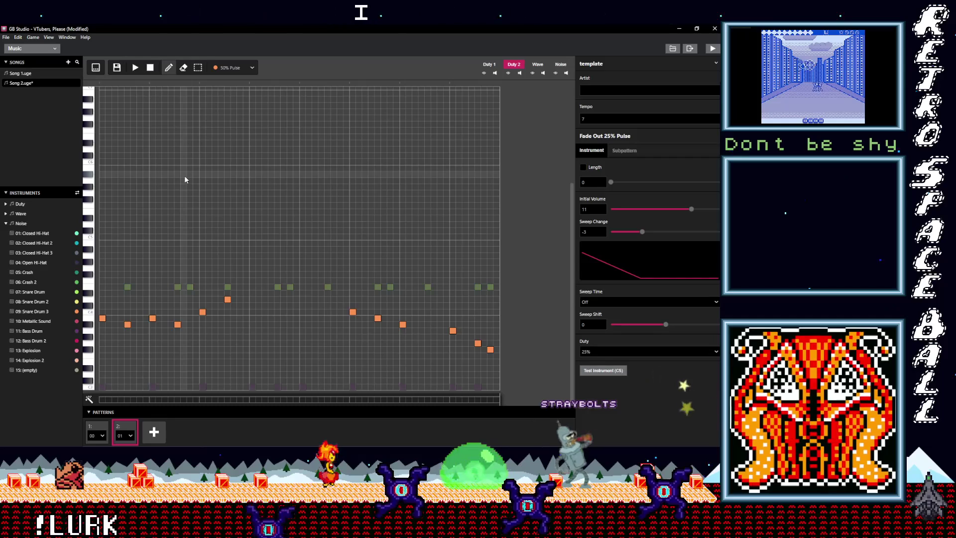
key(ctrl+z)
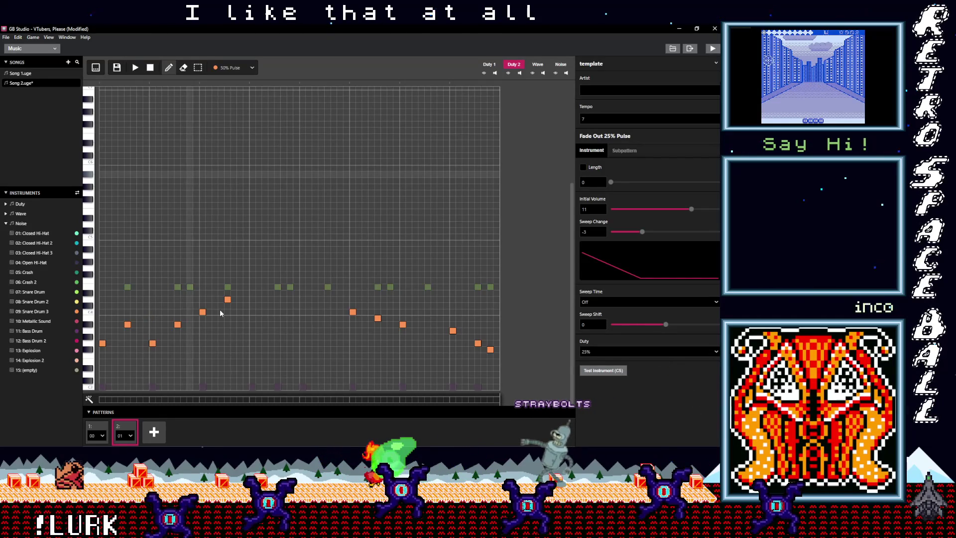
key(ctrl+shift+z)
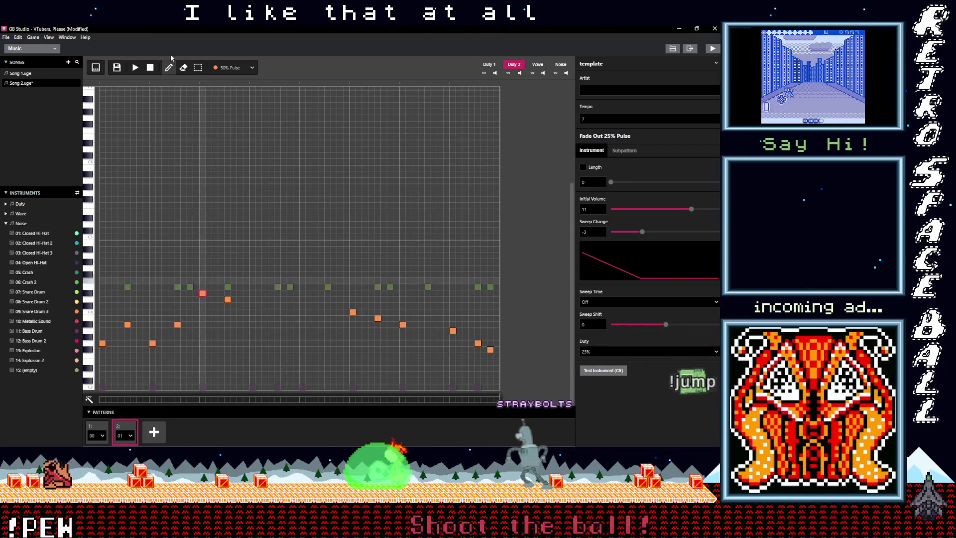
drag(202, 293, 203, 287)
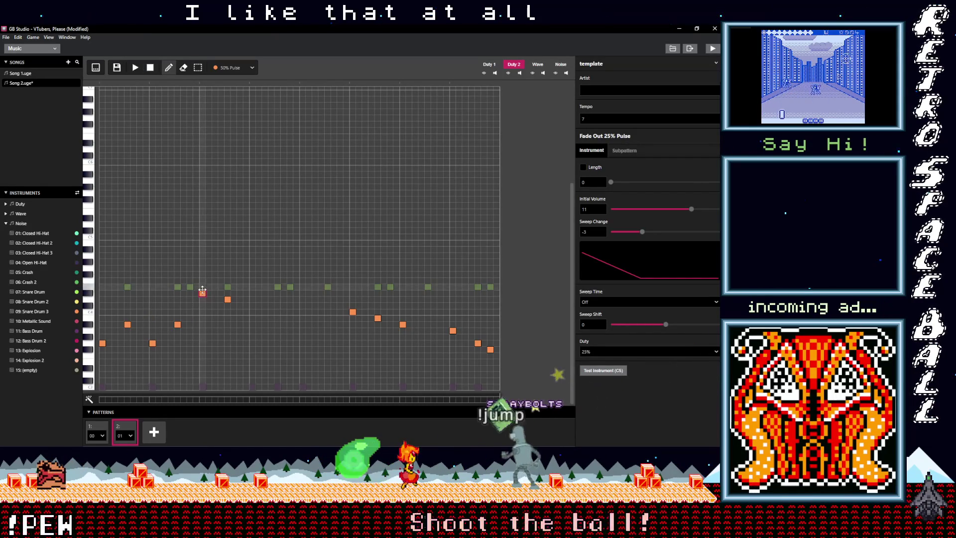
click(135, 68)
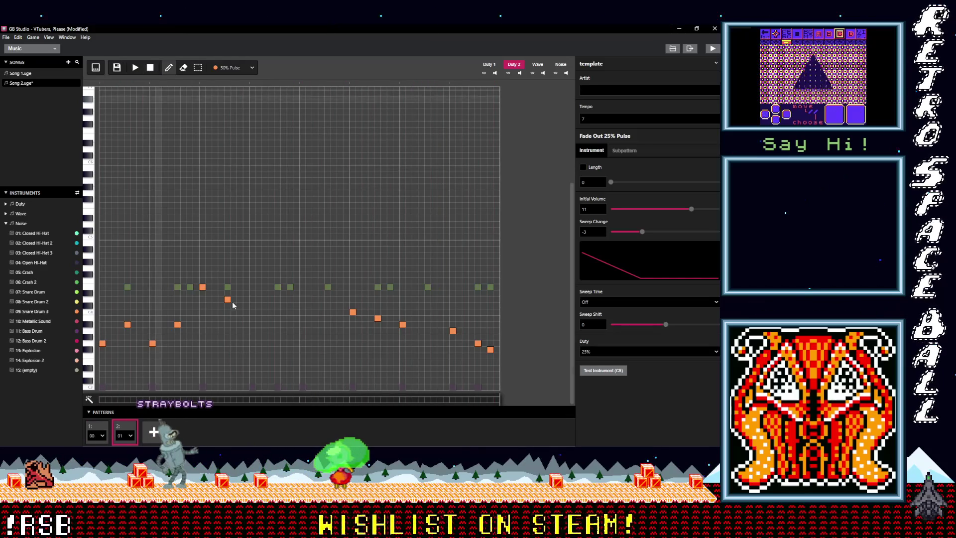
drag(229, 300, 202, 299)
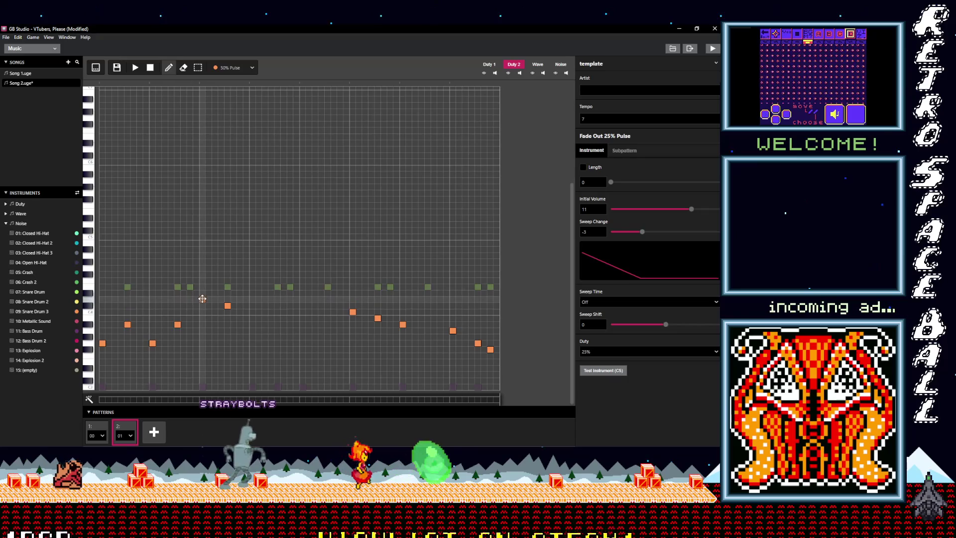
Play the song, then rework the three notes of pattern 2's second melody run
click(139, 70)
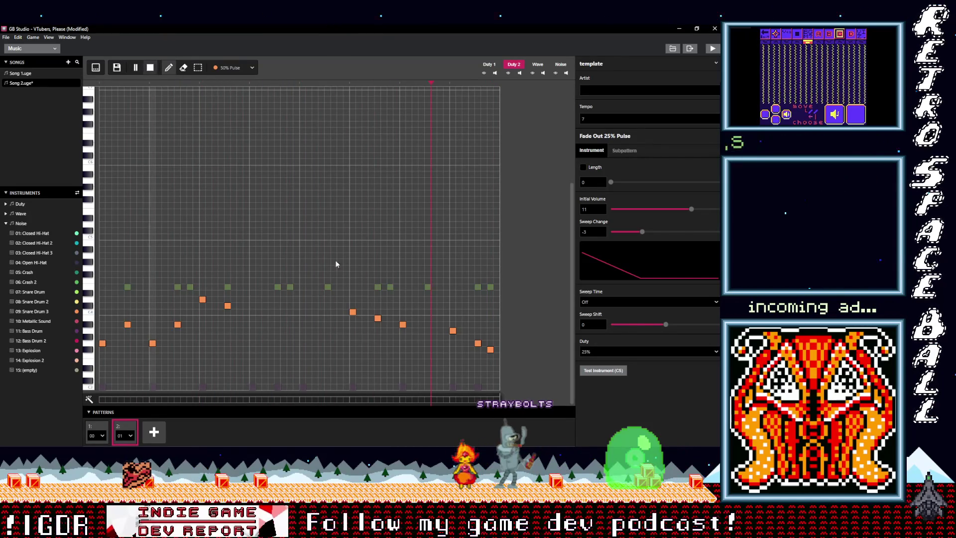
key(space)
drag(377, 318, 379, 306)
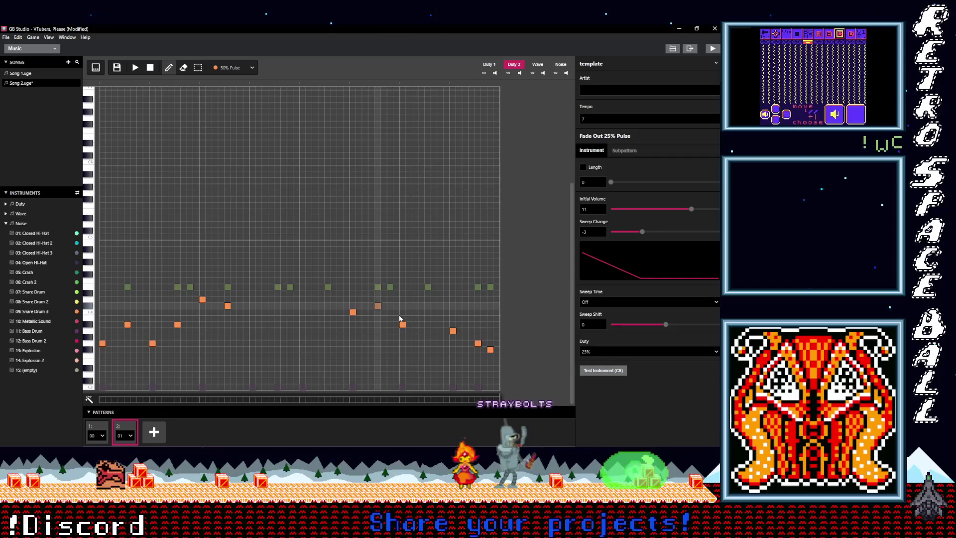
click(403, 301)
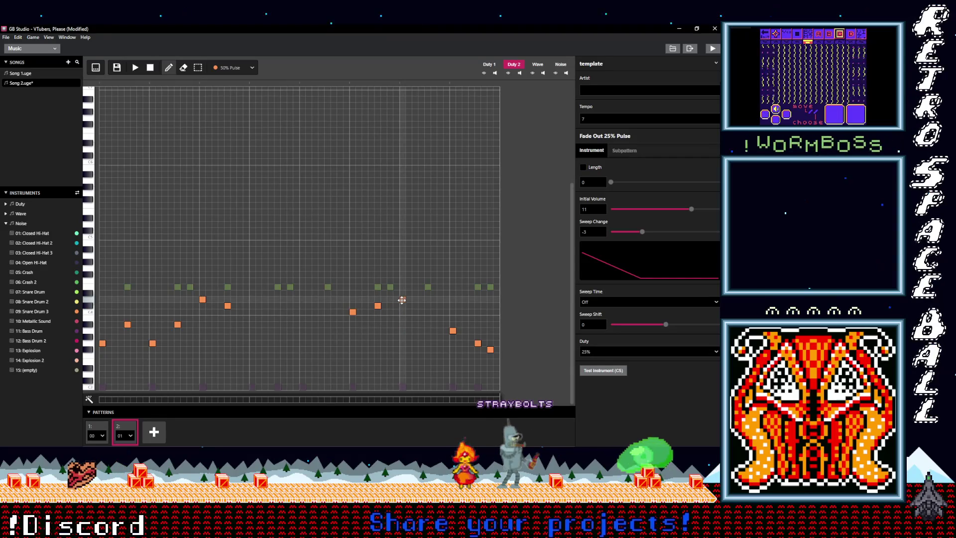
click(353, 318)
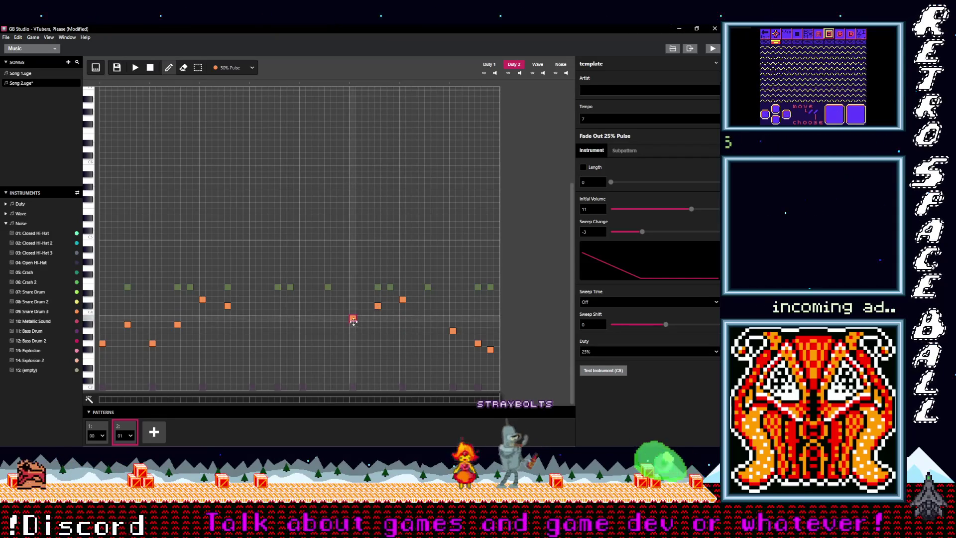
click(353, 324)
click(378, 318)
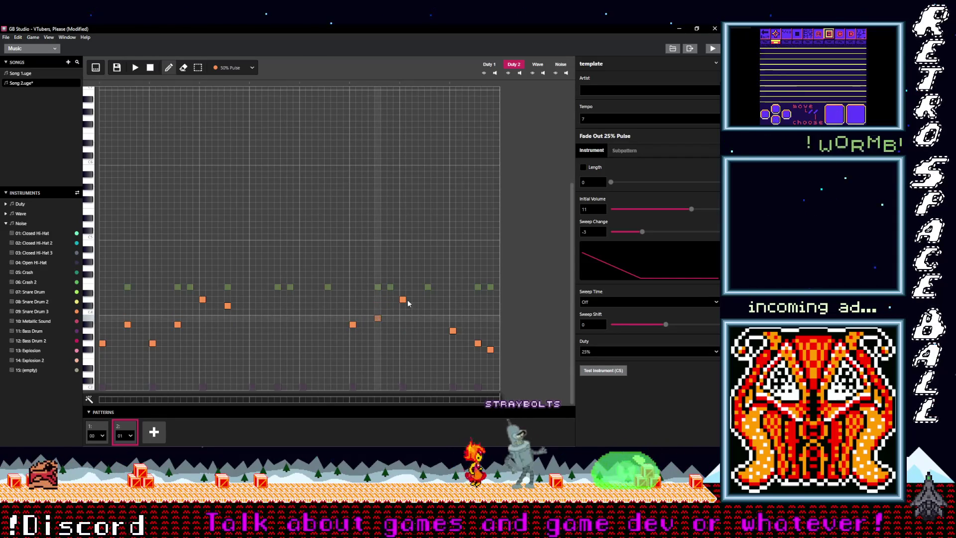
drag(403, 300, 402, 312)
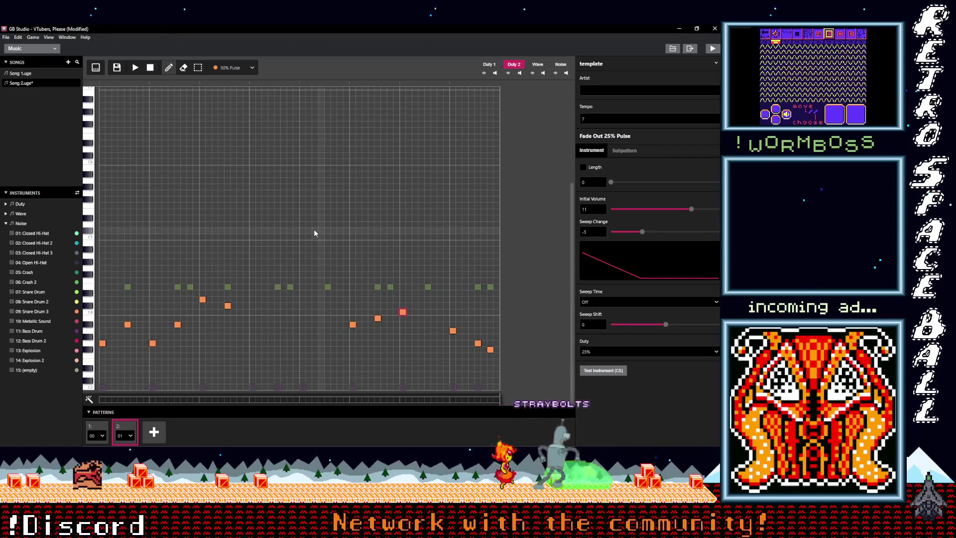
drag(404, 314, 354, 319)
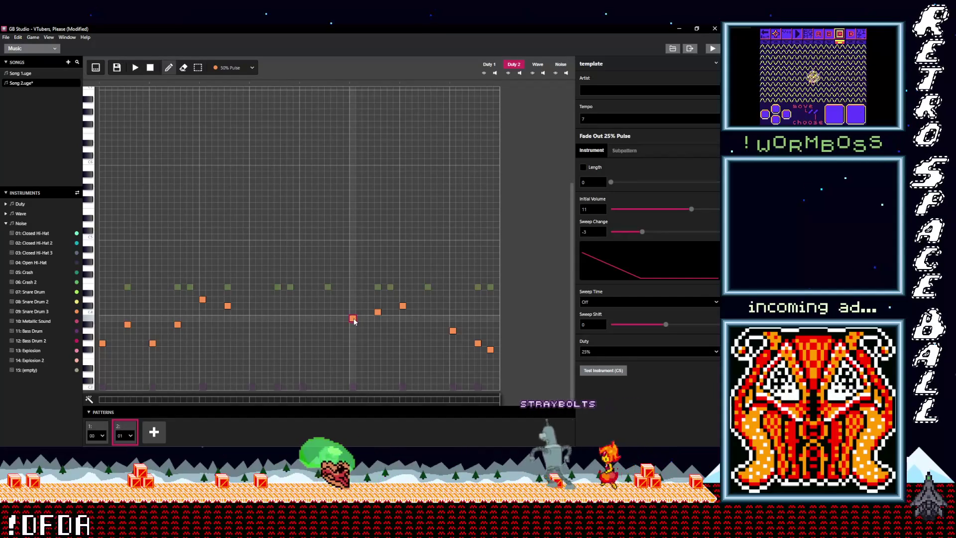
Replay, move the run's middle note down, and restart playback from the start
key(space)
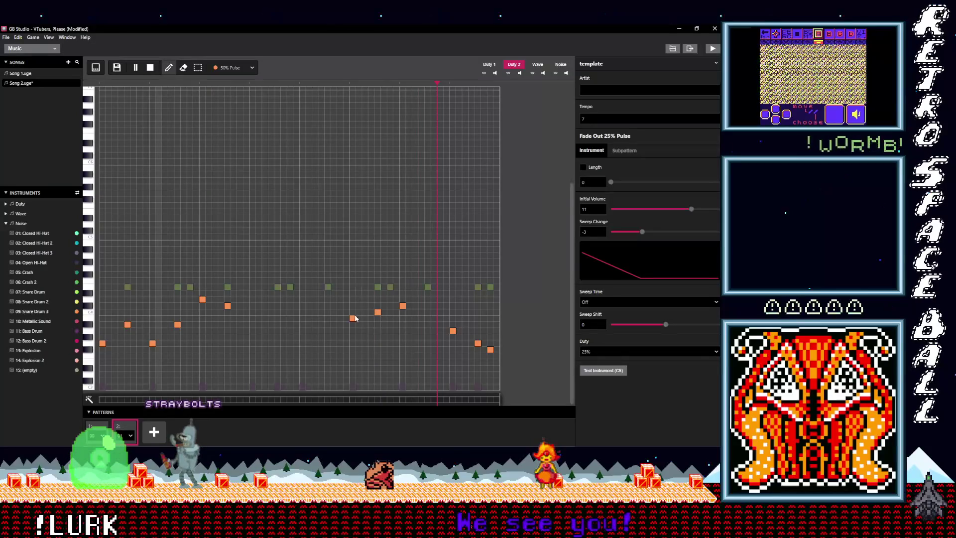
drag(352, 318, 379, 318)
key(space)
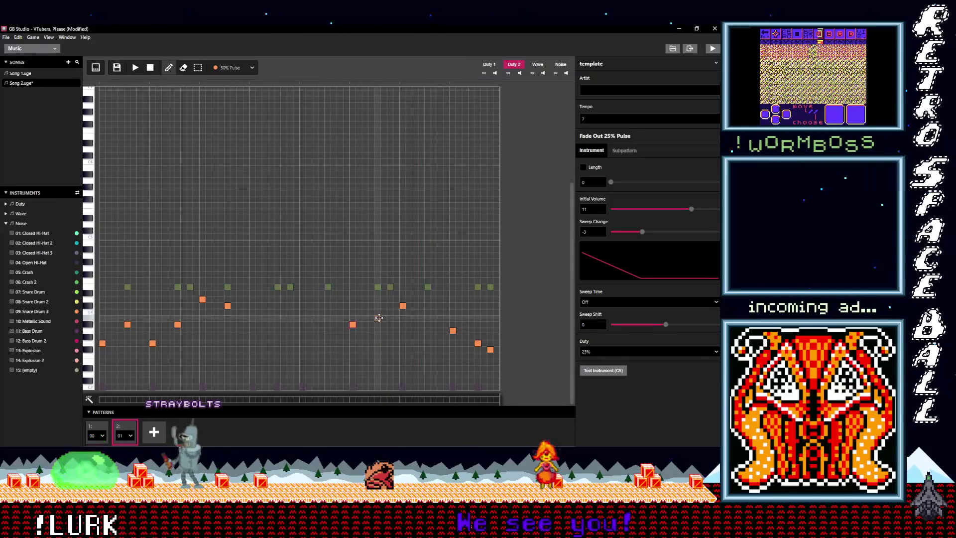
key(space)
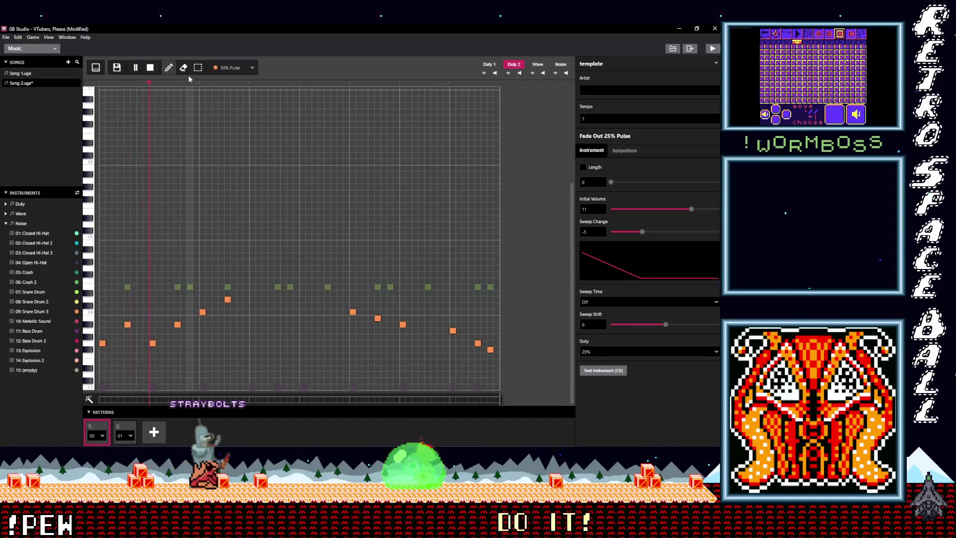
Lower the last note of pattern 2's middle run one step and replay
click(151, 68)
click(125, 429)
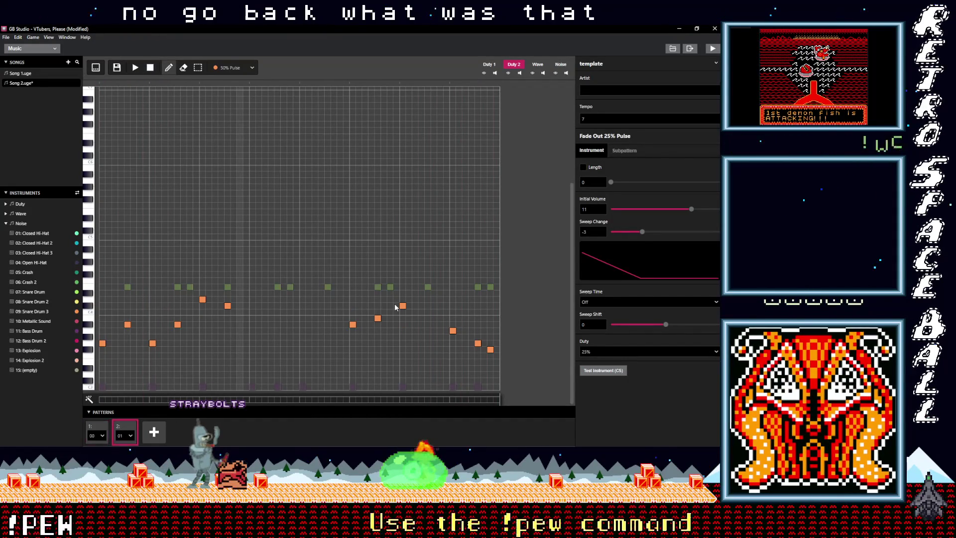
drag(402, 305, 402, 312)
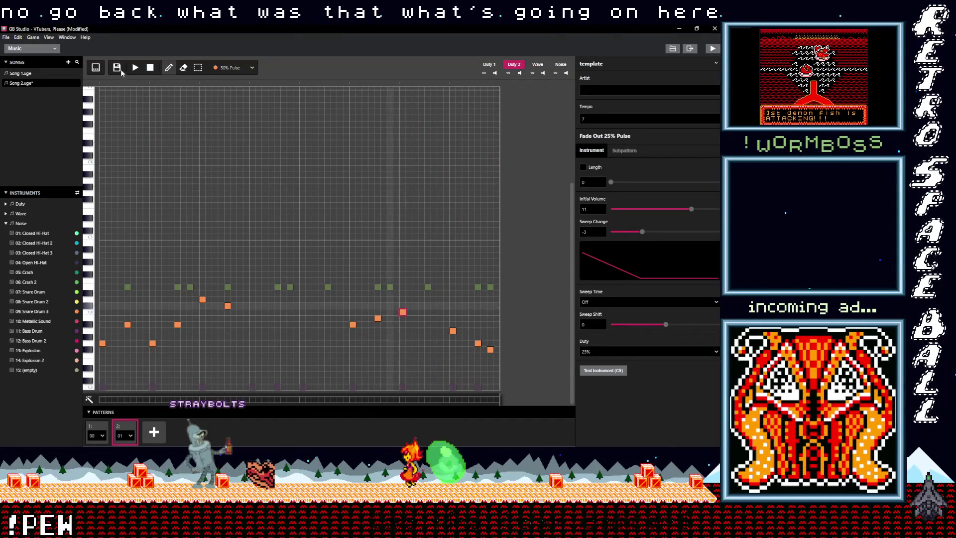
click(135, 68)
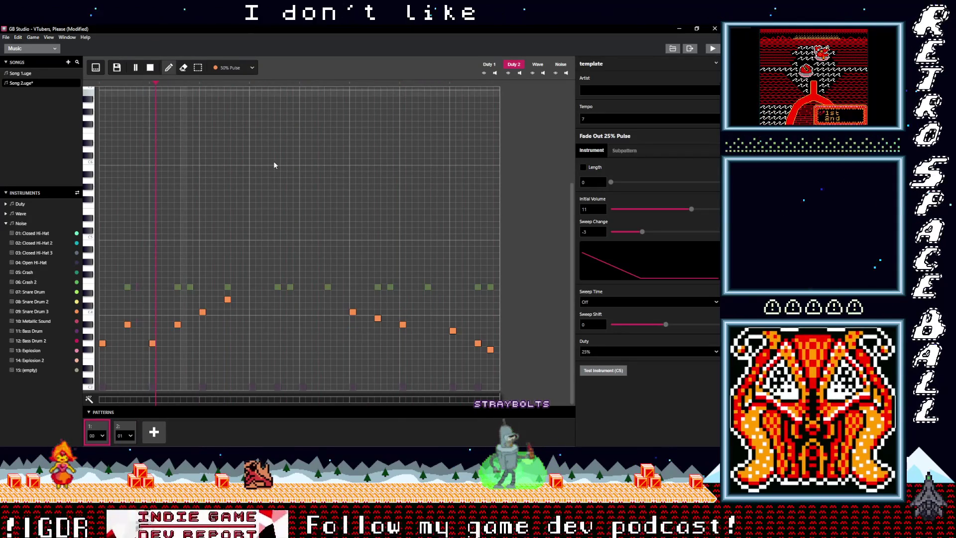
Lower the run's first note one step and play the song again
click(150, 67)
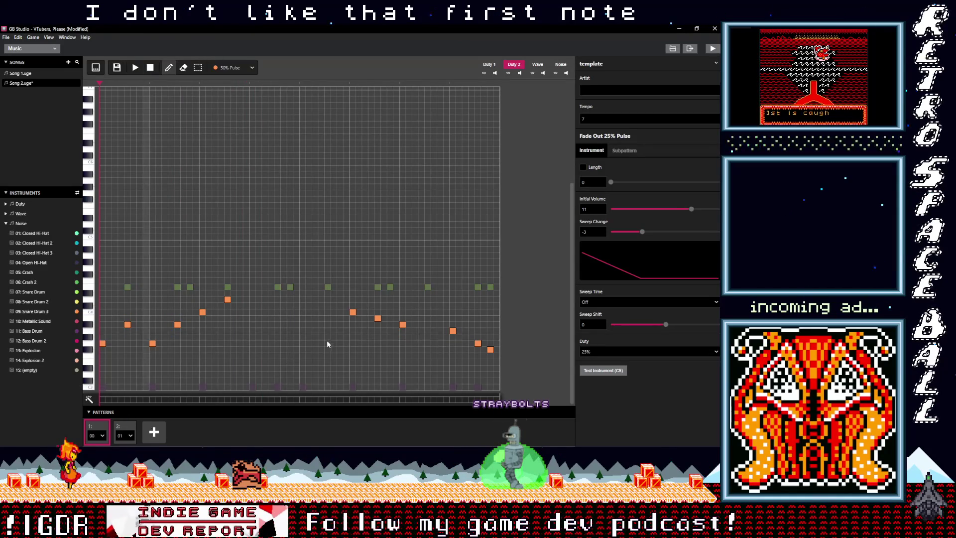
click(124, 429)
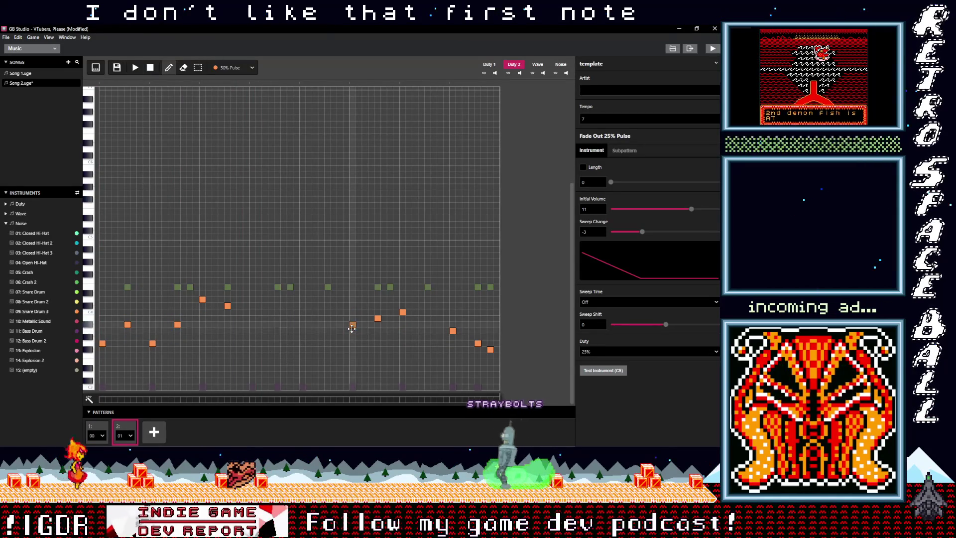
drag(352, 328, 352, 334)
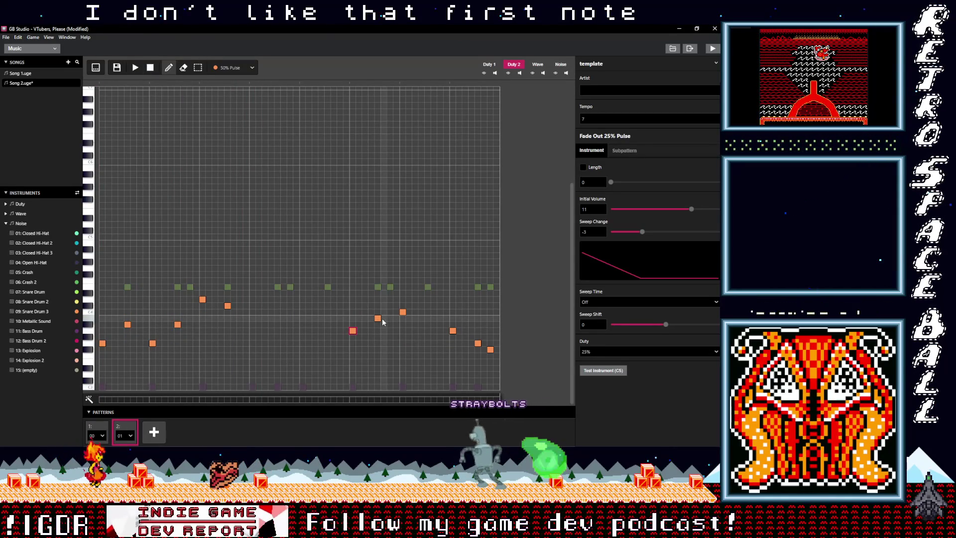
click(135, 68)
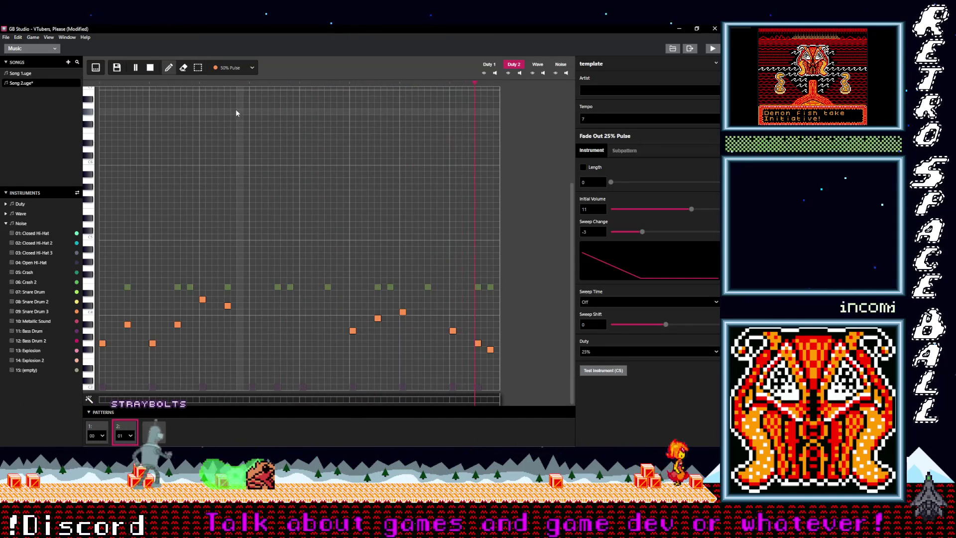
Raise pattern 2's note after the middle run by one row, then replay Song 2 to check it
click(132, 429)
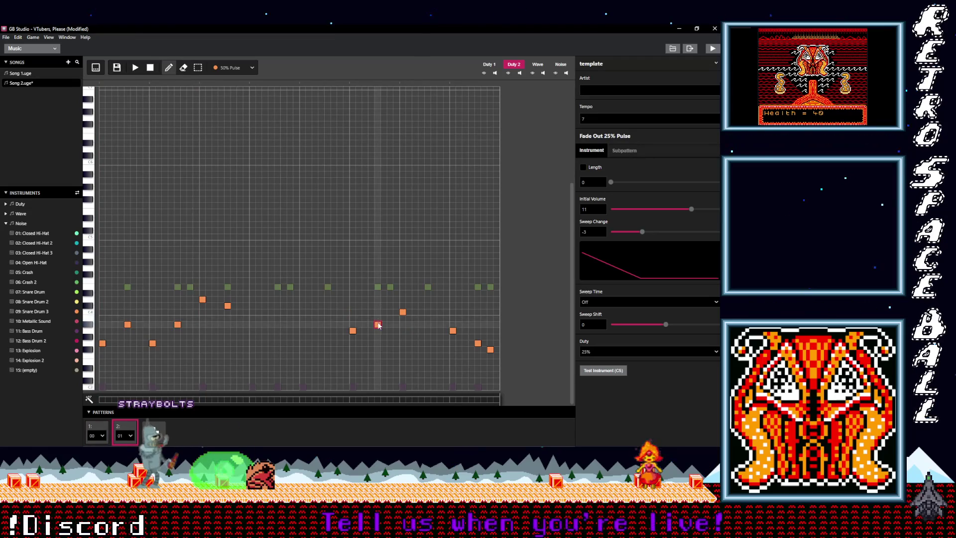
click(135, 68)
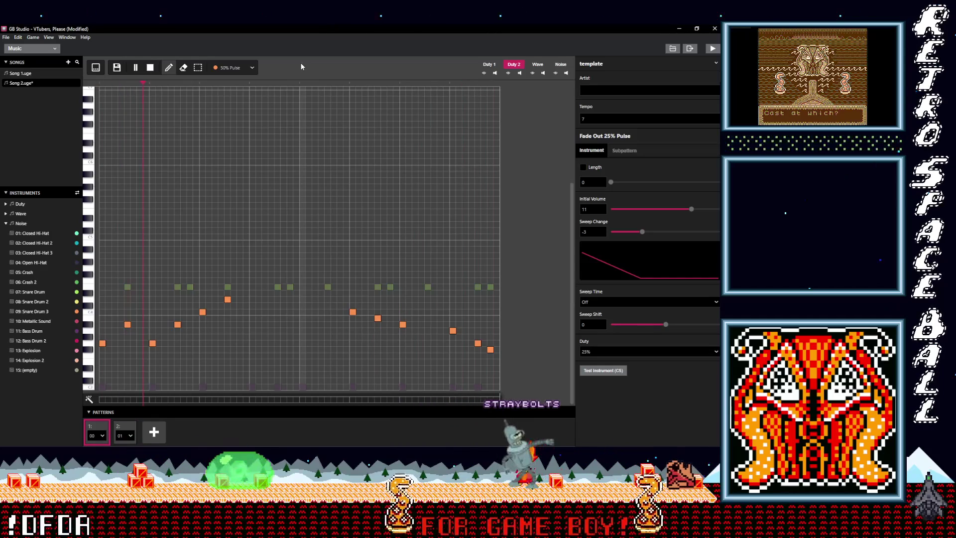
click(151, 68)
drag(453, 331, 453, 326)
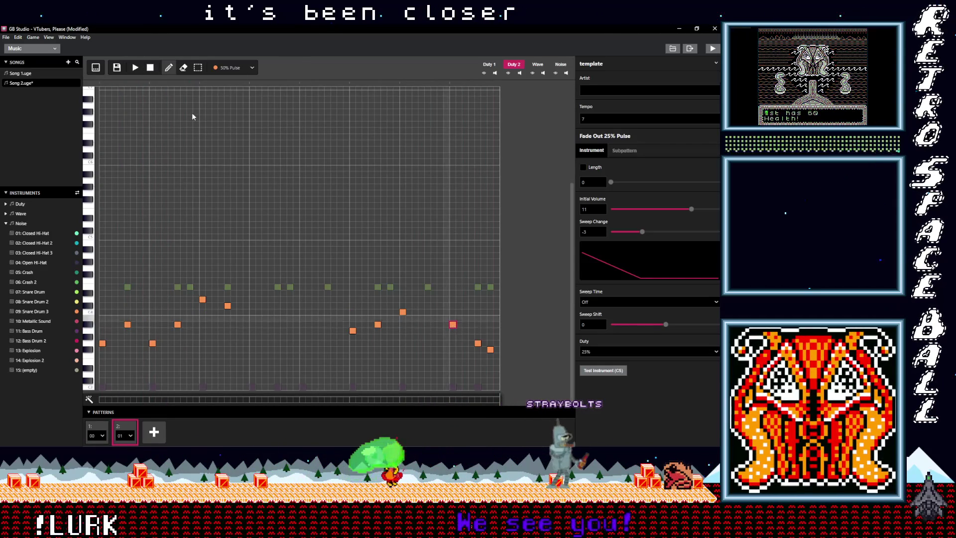
click(135, 70)
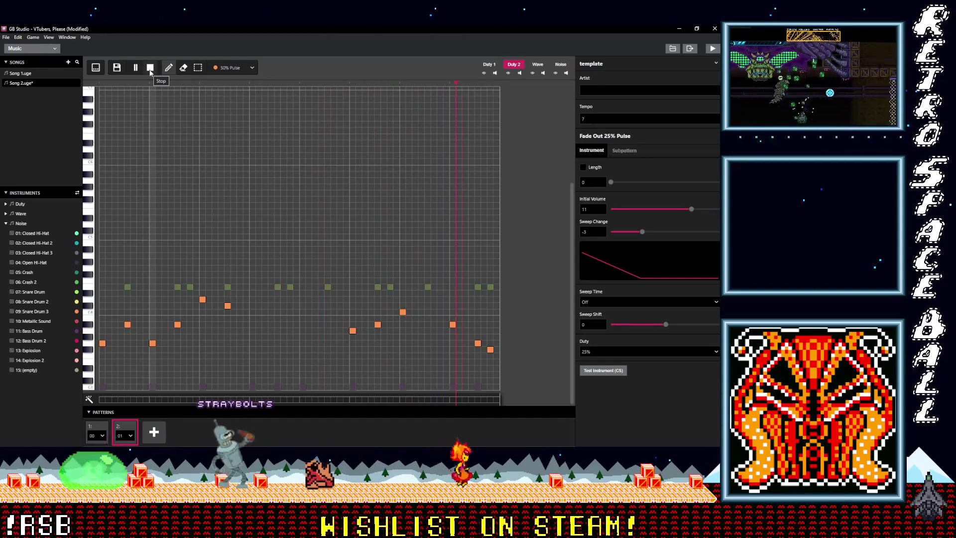
click(150, 71)
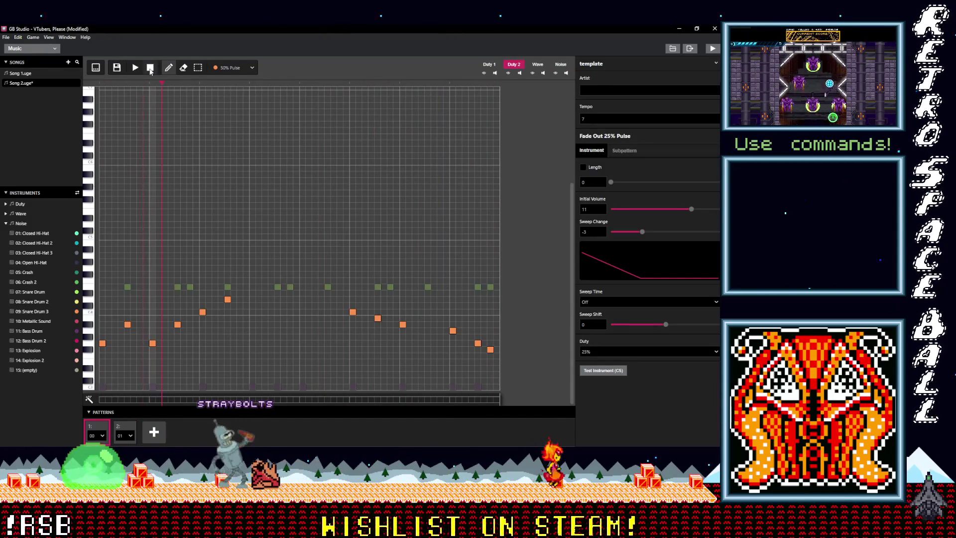
Append patterns 3 and 4 to Song 2's sequence and show it in tracker view
click(154, 432)
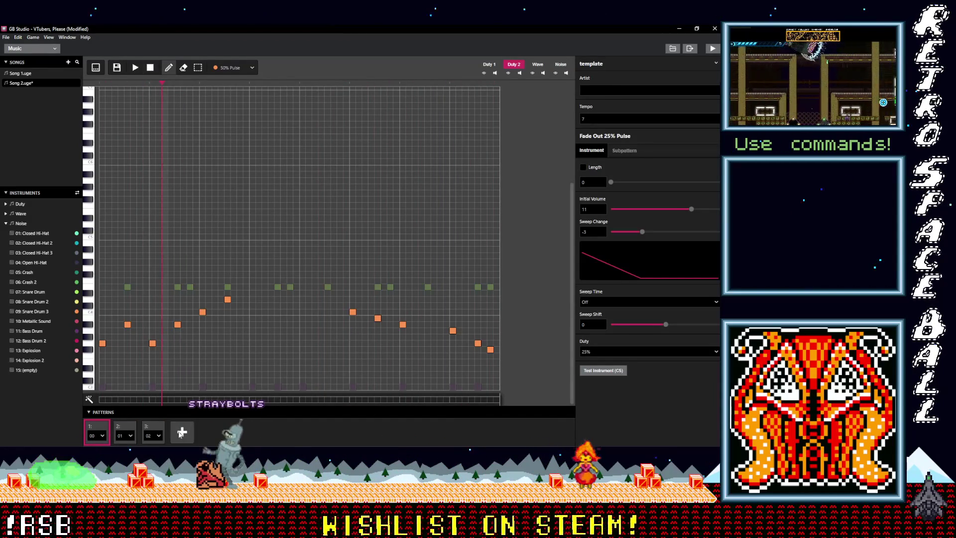
click(192, 433)
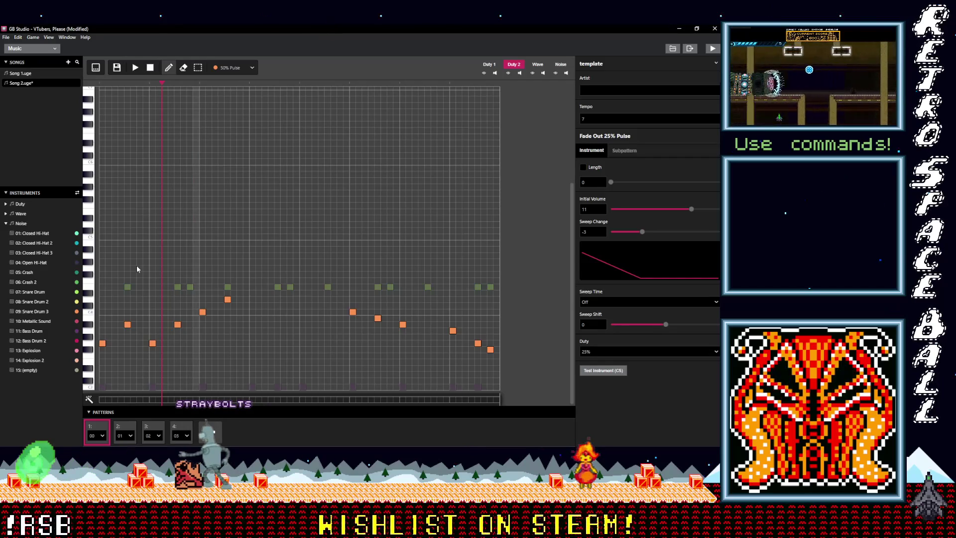
click(96, 67)
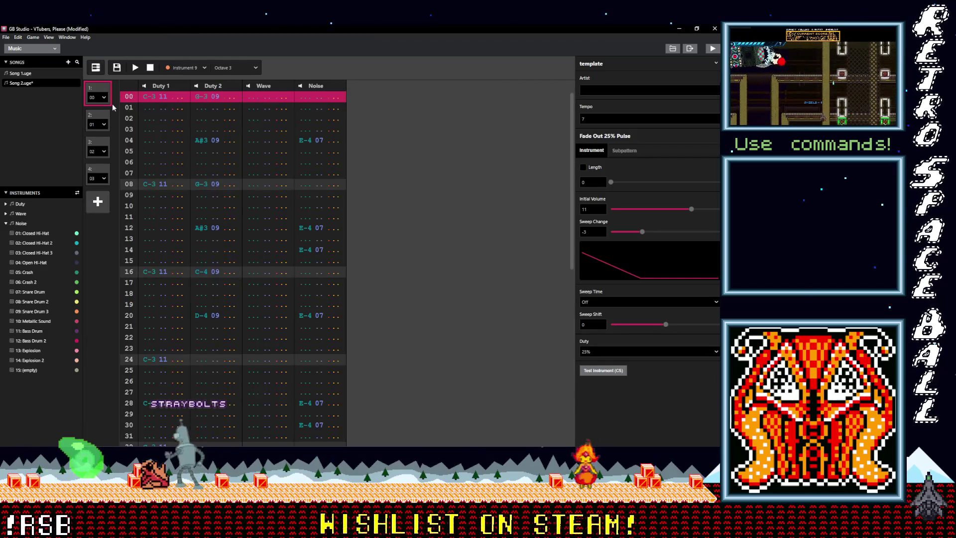
Select all cells and inspect patterns 3, 2 and 4 in the tracker
key(ctrl+a)
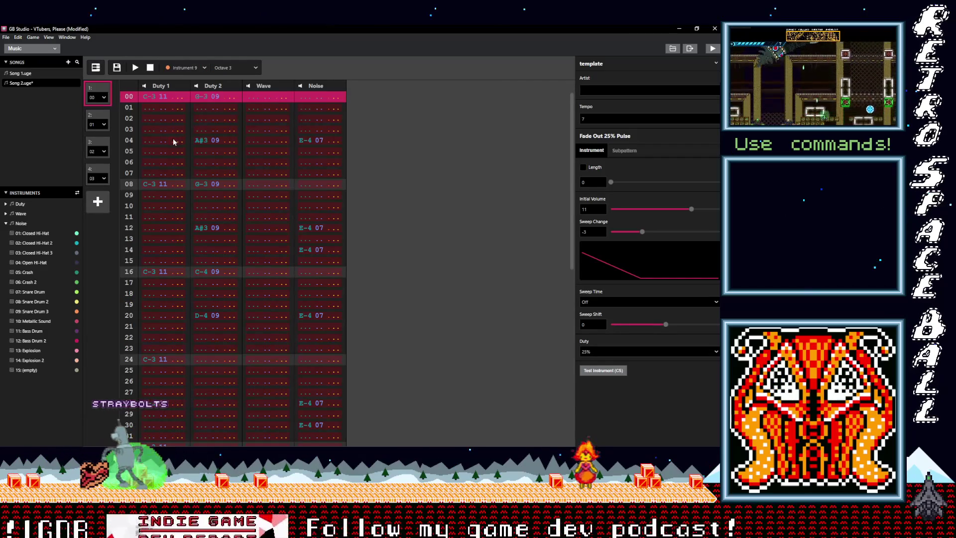
click(102, 148)
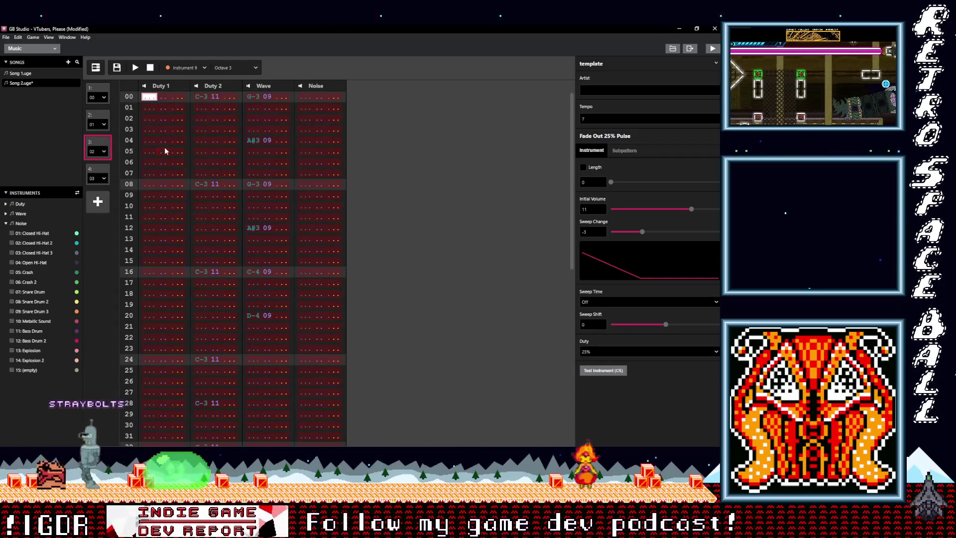
click(98, 120)
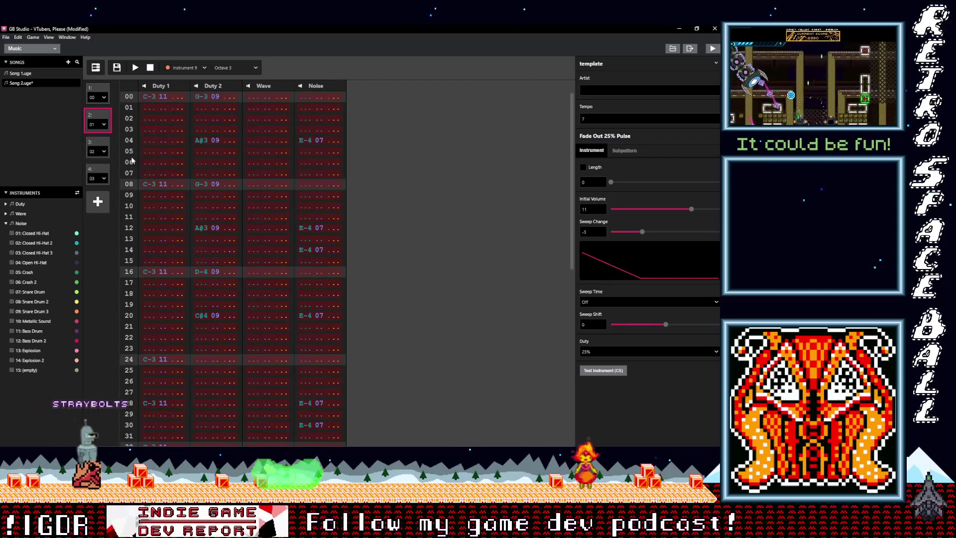
click(100, 175)
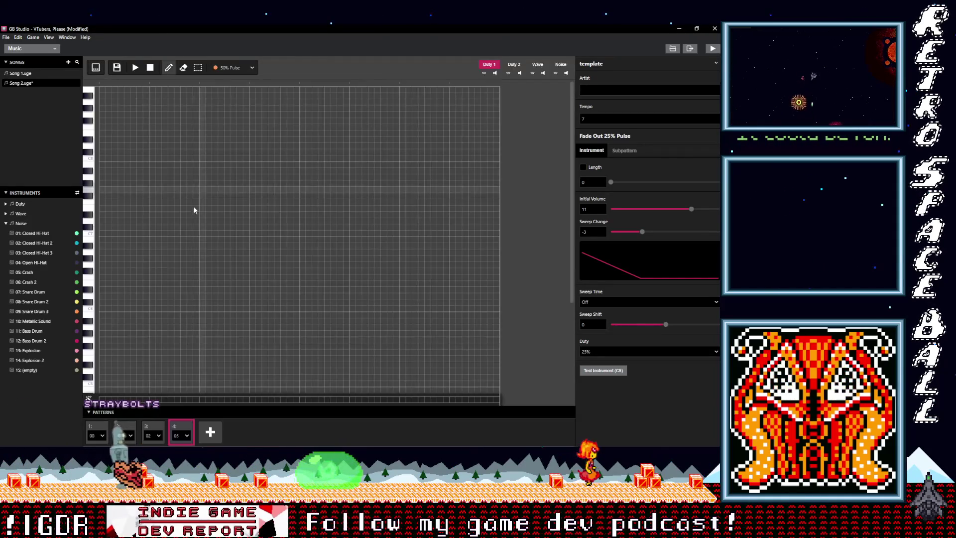
Show pattern 3's Noise drum channel in the piano roll and bring up its drum sound list
scroll(184, 366, down, 5)
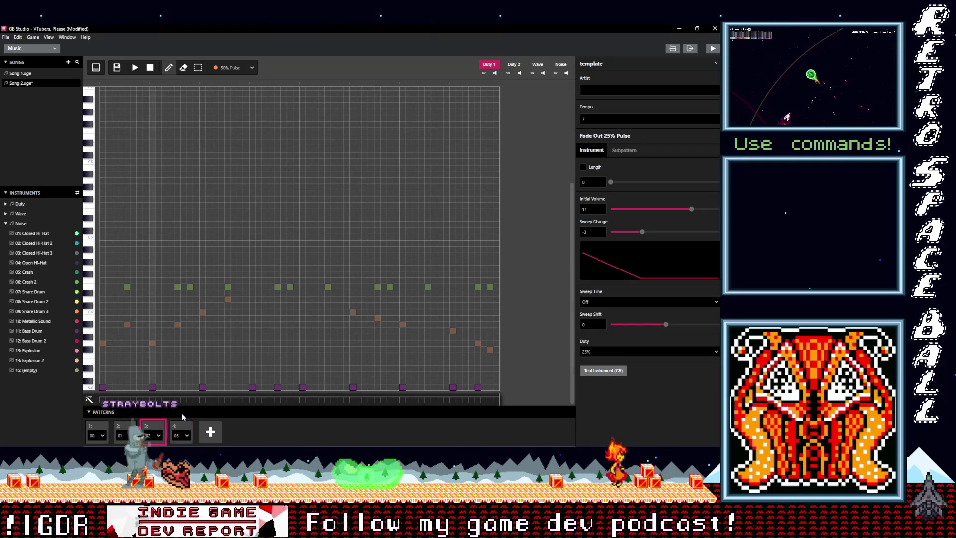
click(560, 66)
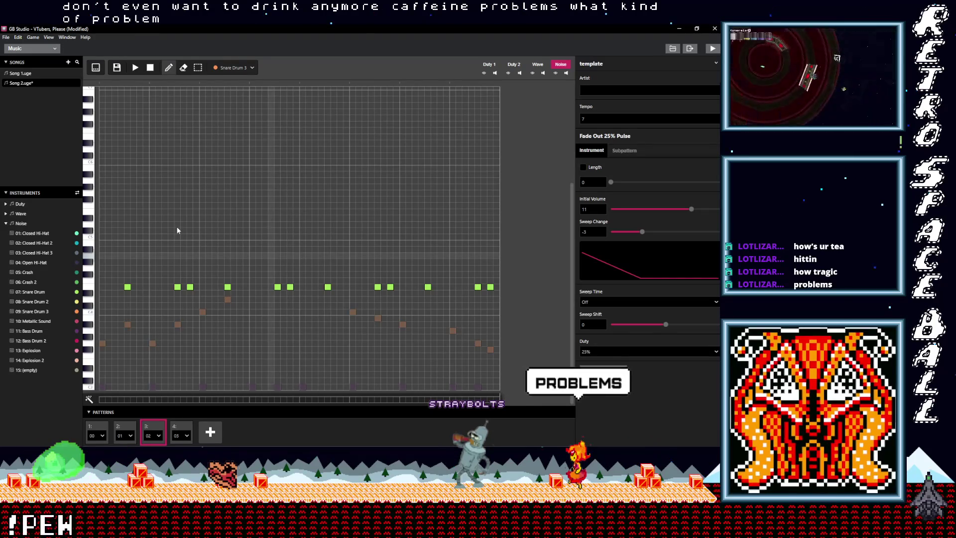
click(243, 69)
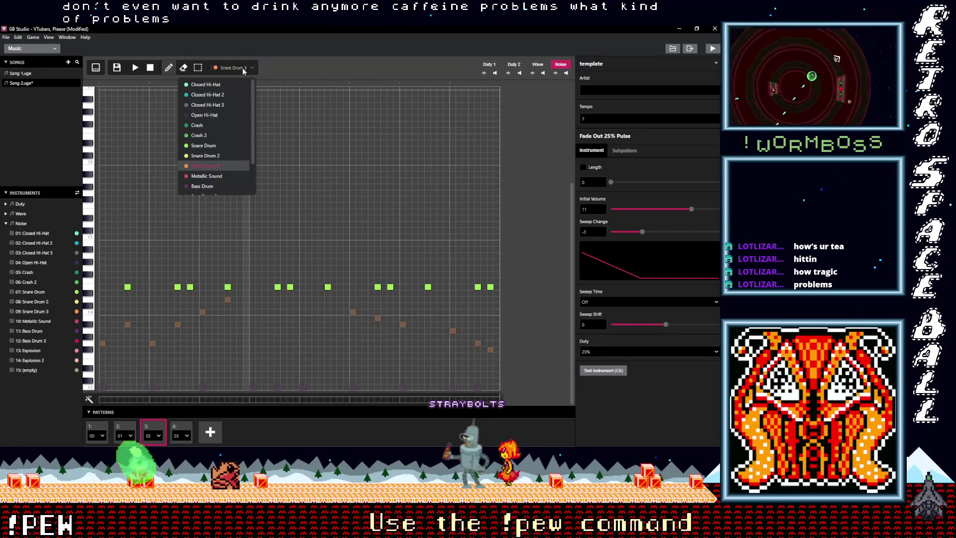
Choose Closed Hi-Hat, try placing several hi-hats and an Open Hi-Hat, then erase the extras
click(205, 94)
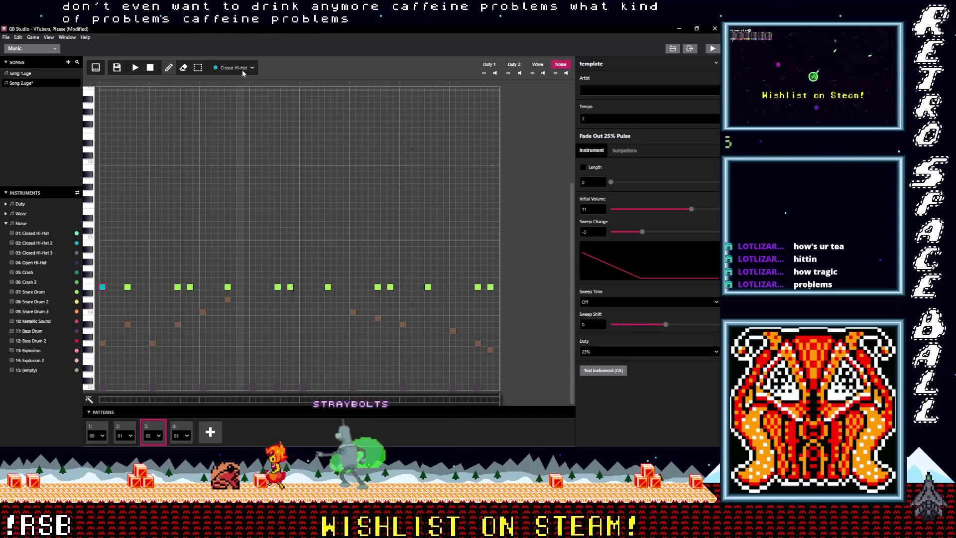
click(109, 287)
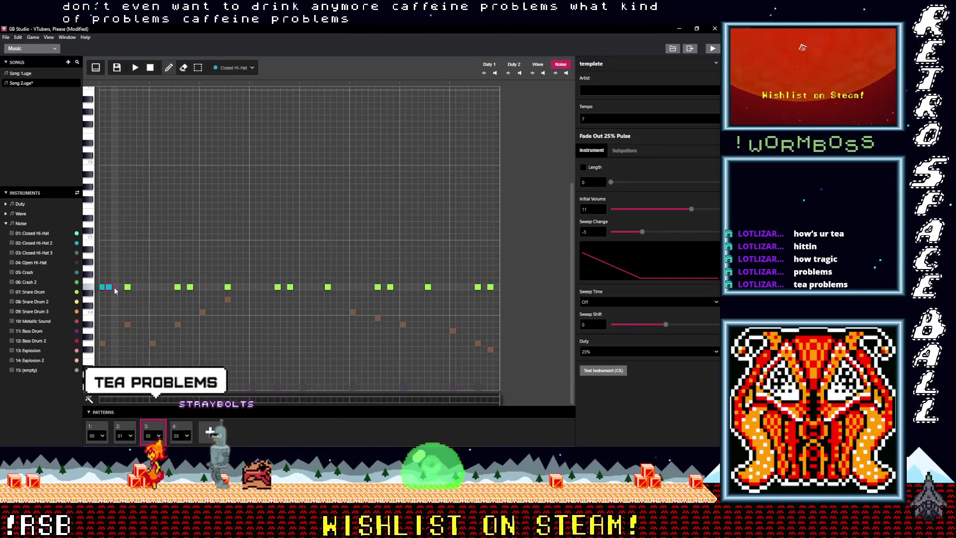
click(115, 287)
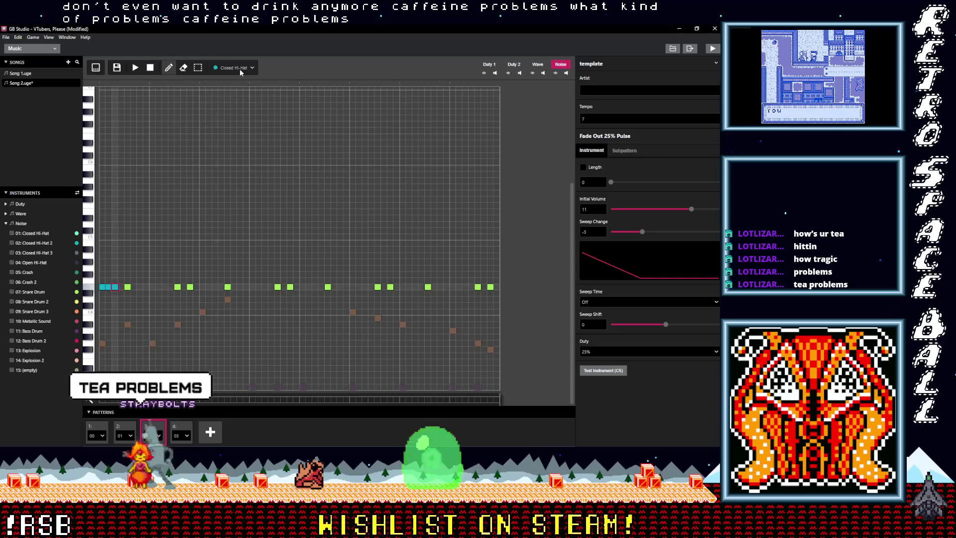
click(240, 70)
click(214, 106)
click(122, 287)
click(135, 67)
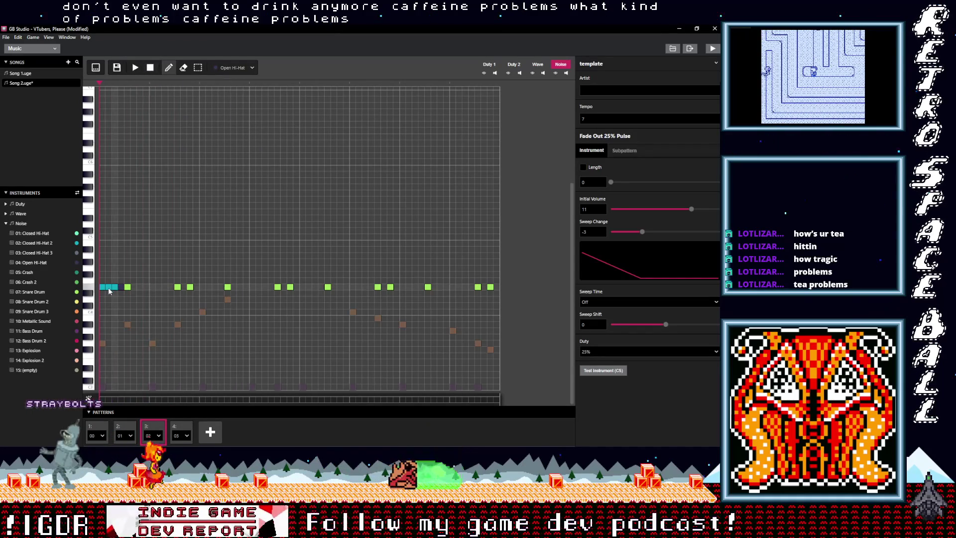
click(116, 287)
click(109, 288)
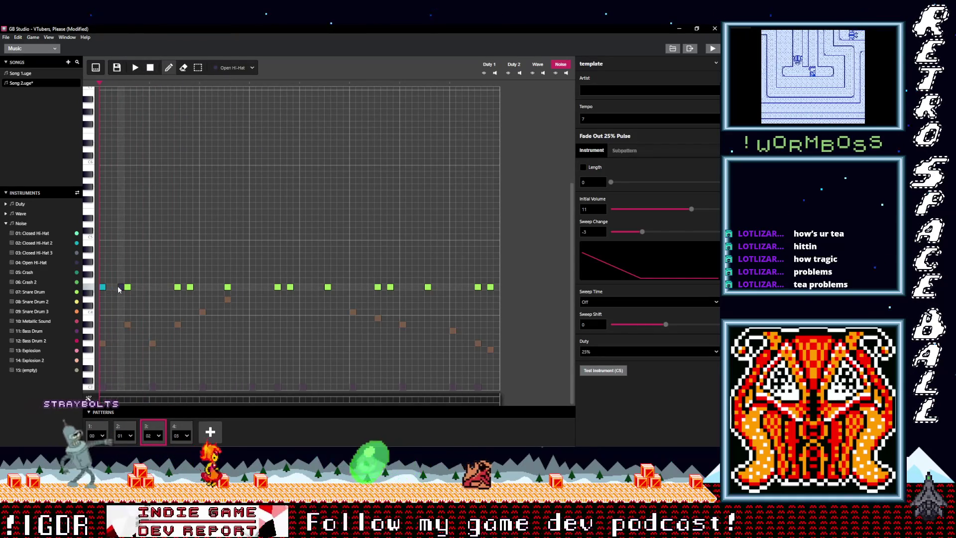
Switch back to Closed Hi-Hat and place two hi-hats at the pattern's start, playing to listen
click(232, 68)
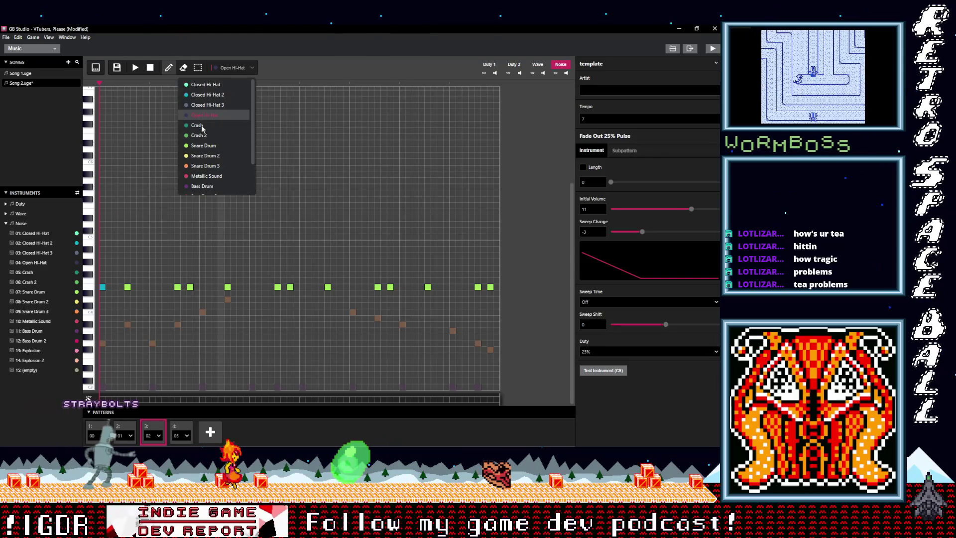
click(203, 85)
click(134, 67)
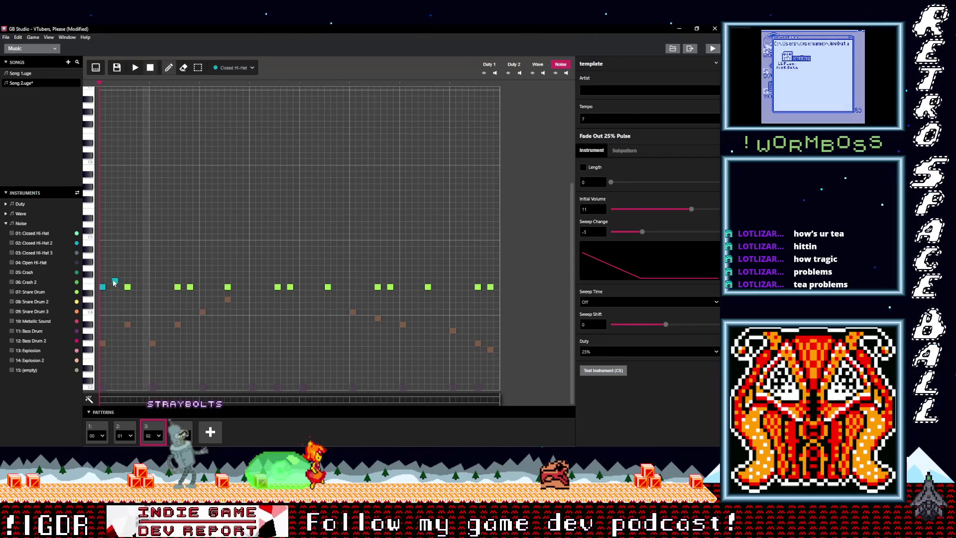
click(115, 262)
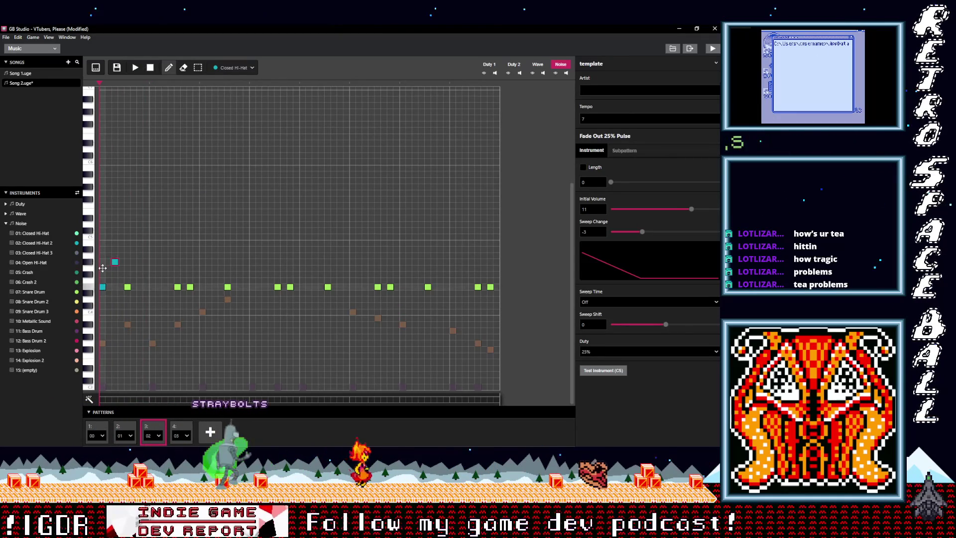
click(103, 249)
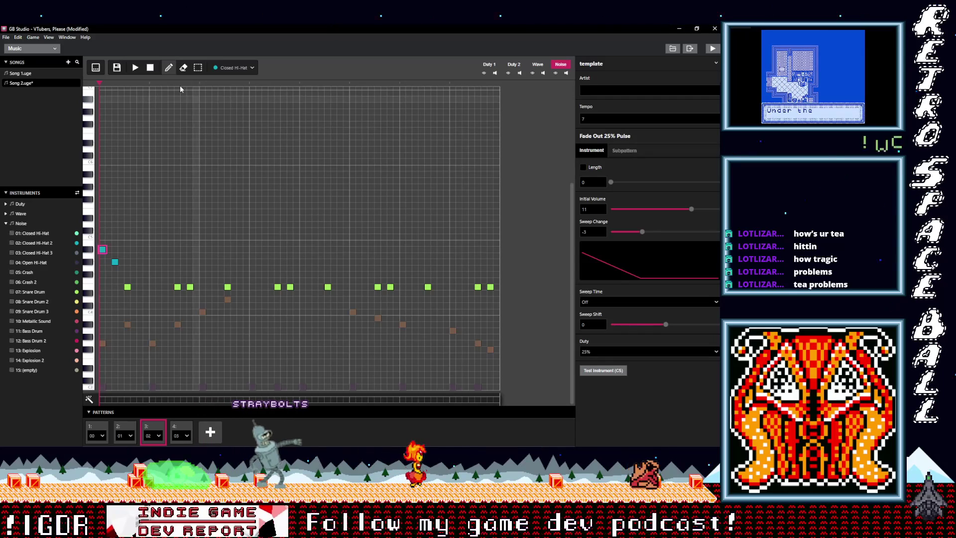
click(144, 68)
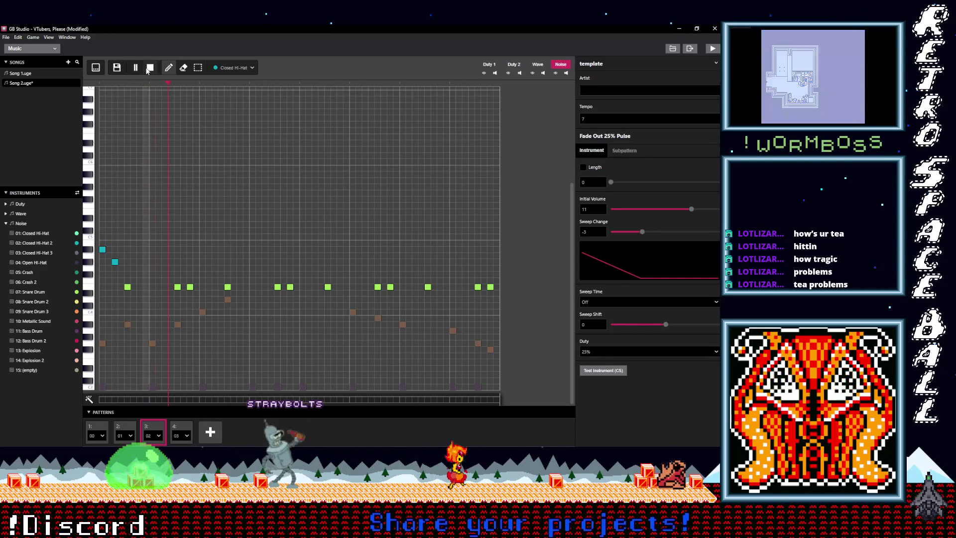
Move both opening hi-hats onto one shared row, replaying to check, then add a third hi-hat after them
drag(115, 262, 115, 281)
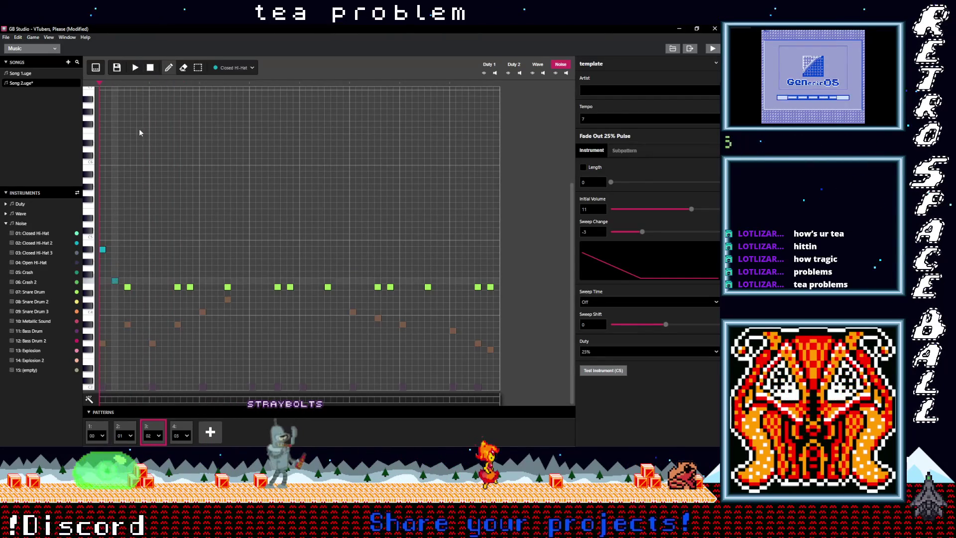
click(137, 68)
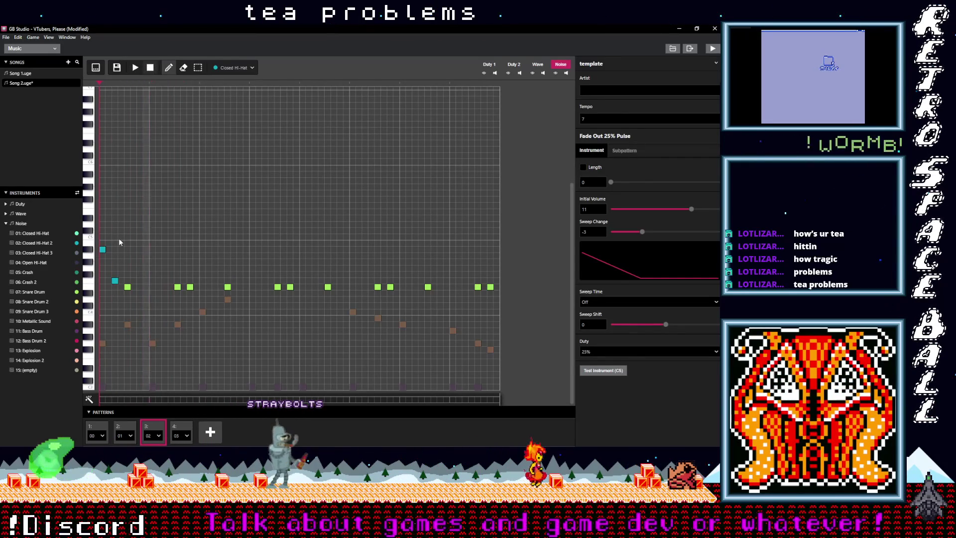
drag(116, 280, 115, 218)
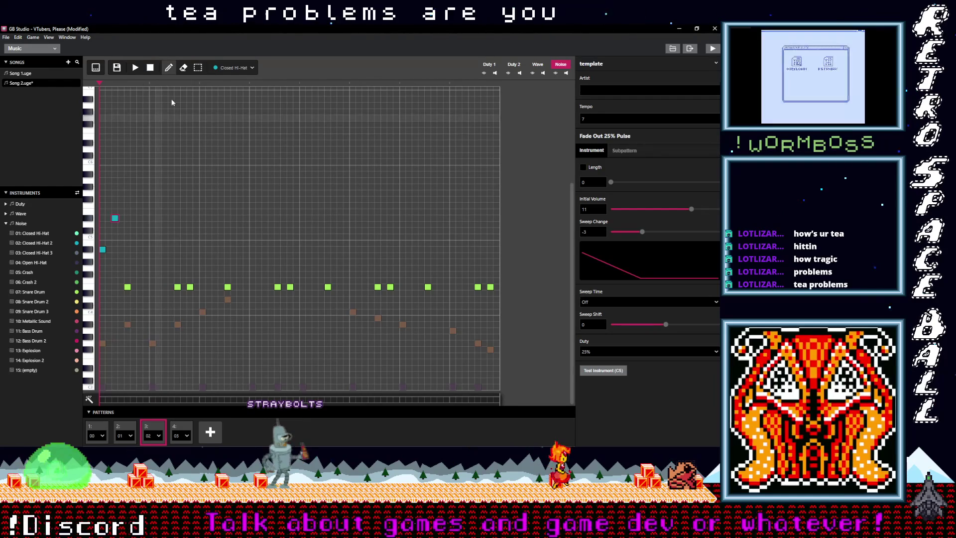
click(138, 69)
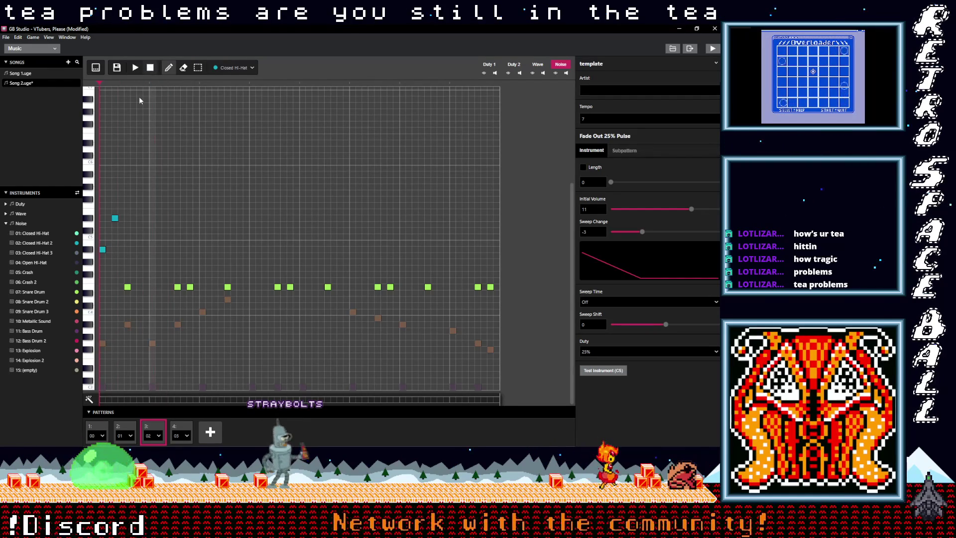
drag(102, 249, 102, 174)
click(138, 68)
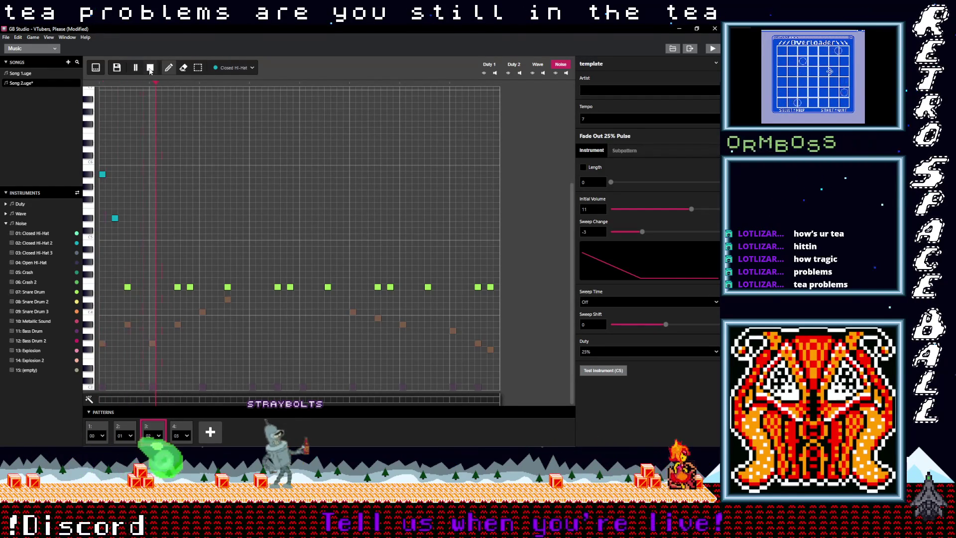
drag(101, 187, 102, 220)
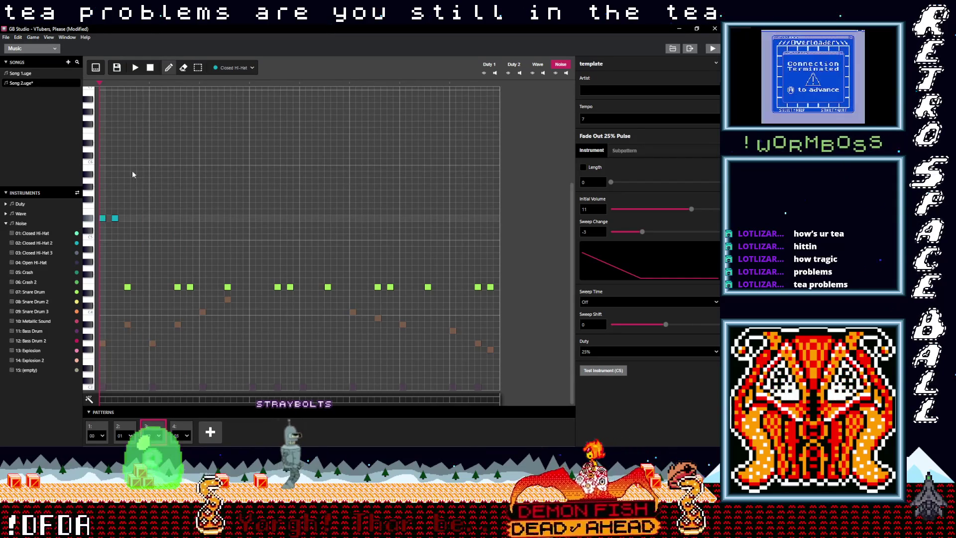
click(136, 69)
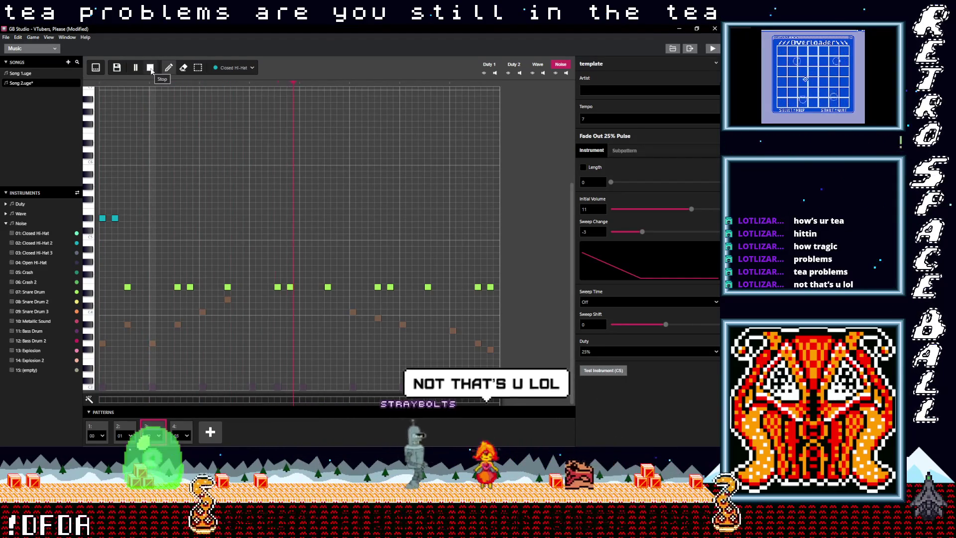
click(151, 68)
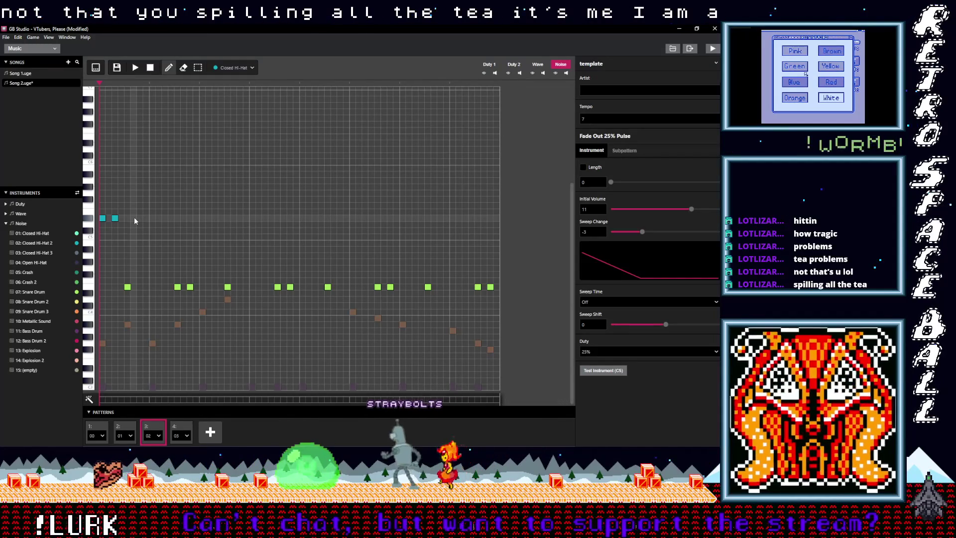
click(140, 219)
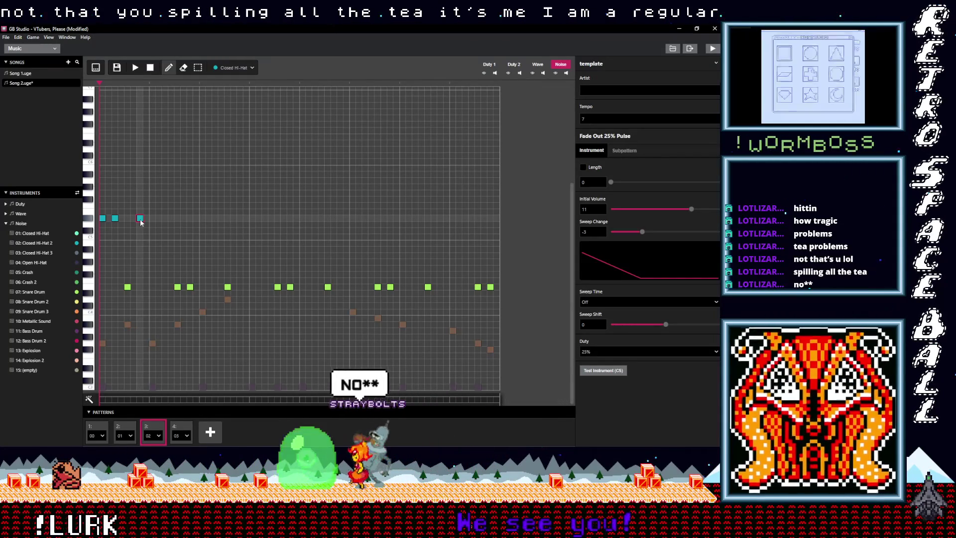
Add Closed Hi-Hat notes along pattern 3's hi-hat row across the whole bar
click(153, 219)
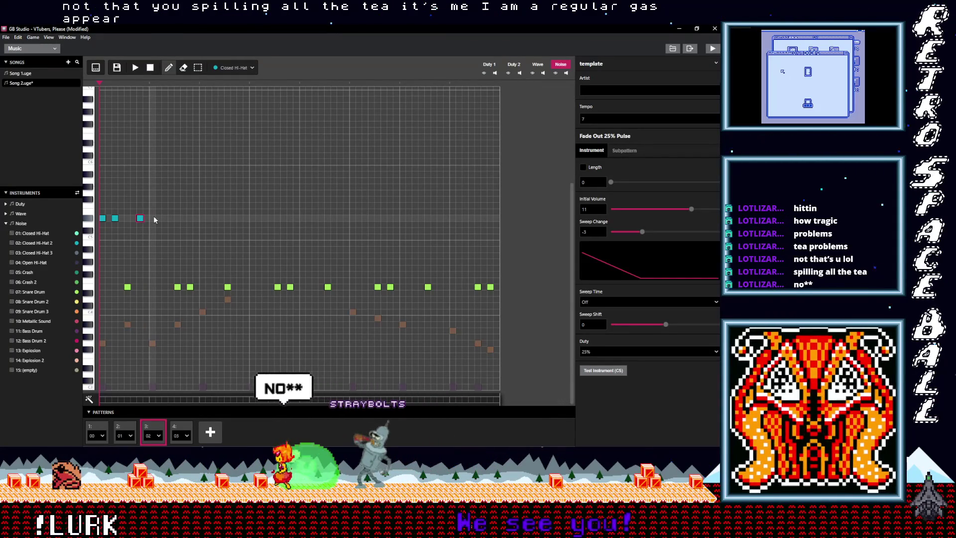
click(164, 218)
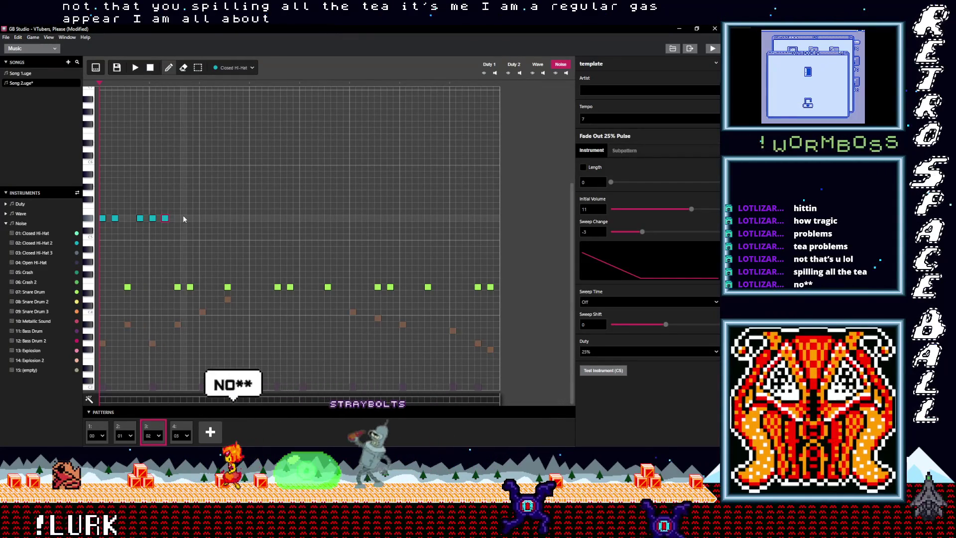
click(203, 218)
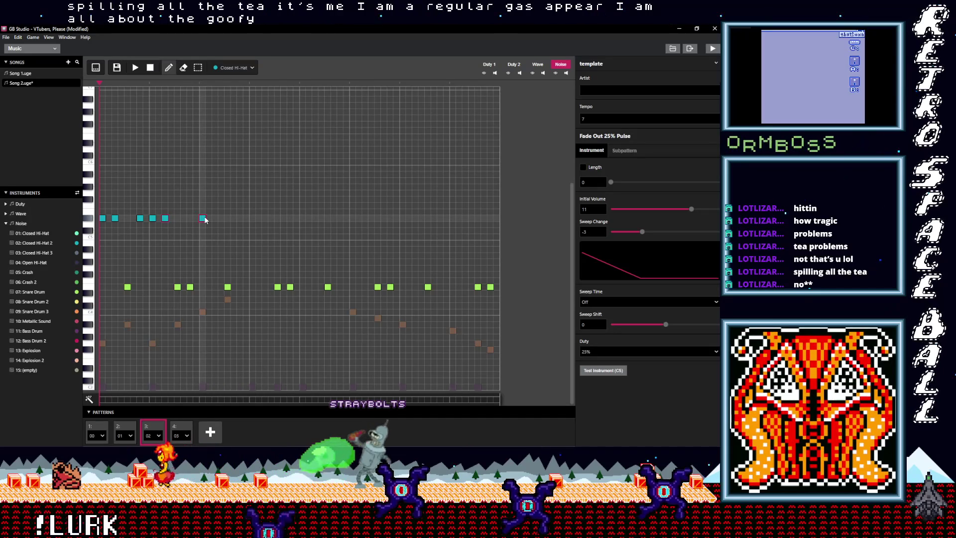
click(240, 218)
click(253, 218)
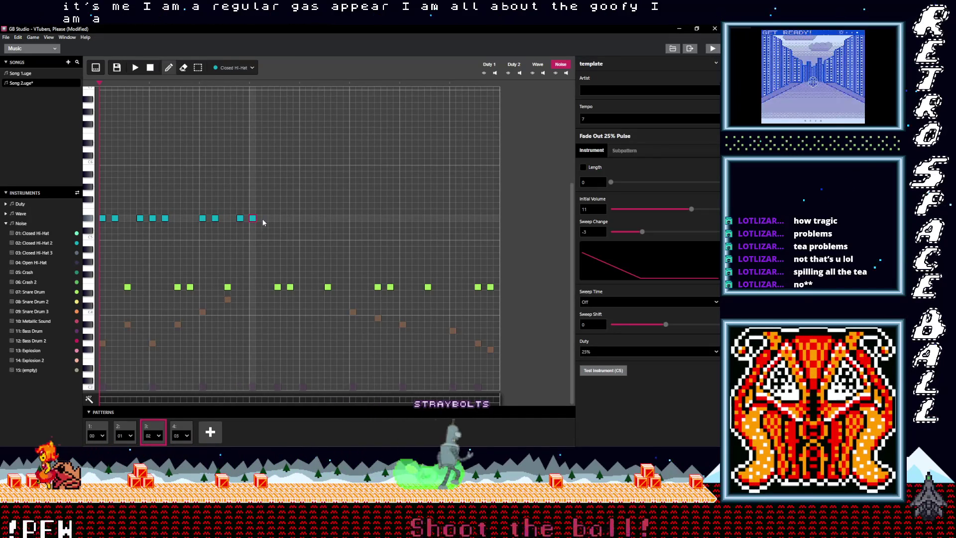
click(314, 218)
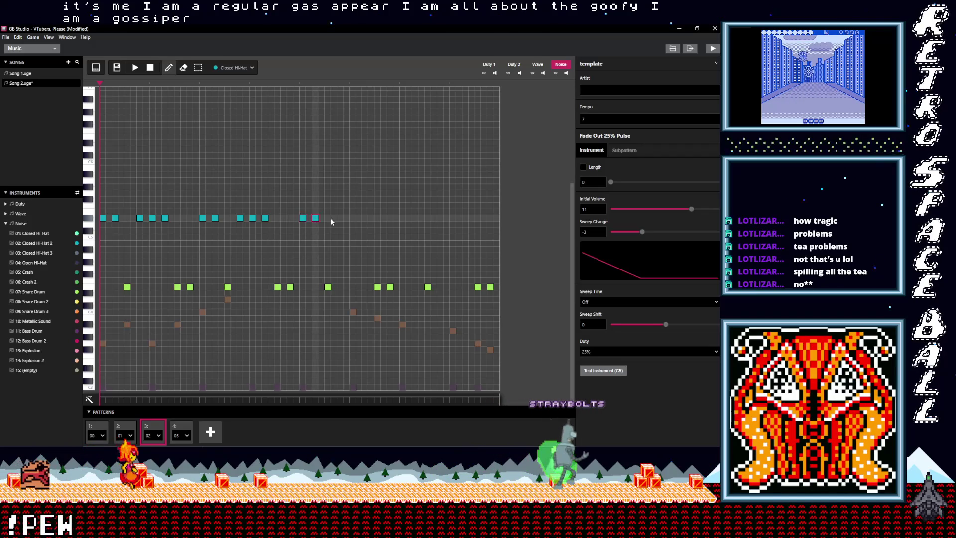
click(341, 218)
click(353, 218)
click(366, 218)
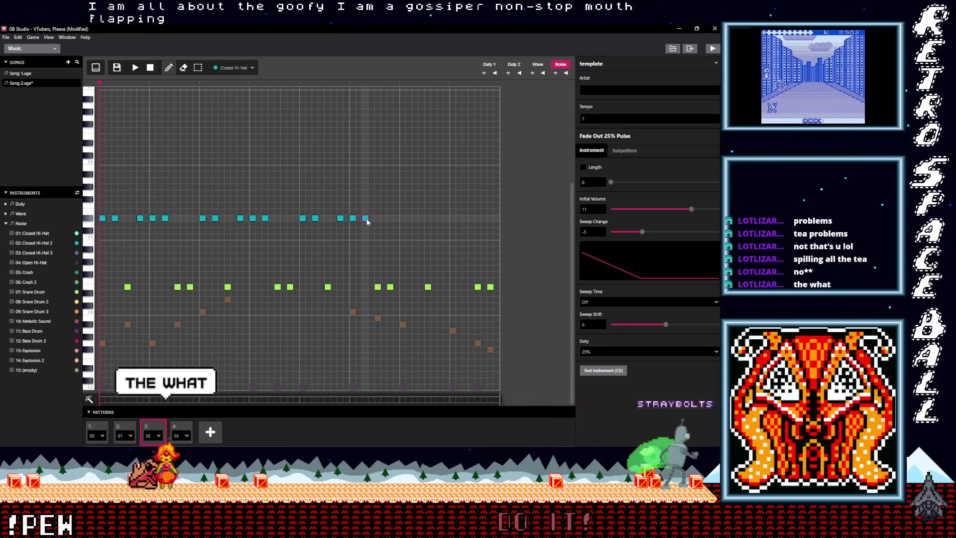
click(402, 217)
click(415, 218)
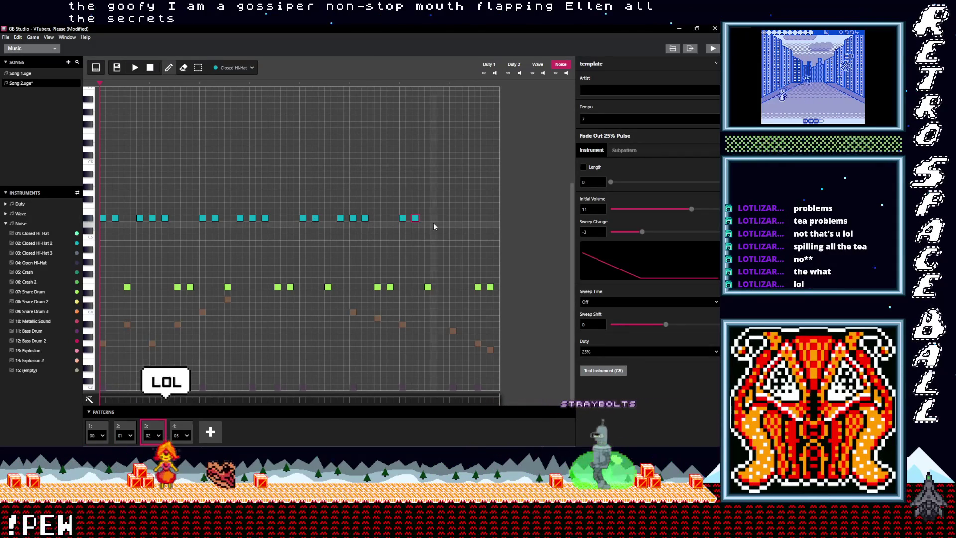
click(440, 218)
click(453, 218)
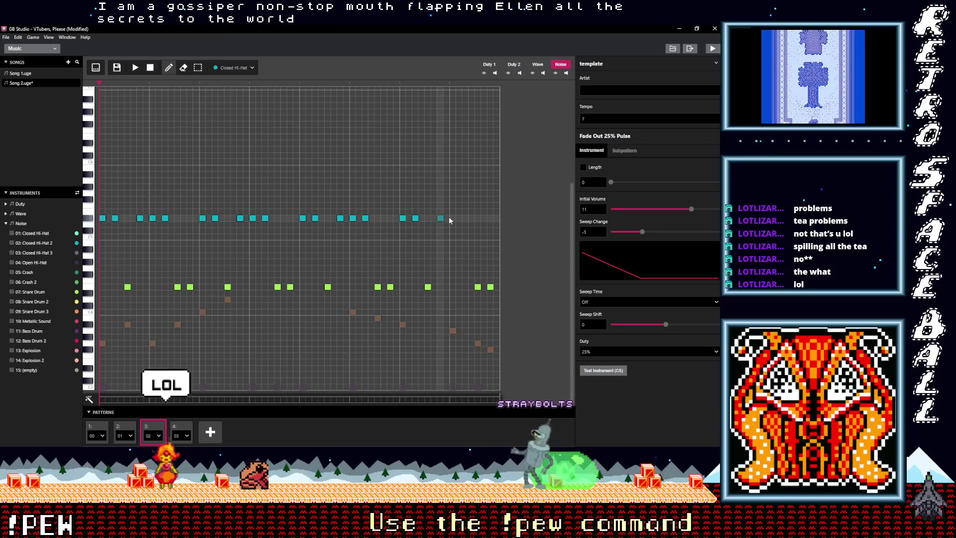
click(465, 218)
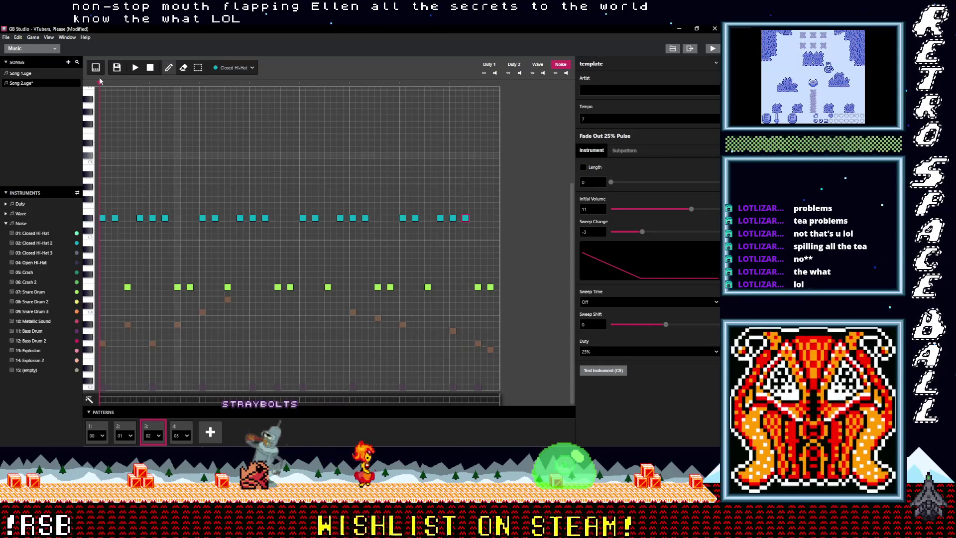
Play the new hi-hats back, then pick Metallic Sound as the note instrument
click(136, 69)
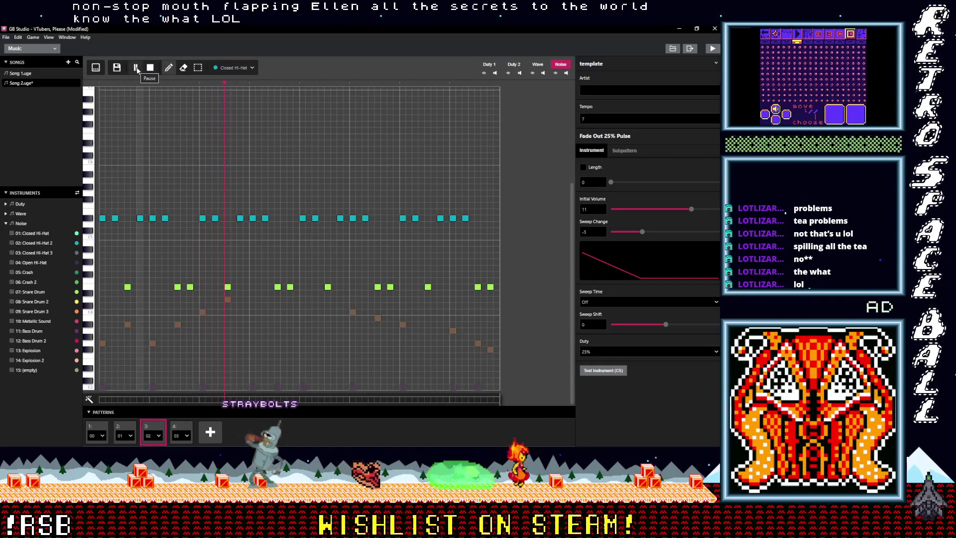
click(151, 68)
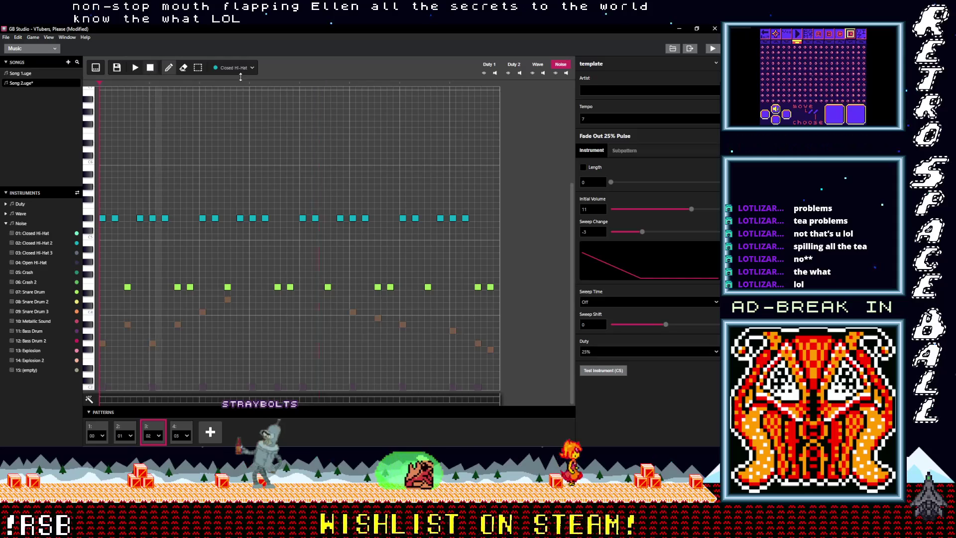
click(241, 68)
click(206, 176)
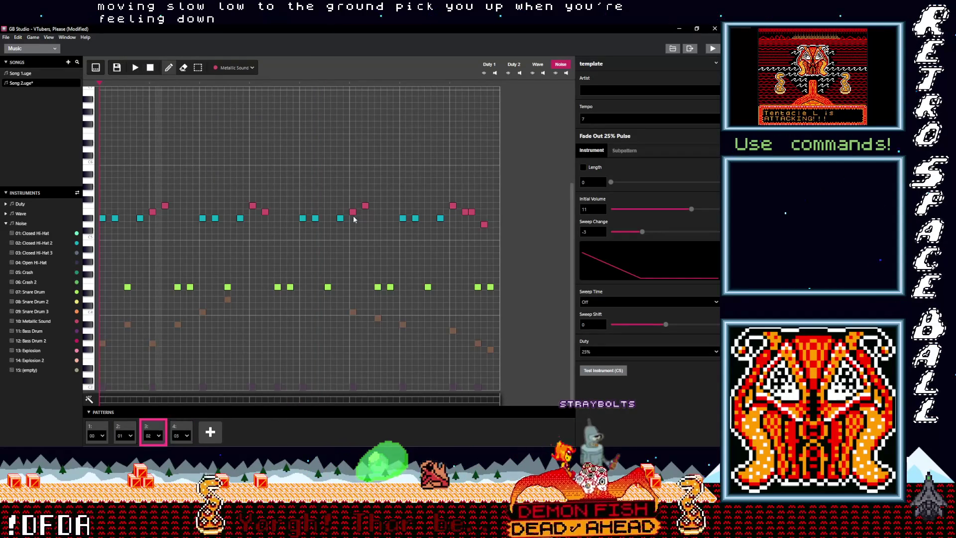
Select pattern 3's hi-hat and Metallic Sound row, deleting and undoing until the notes are restored
drag(425, 203, 494, 235)
drag(236, 196, 97, 201)
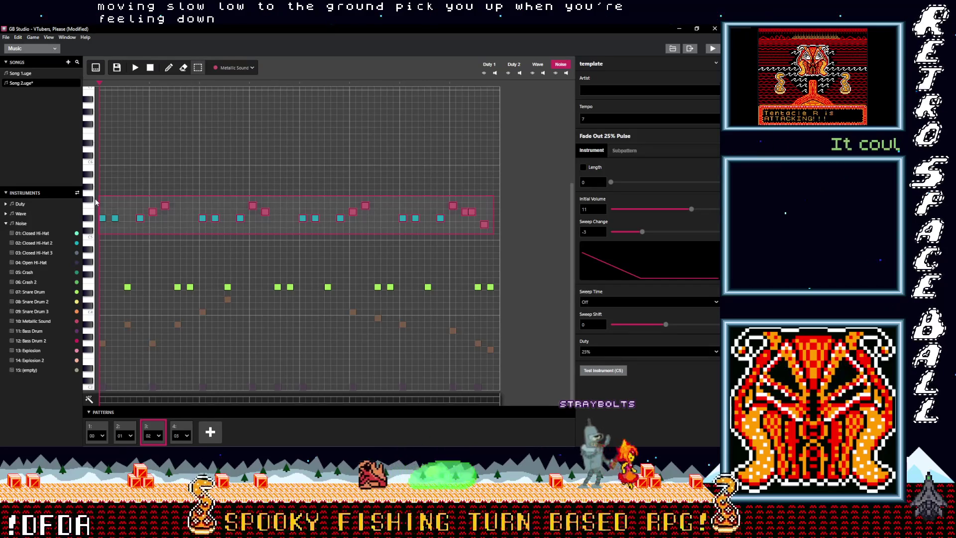
key(Delete)
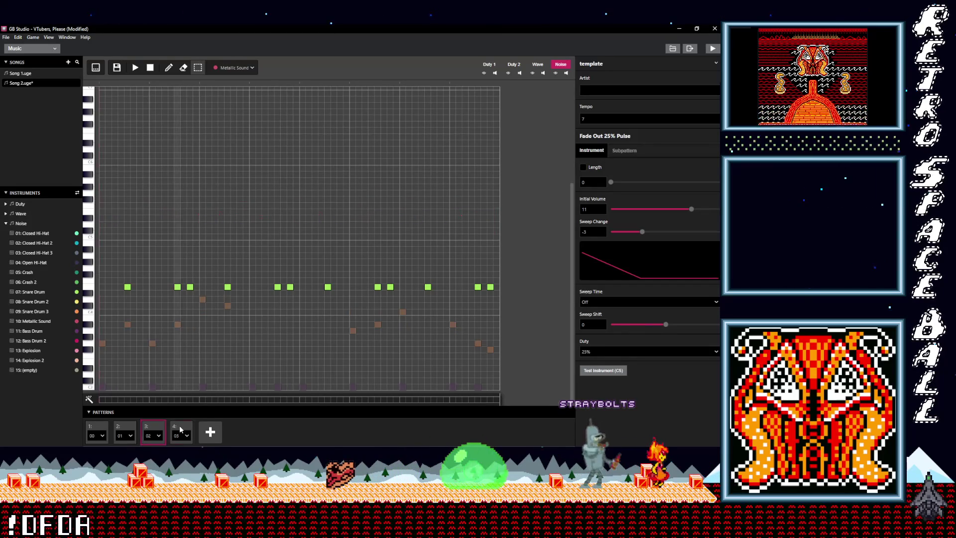
key(ctrl+z)
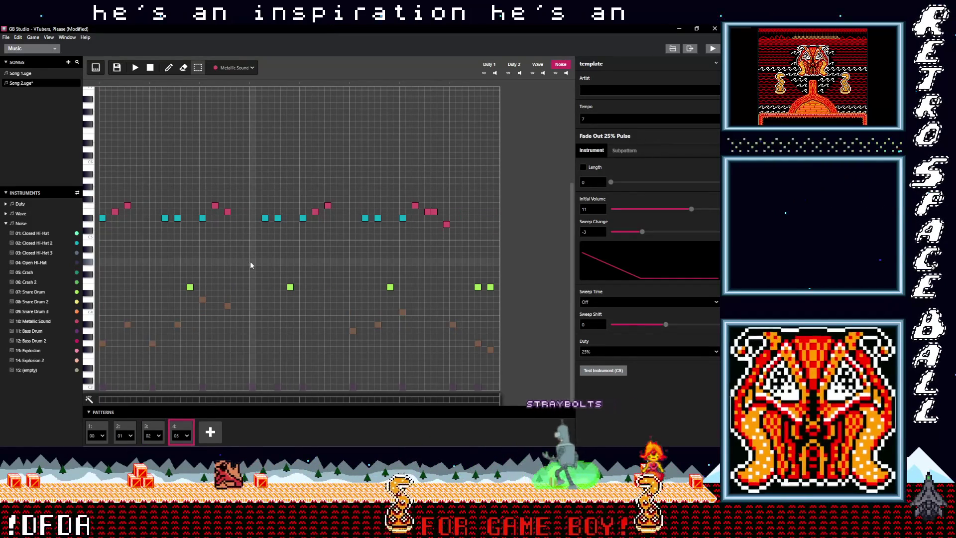
key(ctrl+shift+z)
key(ctrl+z)
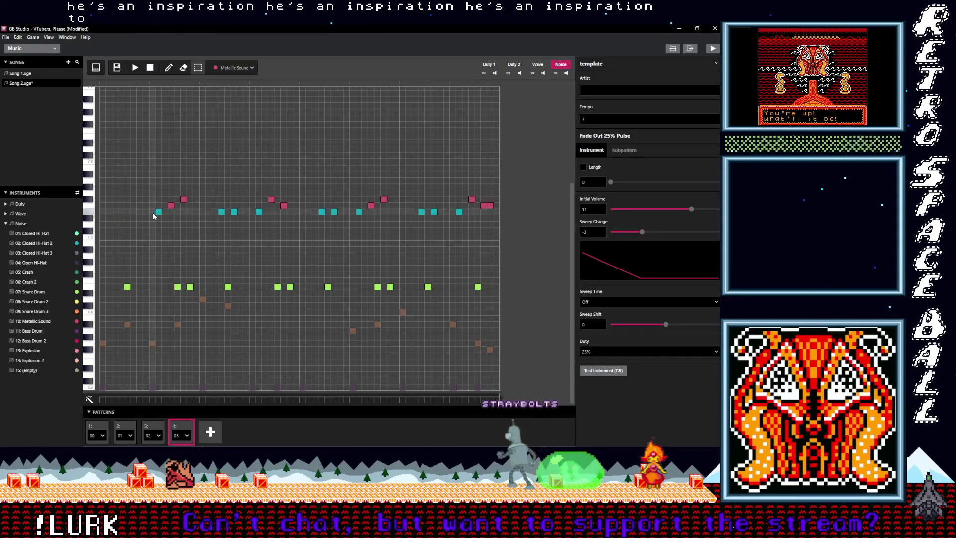
key(ctrl+shift+z)
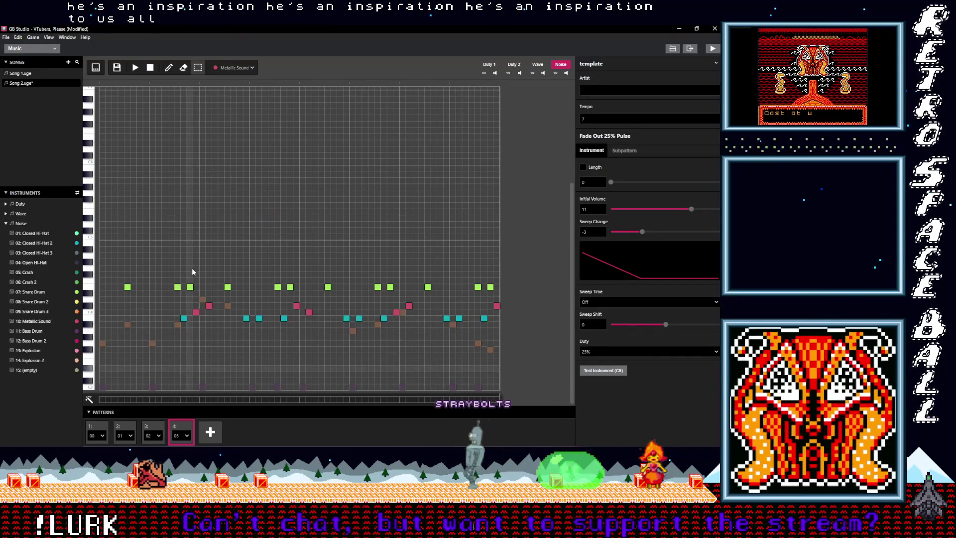
key(ctrl+z)
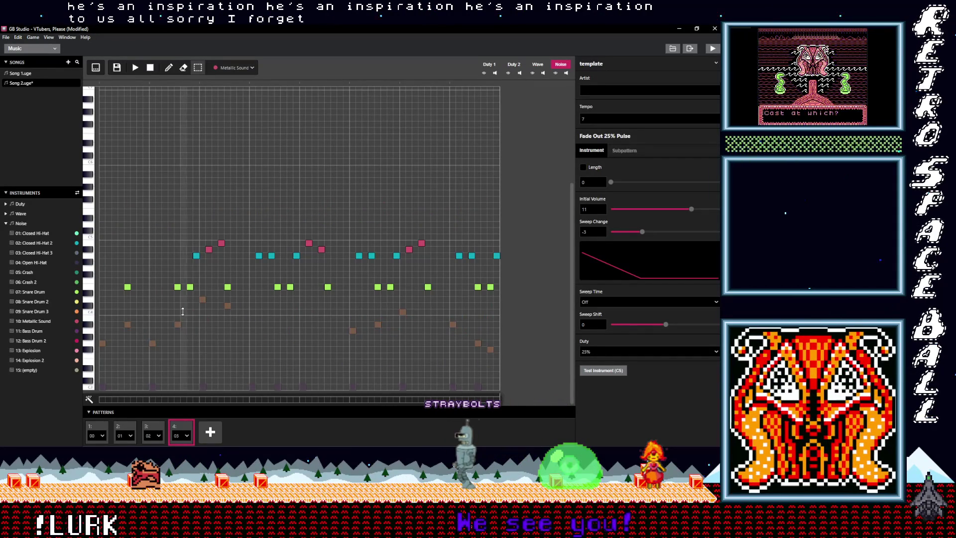
Paste the notes into pattern 4, shift them about four steps right, and play to check
click(152, 428)
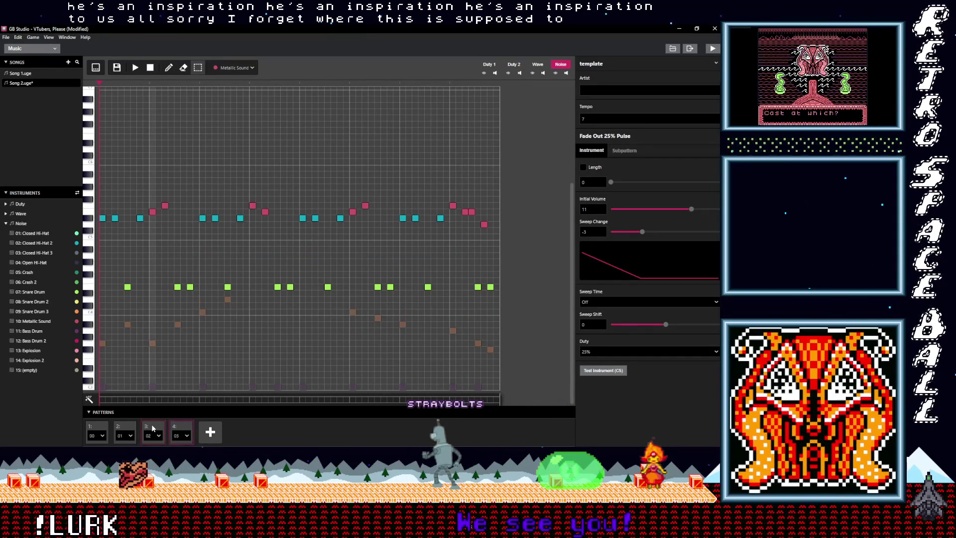
click(181, 431)
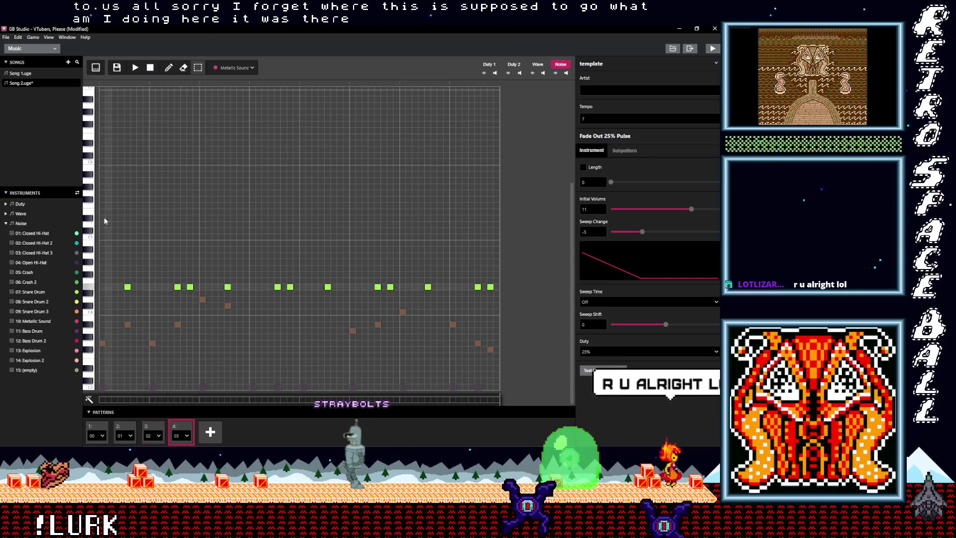
key(ctrl+v)
mouse_move(104, 221)
mouse_down()
mouse_move(149, 221)
mouse_move(140, 221)
mouse_up()
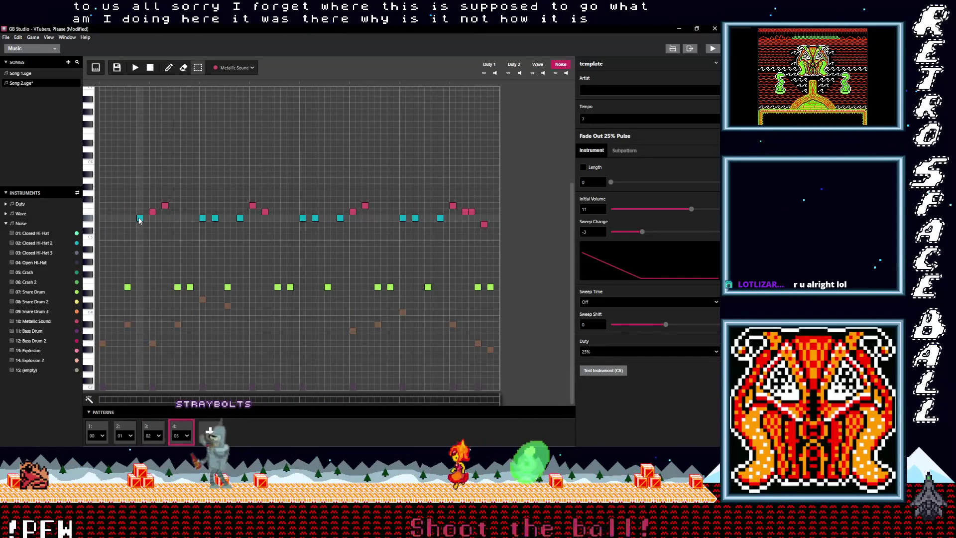
key(space)
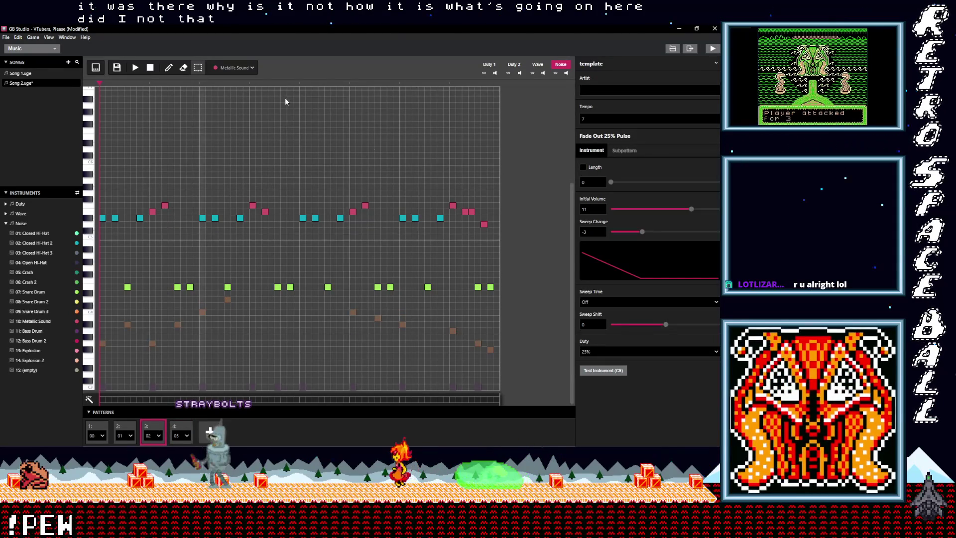
Select the whole hi-hat row again and paste it into pattern 4
mouse_move(493, 234)
mouse_down()
mouse_move(437, 205)
mouse_move(355, 183)
mouse_up()
drag(158, 190, 99, 190)
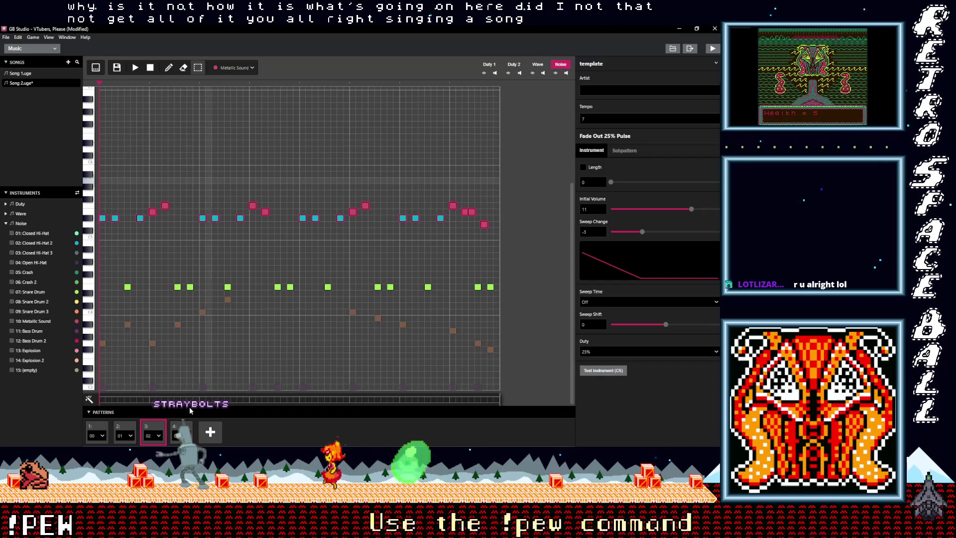
click(155, 430)
click(184, 424)
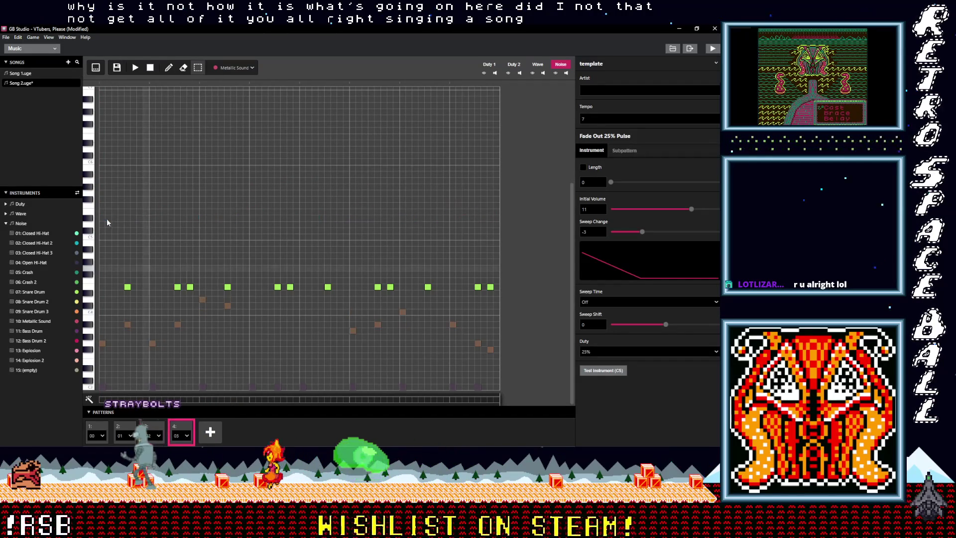
key(ctrl+v)
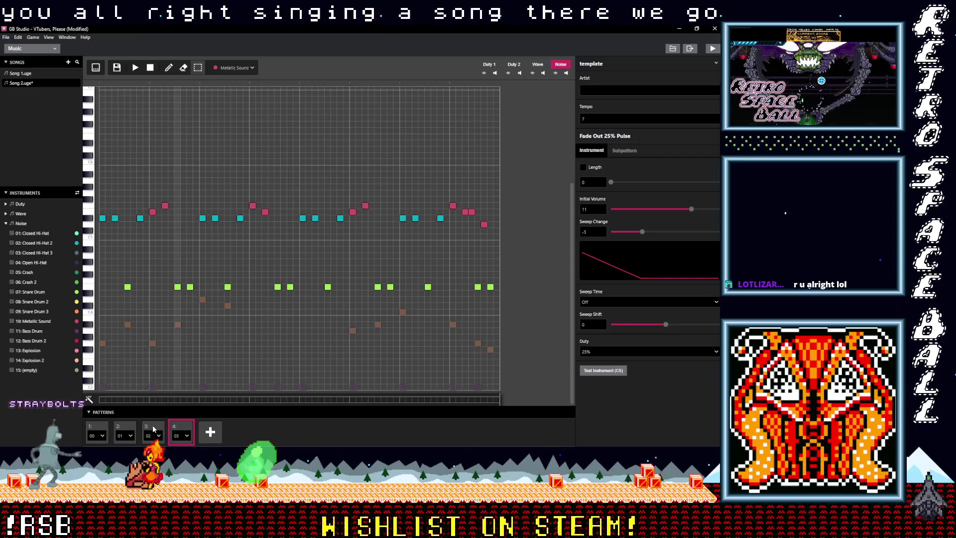
Step back through patterns 3, 2 and 1 and set playback to start at pattern 1's beginning
click(153, 429)
click(126, 429)
click(107, 428)
click(101, 84)
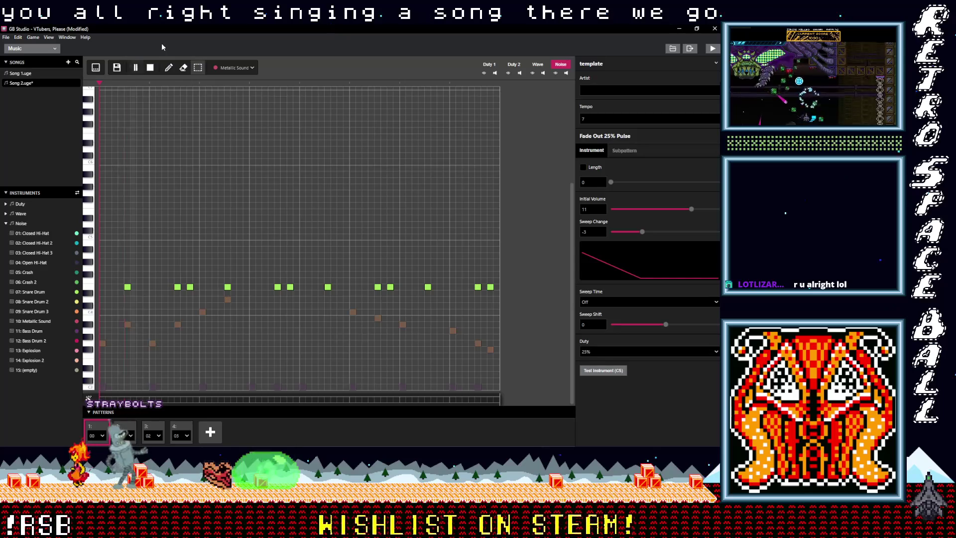
Play Song 2 from the start of pattern 1 to hear all four patterns
key(space)
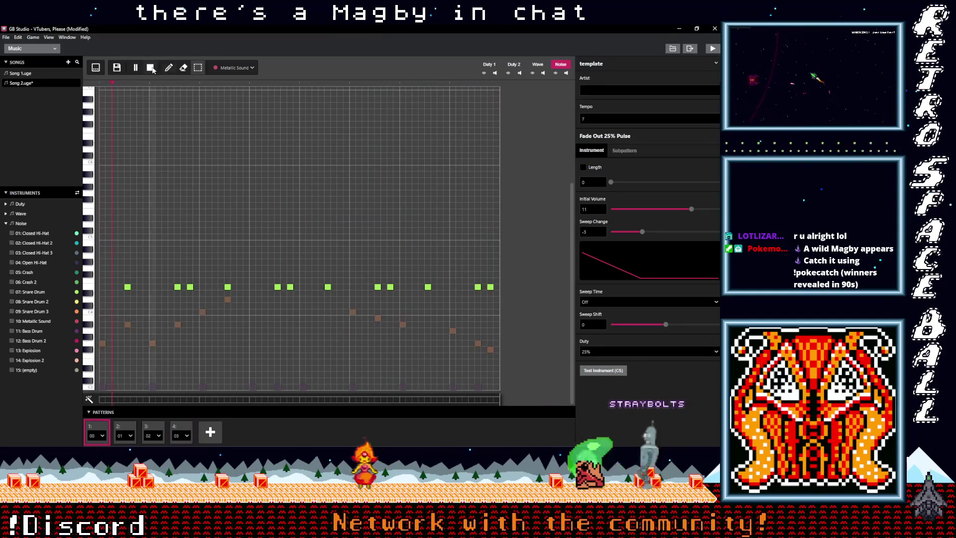
Add patterns 5 and 6, inspect patterns 3 to 6 in tracker view, then return to the piano roll
click(211, 432)
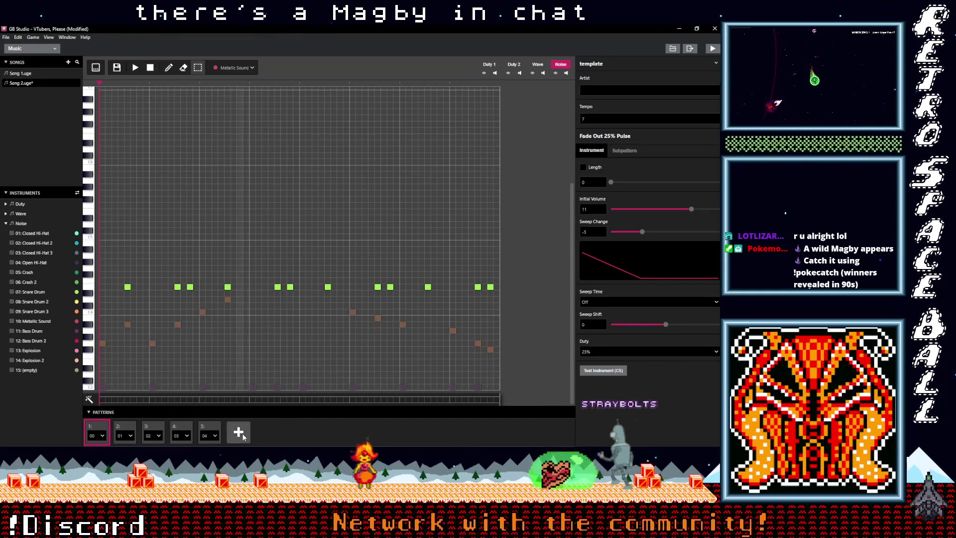
click(239, 433)
click(98, 69)
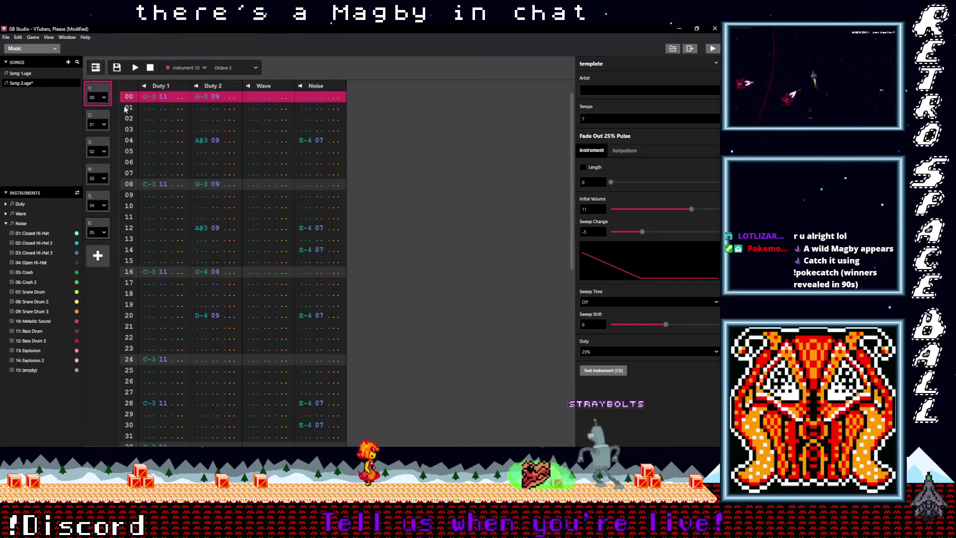
click(97, 146)
key(ctrl+a)
click(98, 200)
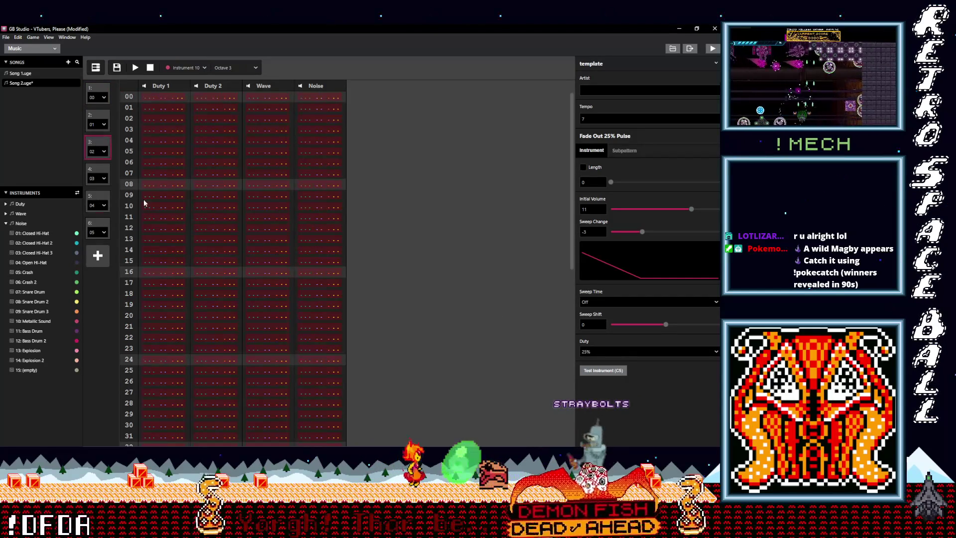
click(107, 176)
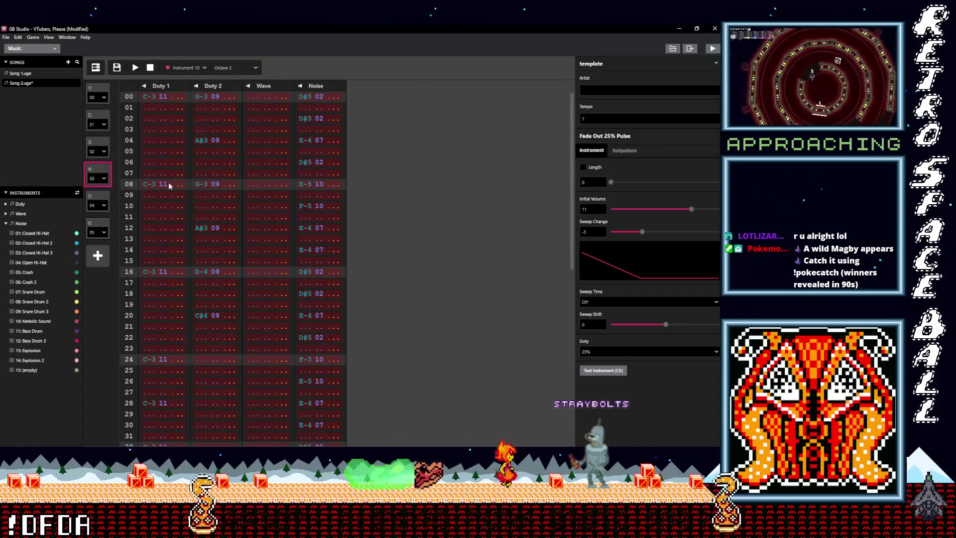
click(97, 225)
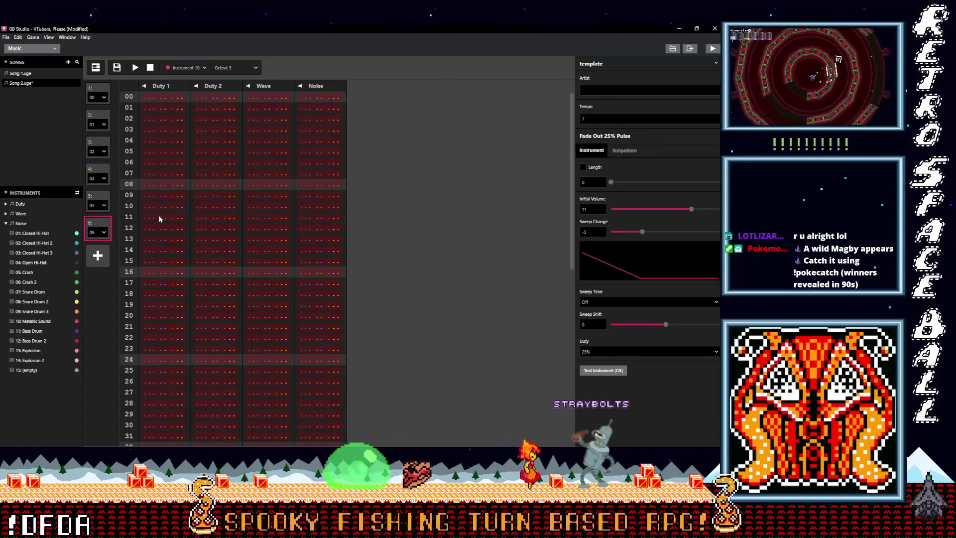
click(97, 69)
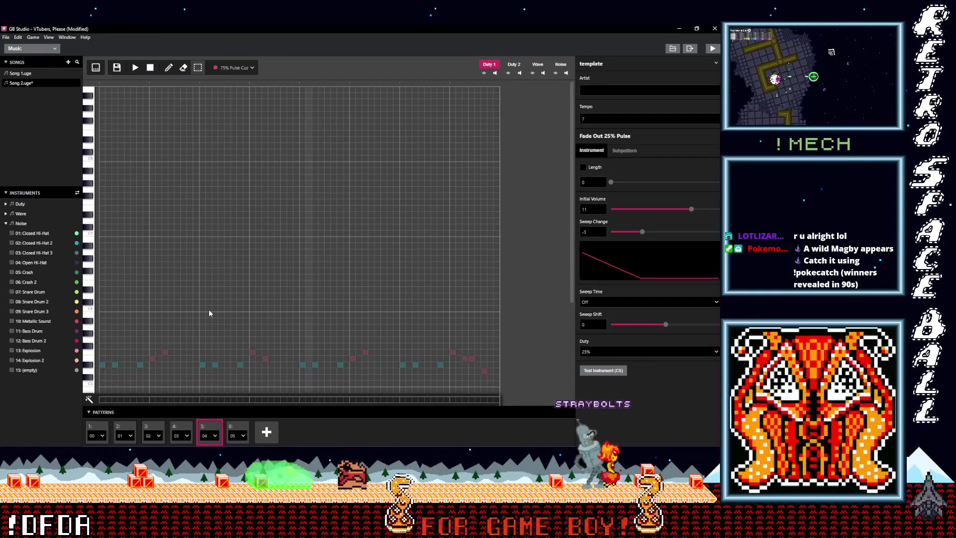
On the Duty 2 channel, place a first 75% Pulse Custom Vibrato note in pattern 5
click(514, 64)
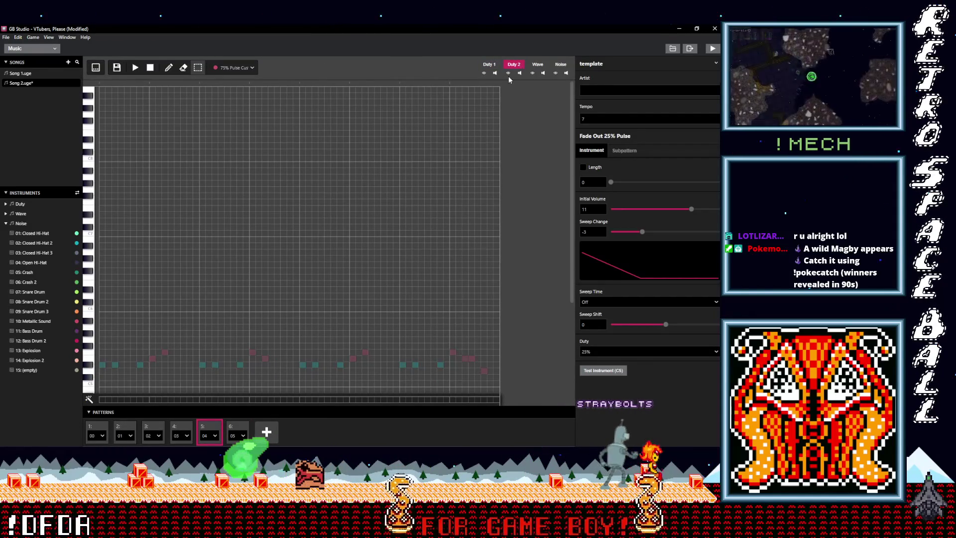
scroll(378, 287, down, 3)
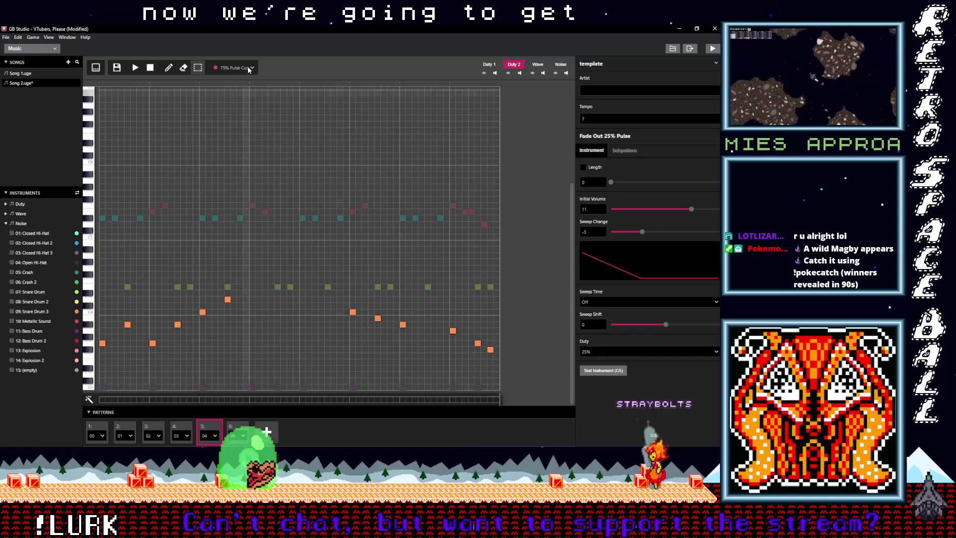
click(249, 69)
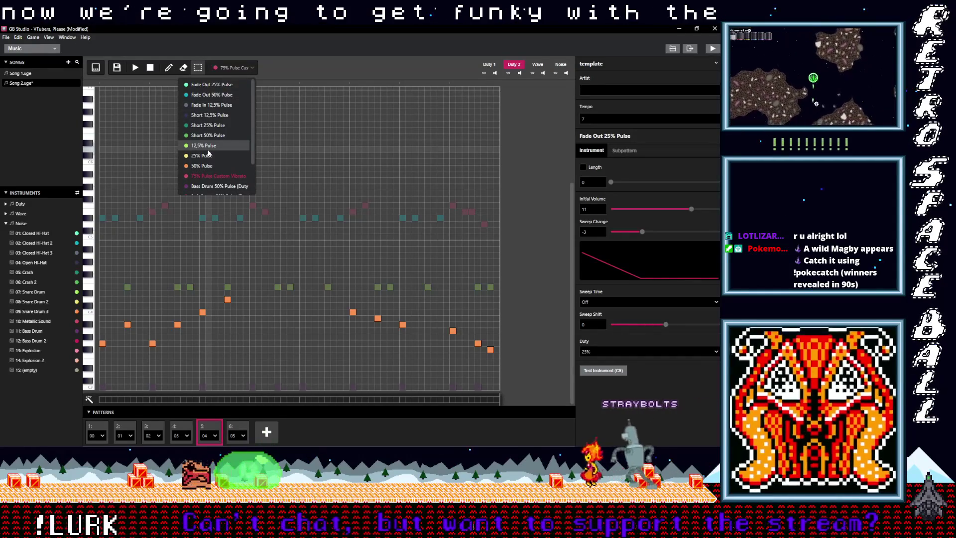
click(216, 176)
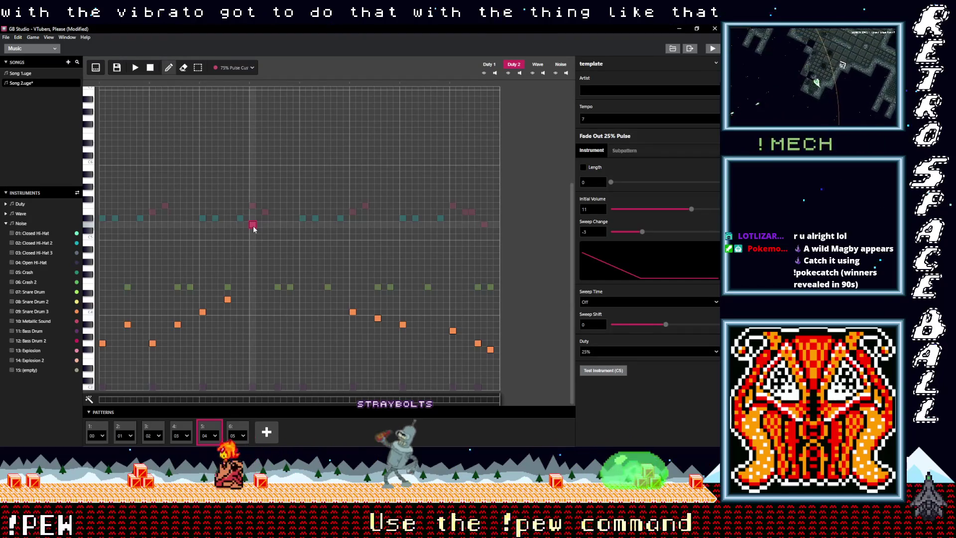
click(259, 231)
Draw a three-note falling run and a four-note rising run of vibrato notes, then play
click(265, 237)
click(271, 244)
click(278, 249)
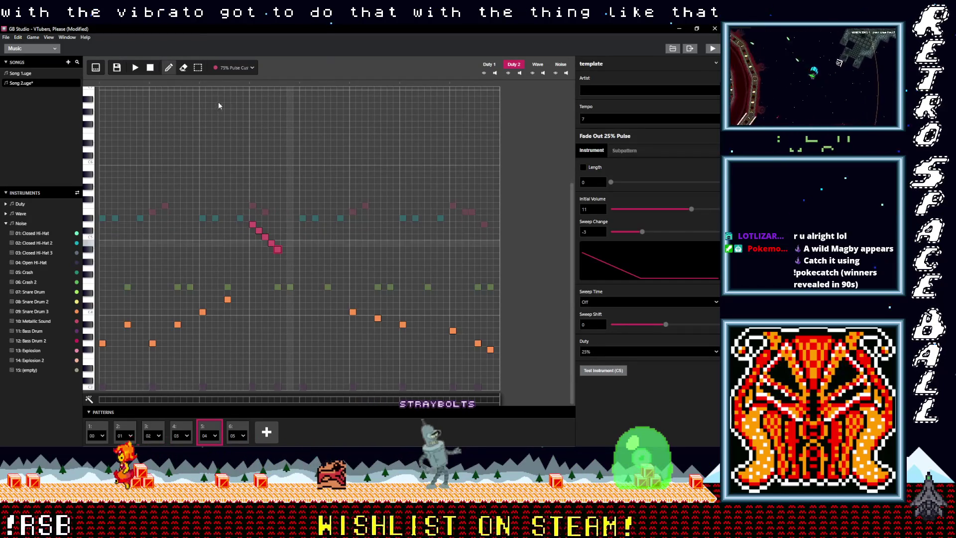
click(303, 287)
click(309, 281)
click(316, 274)
click(321, 268)
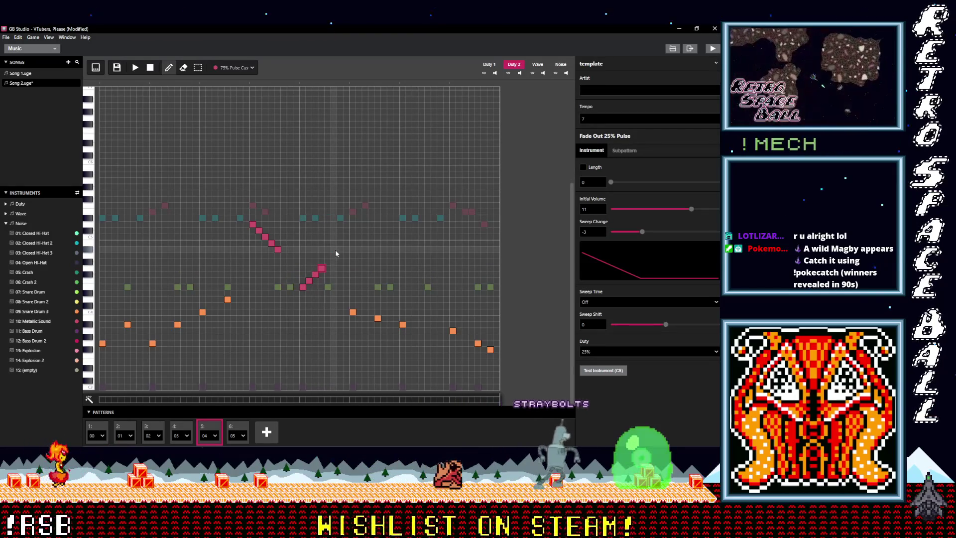
key(space)
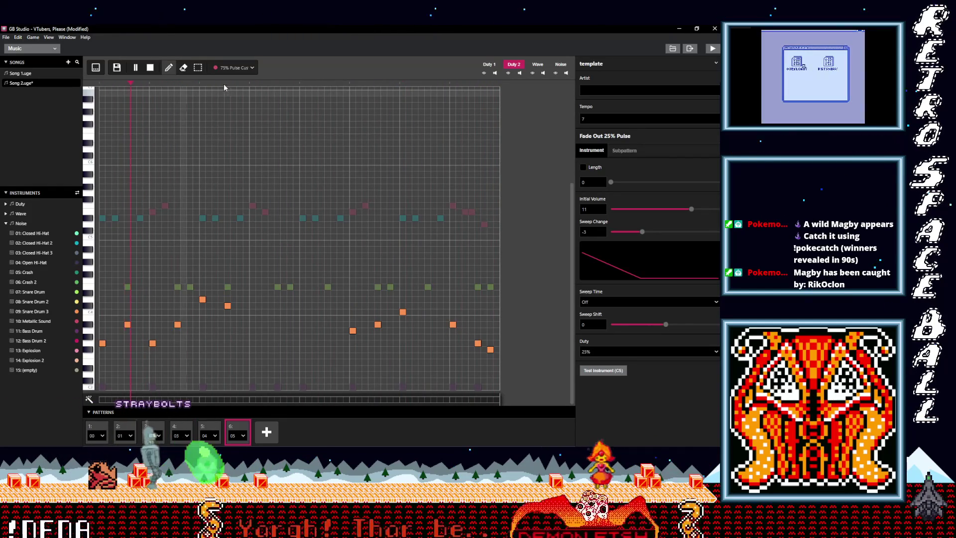
Stop playback, move the vibrato runs into pattern 6, and trim the falling run's top notes
click(150, 68)
click(258, 235)
click(237, 429)
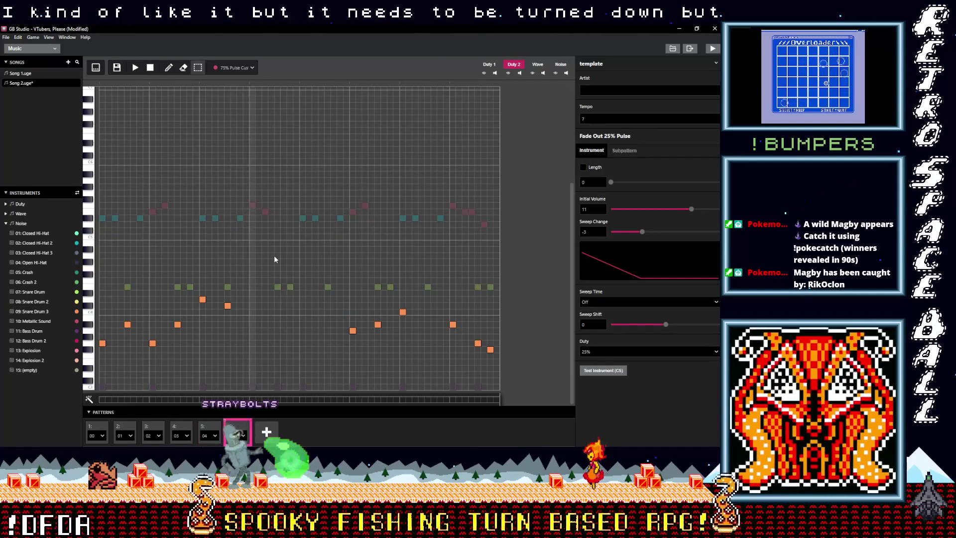
drag(277, 256, 252, 225)
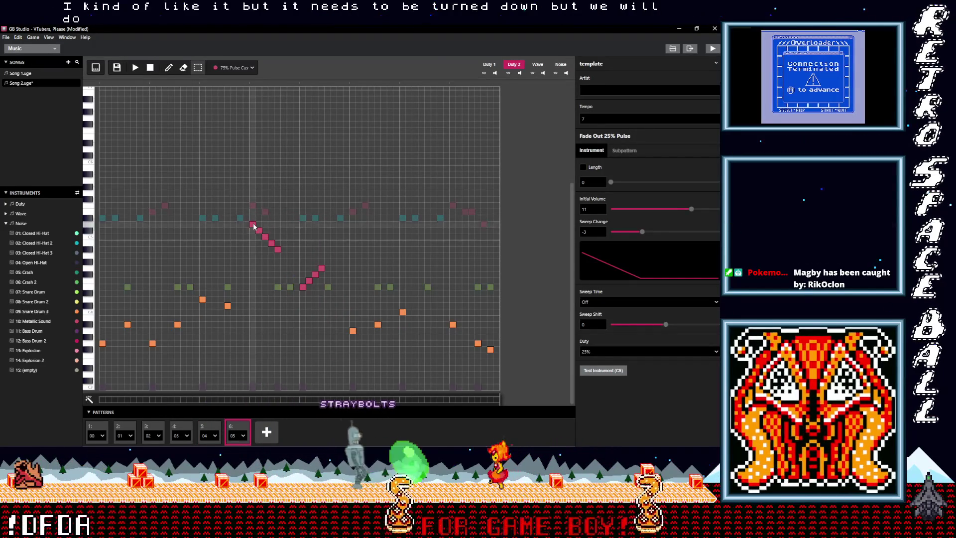
right_click(252, 224)
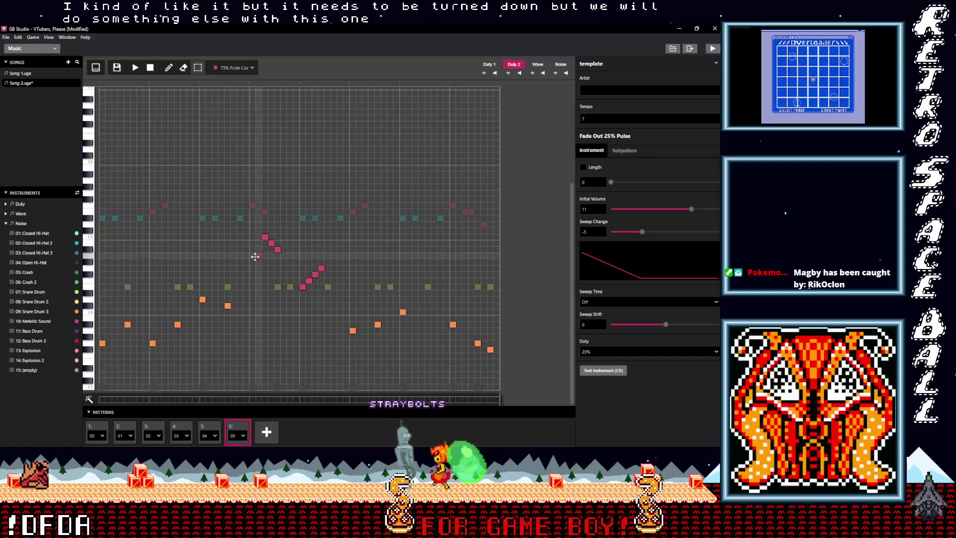
right_click(259, 232)
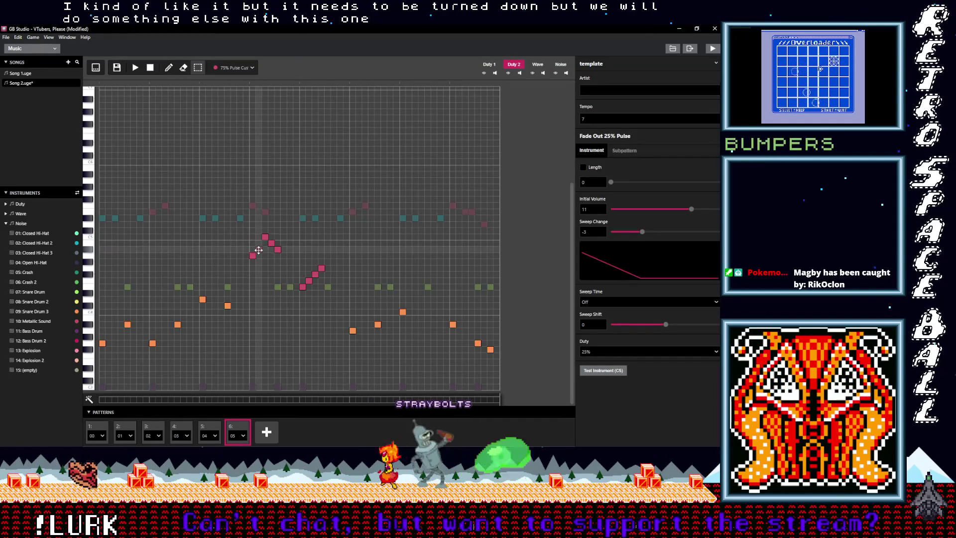
drag(263, 240, 278, 243)
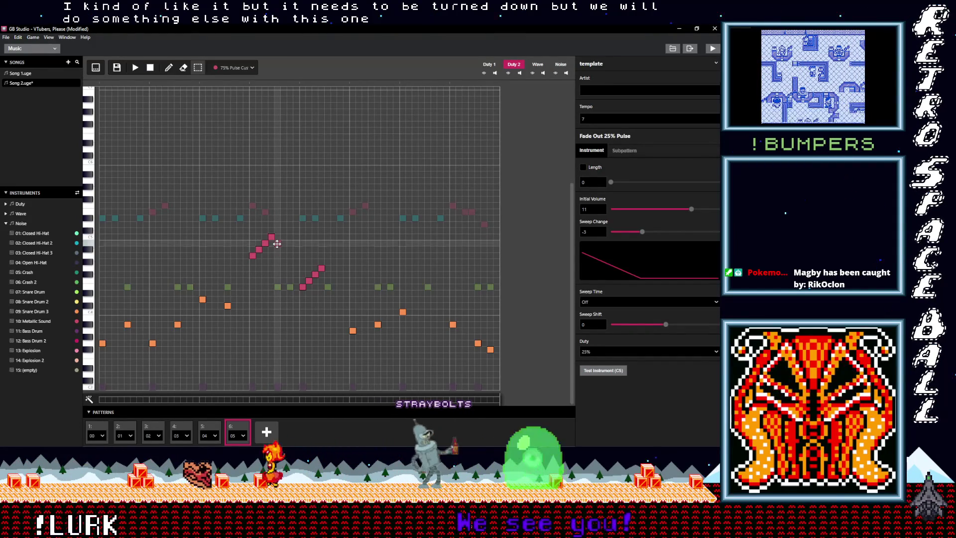
Delete the rising run's lowest note and move its last pink note down two rows
right_click(303, 286)
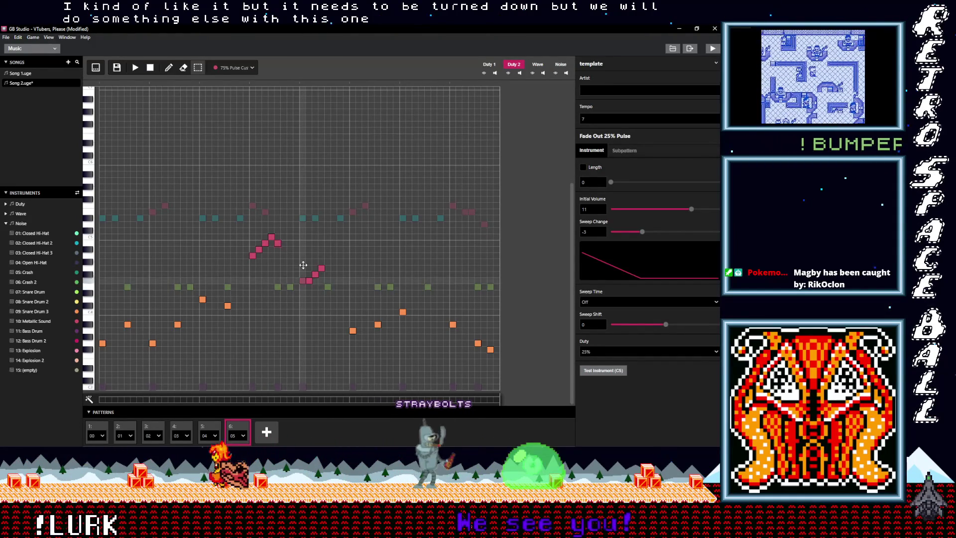
click(304, 266)
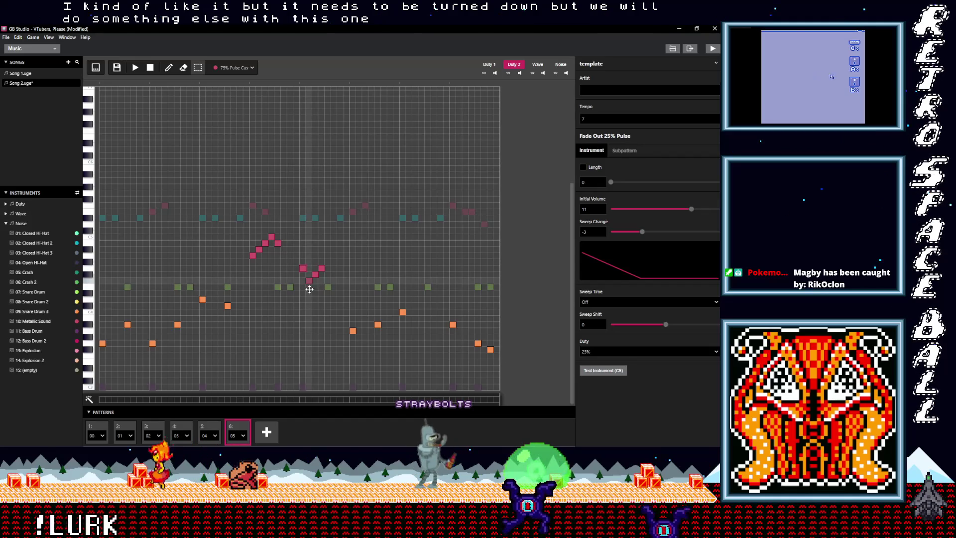
click(309, 287)
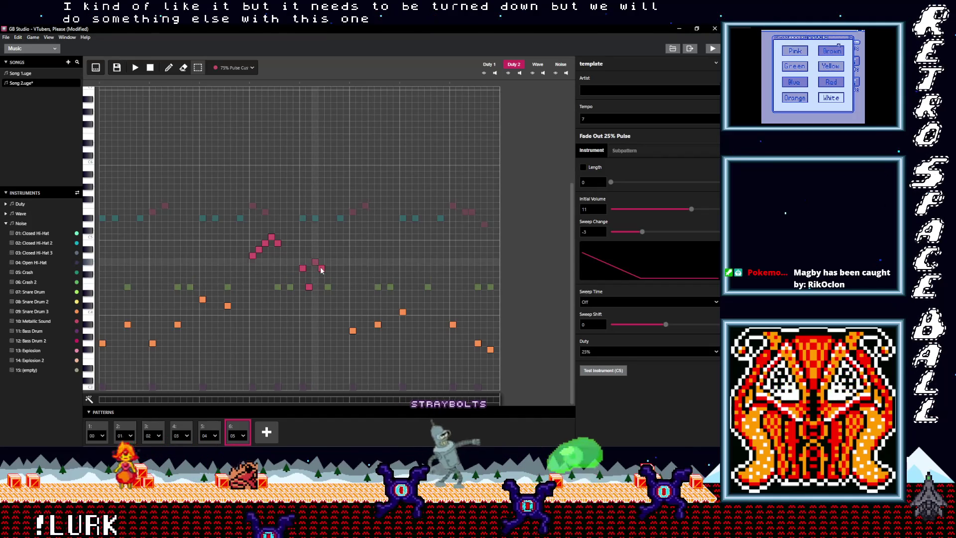
drag(321, 269, 322, 294)
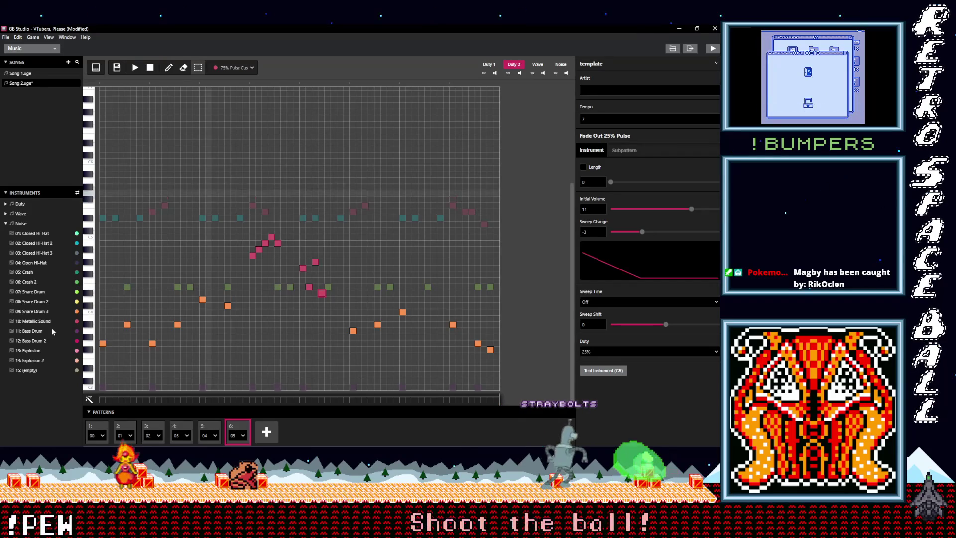
click(6, 204)
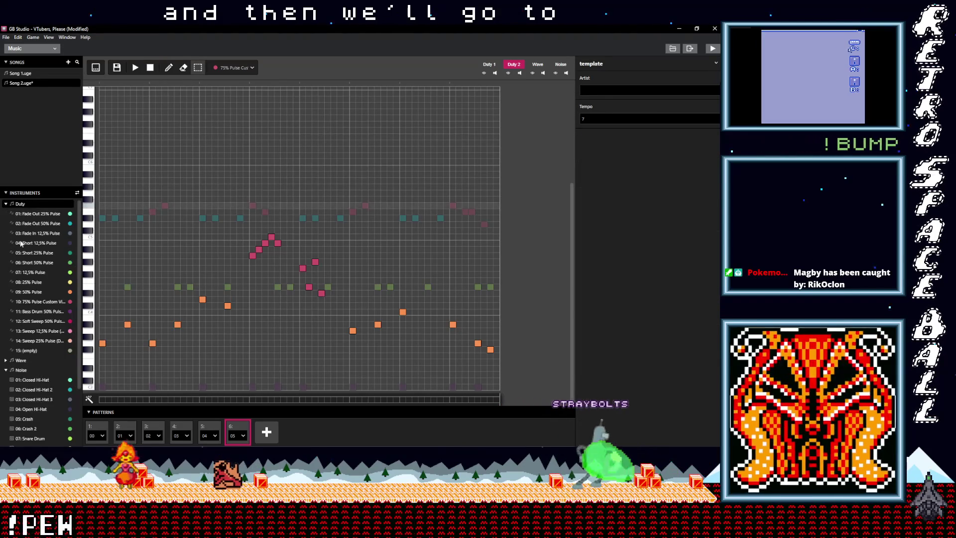
Lower 10: 75% Pulse Custom Vibrato's initial volume, then play the song from pattern 5
click(49, 301)
mouse_move(676, 211)
mouse_down()
mouse_move(687, 209)
mouse_move(655, 210)
mouse_up()
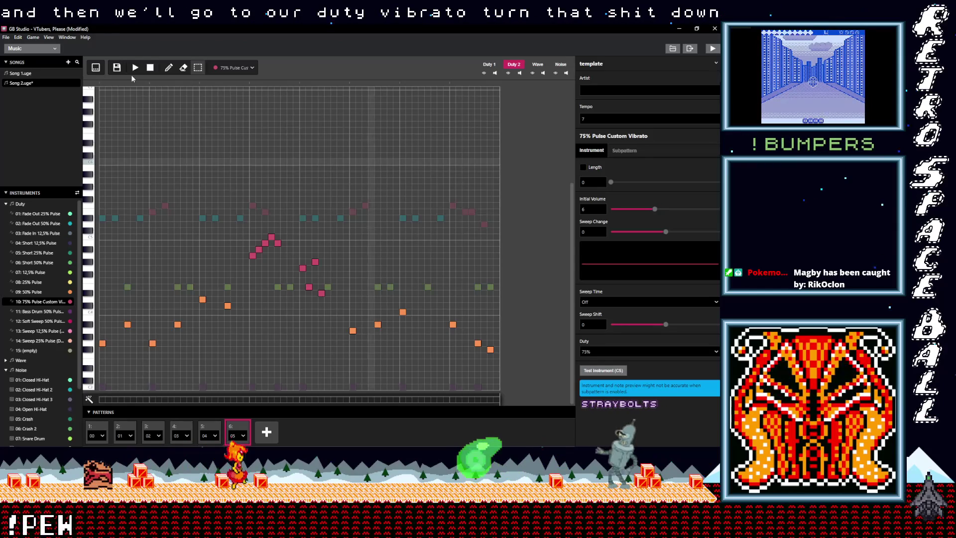
click(212, 430)
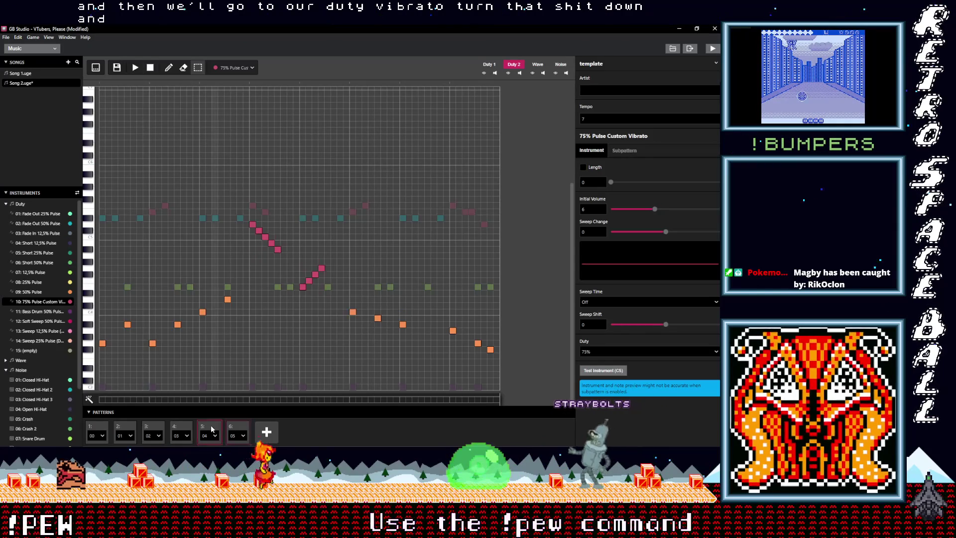
click(136, 67)
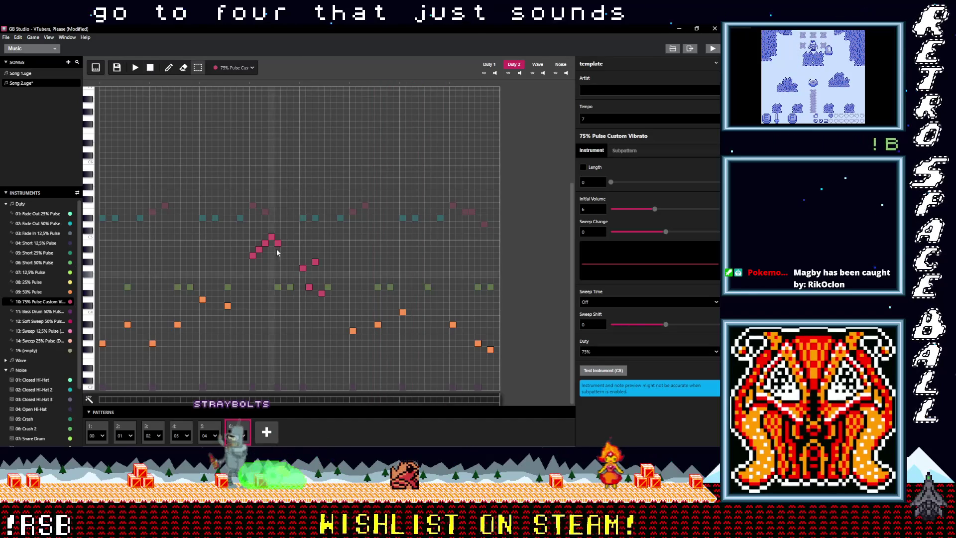
Raise pattern 6's pink notes into a longer rising line with high follow-up notes, then play from pattern 5
drag(277, 243, 277, 231)
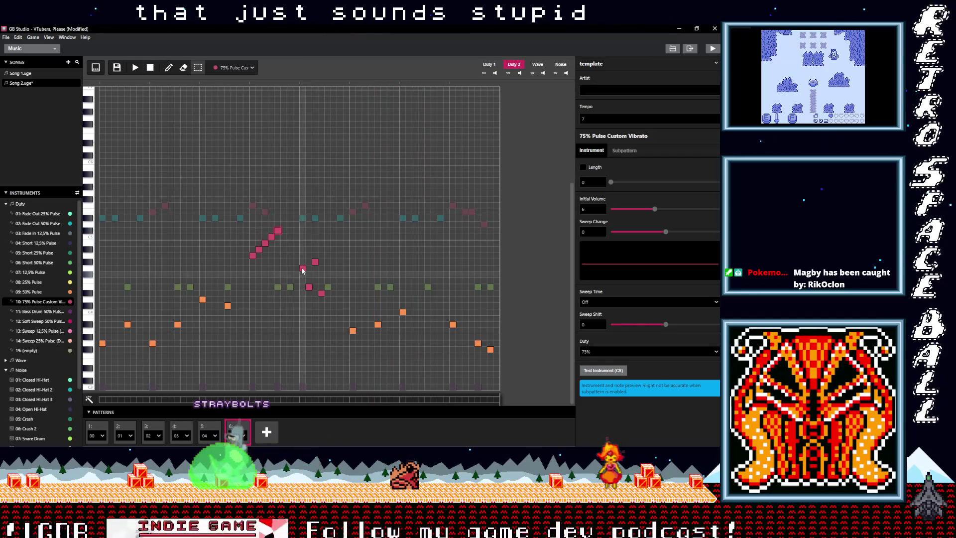
drag(301, 254, 301, 220)
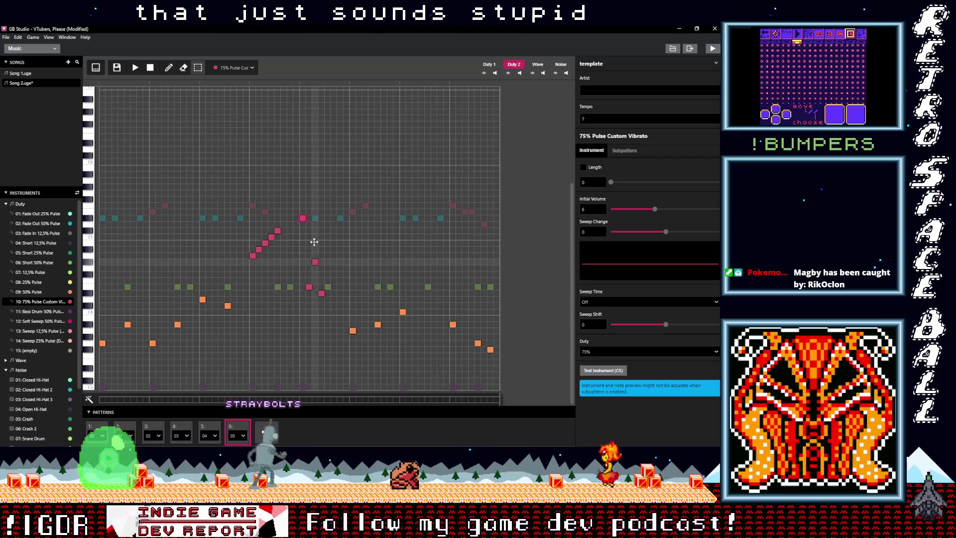
drag(309, 286, 315, 231)
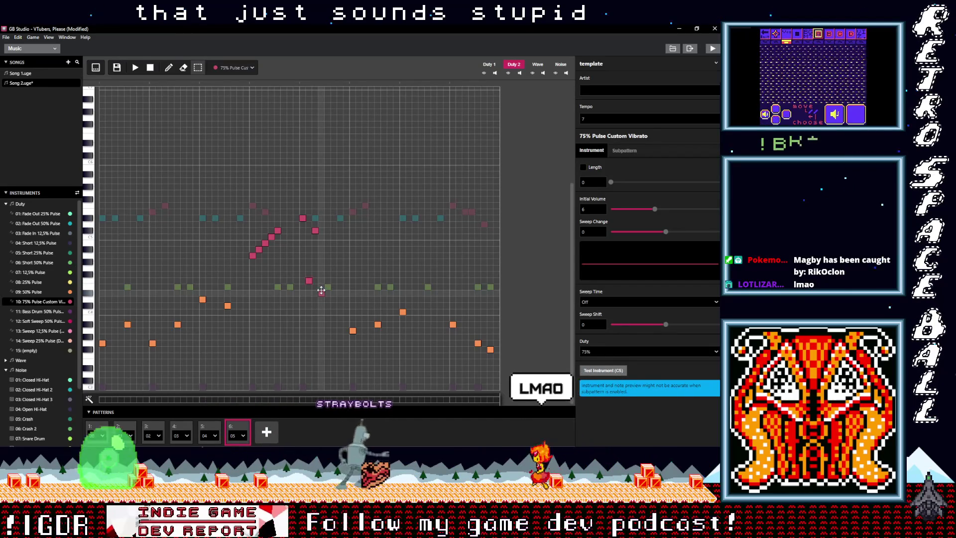
drag(322, 293, 309, 281)
click(321, 268)
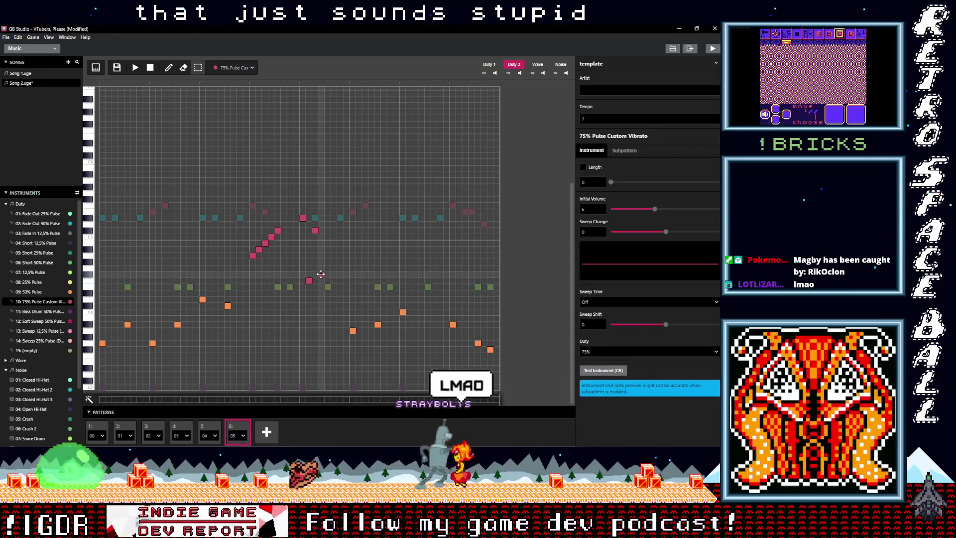
drag(310, 282, 309, 262)
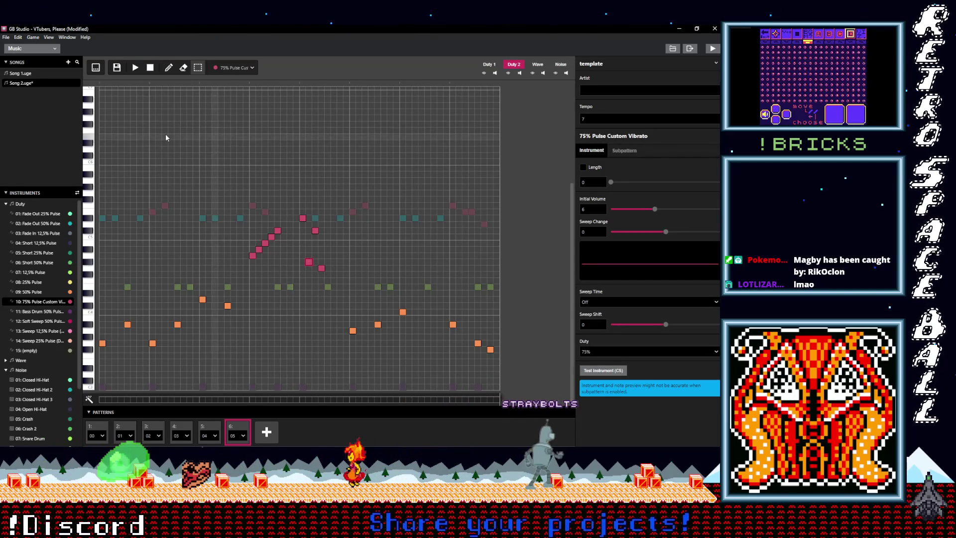
click(215, 432)
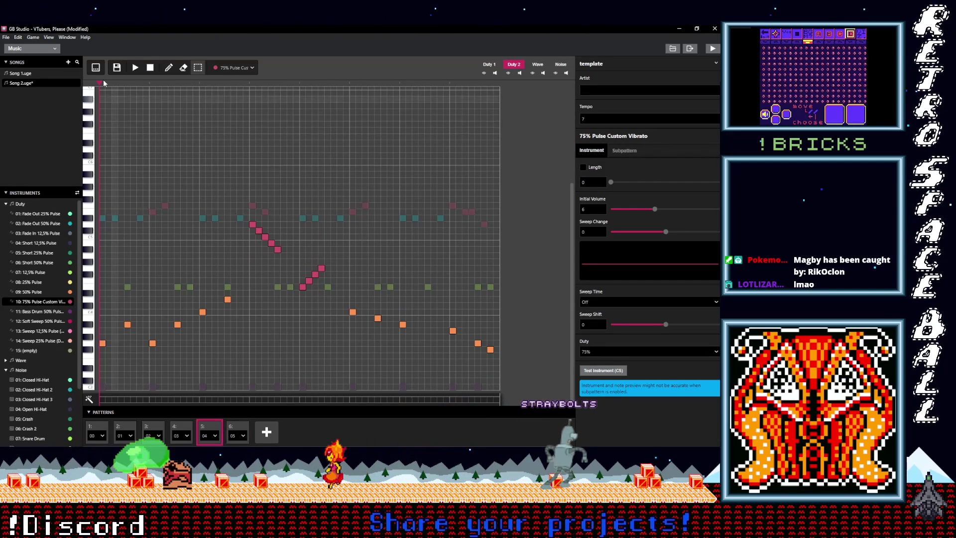
click(136, 68)
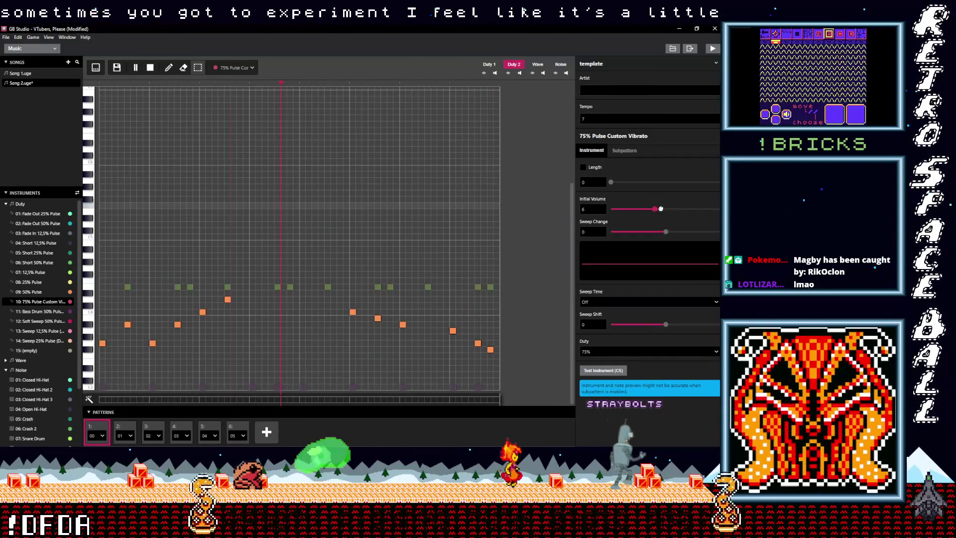
Nudge the vibrato instrument's initial volume up to 7 and replay from pattern 5
drag(661, 209, 665, 209)
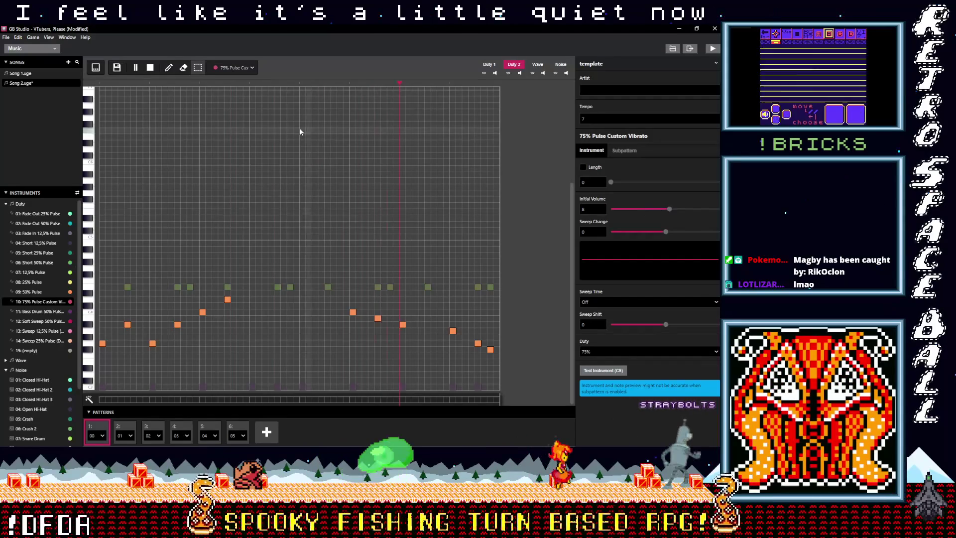
click(201, 437)
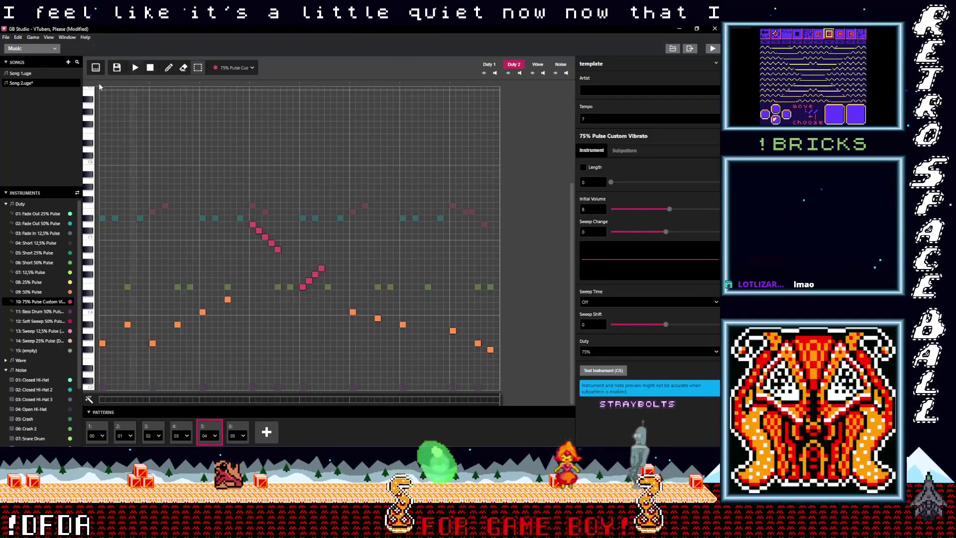
click(135, 67)
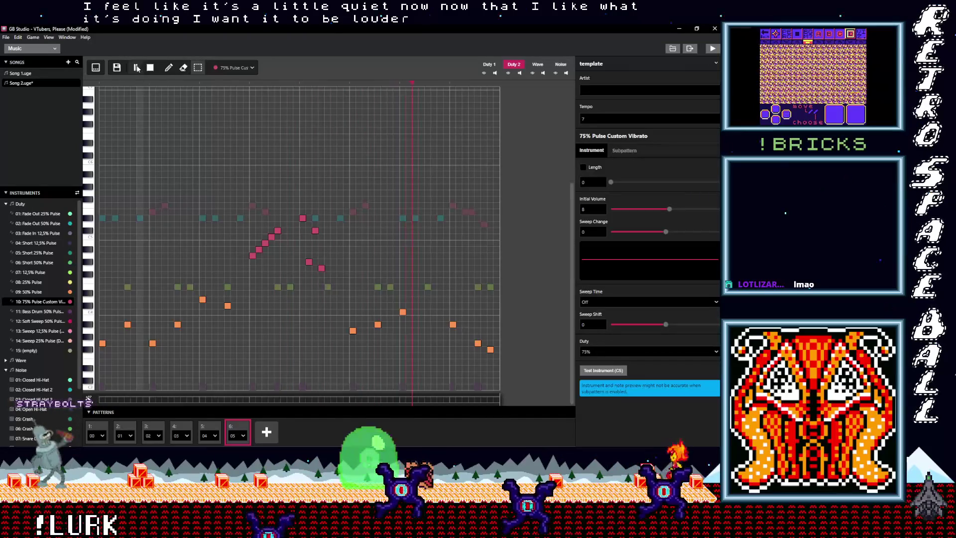
click(138, 69)
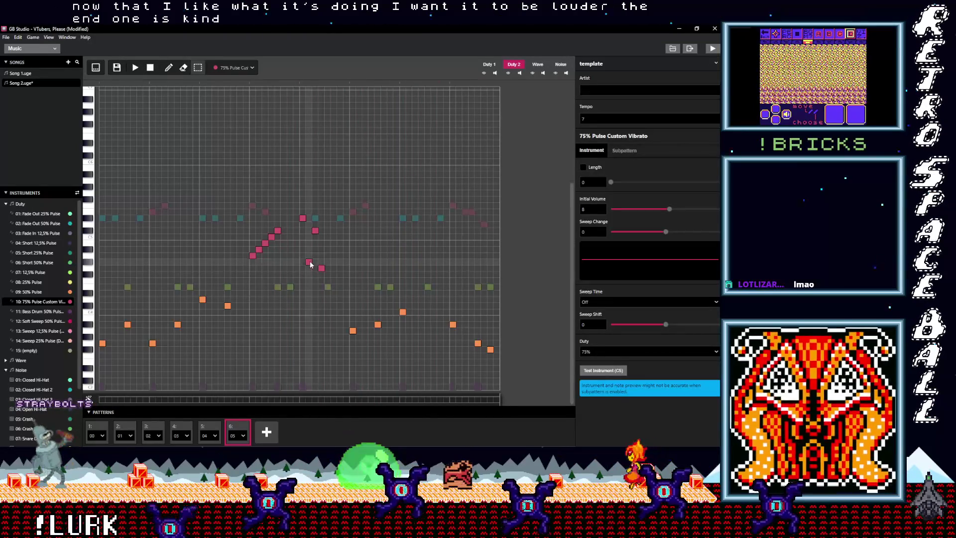
Raise a pink note in pattern 6 about six rows, listening between edits
drag(309, 263, 310, 231)
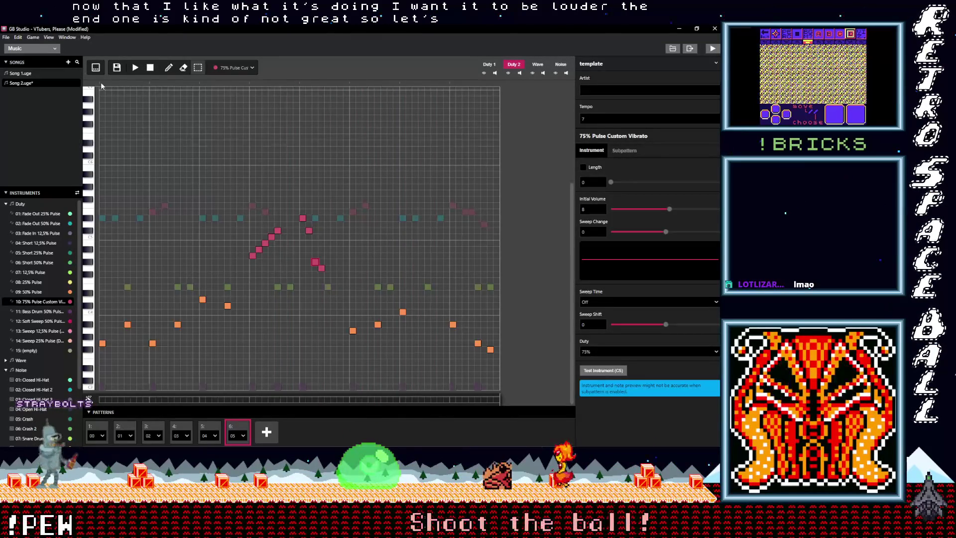
click(135, 69)
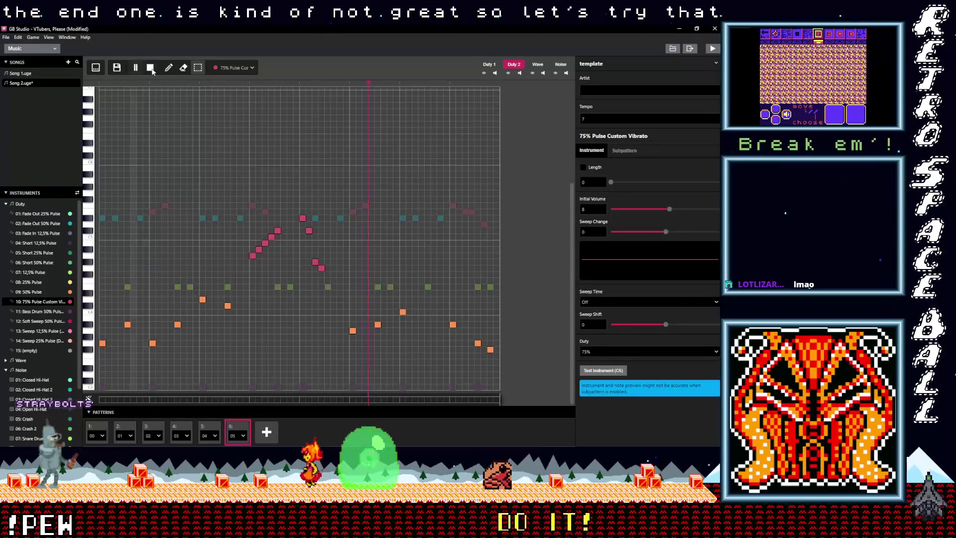
click(150, 69)
drag(309, 230, 309, 224)
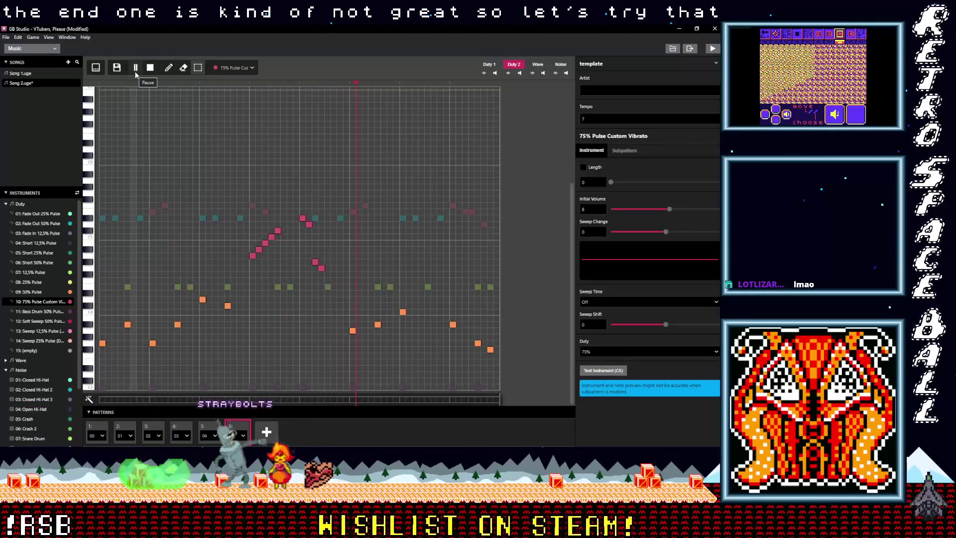
click(151, 70)
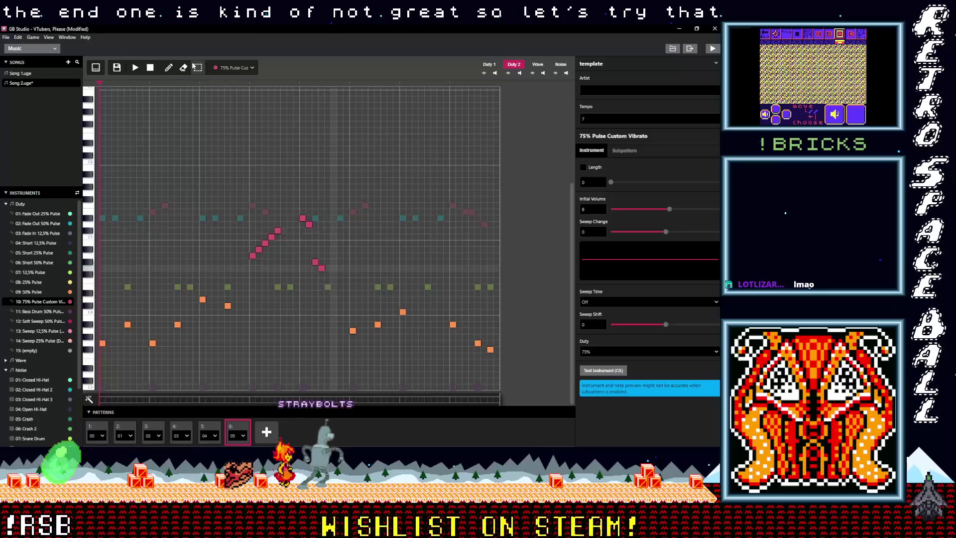
Try a pasted lower copy of the four falling pink notes, then revert it
drag(330, 276, 302, 213)
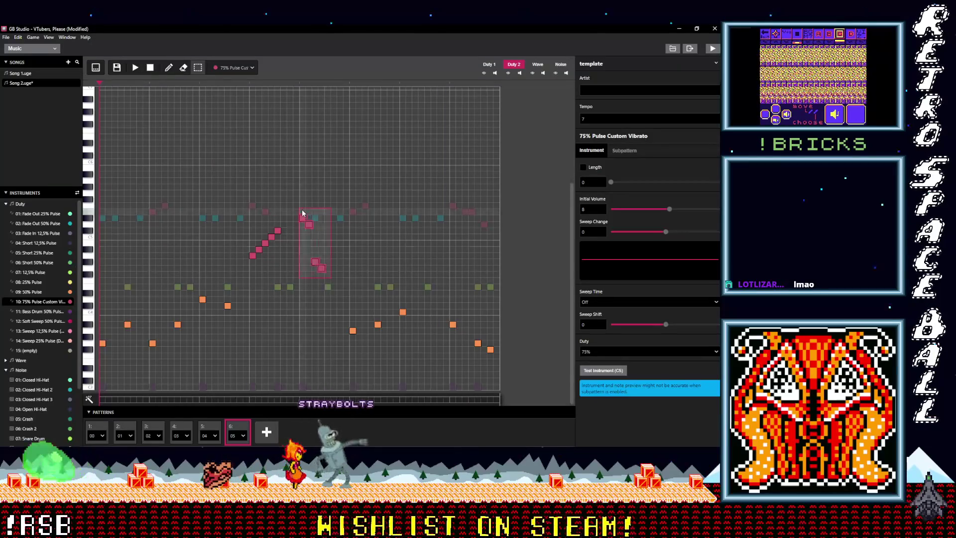
key(ctrl+v)
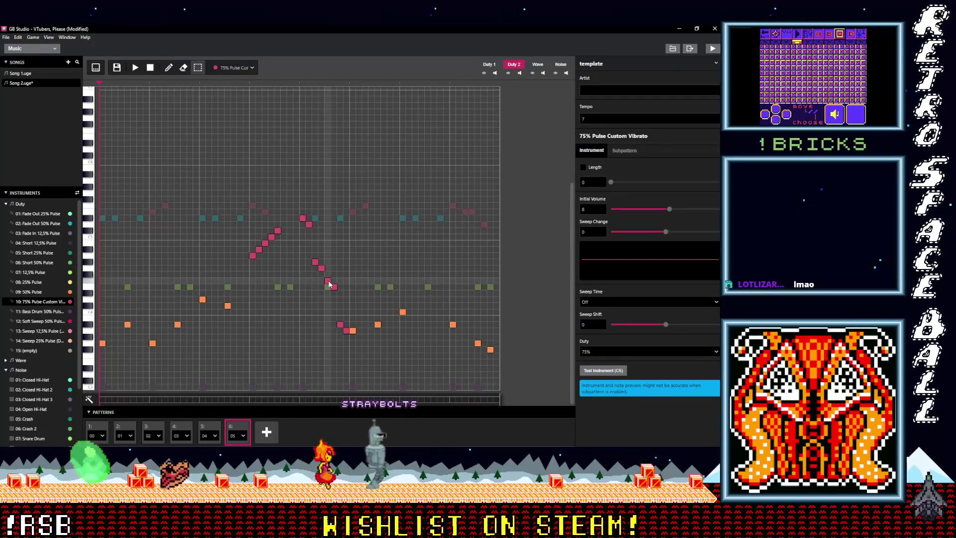
drag(329, 279, 328, 275)
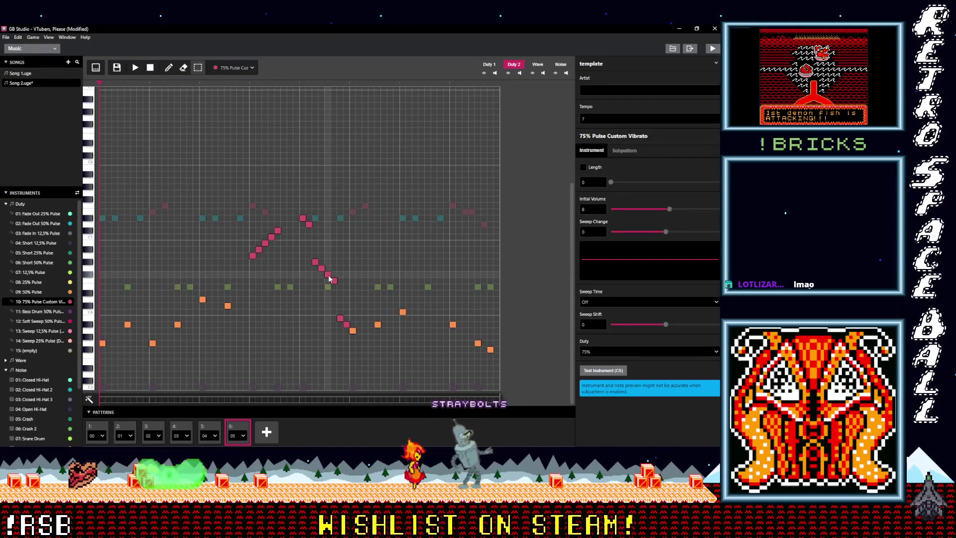
click(135, 69)
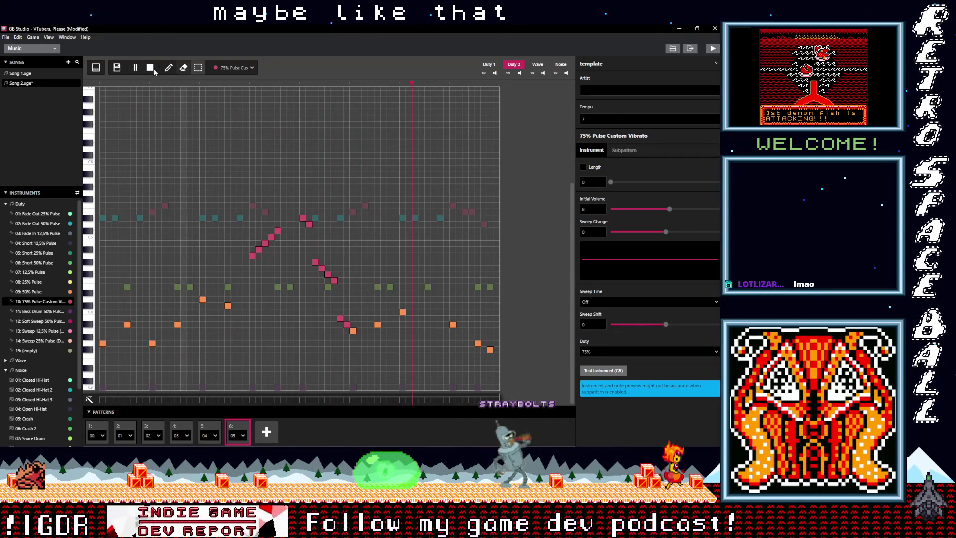
key(space)
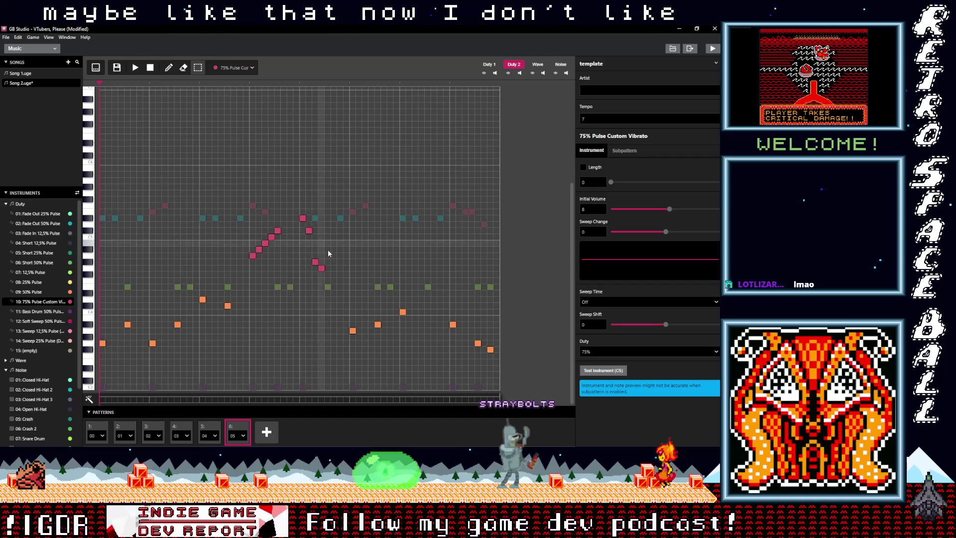
Raise a pink note one step and shift the trailing pink notes two steps later
drag(308, 231, 309, 224)
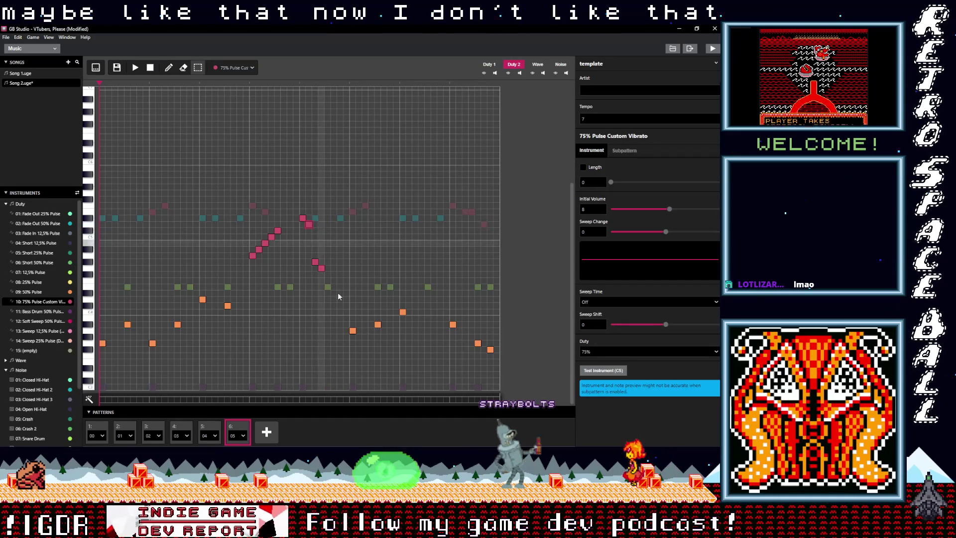
drag(316, 262, 327, 263)
click(135, 68)
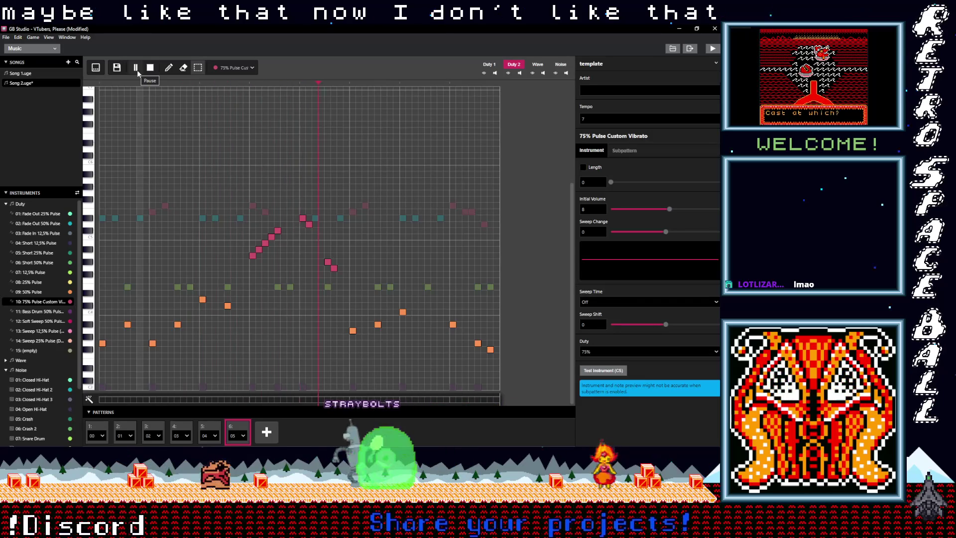
click(150, 67)
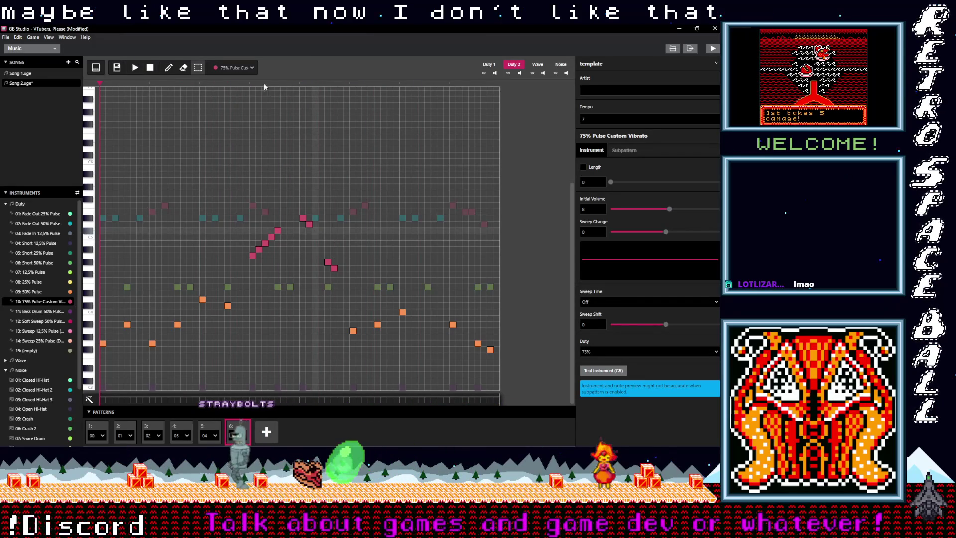
Extend the descending pink run with four more notes and play the song back
click(315, 231)
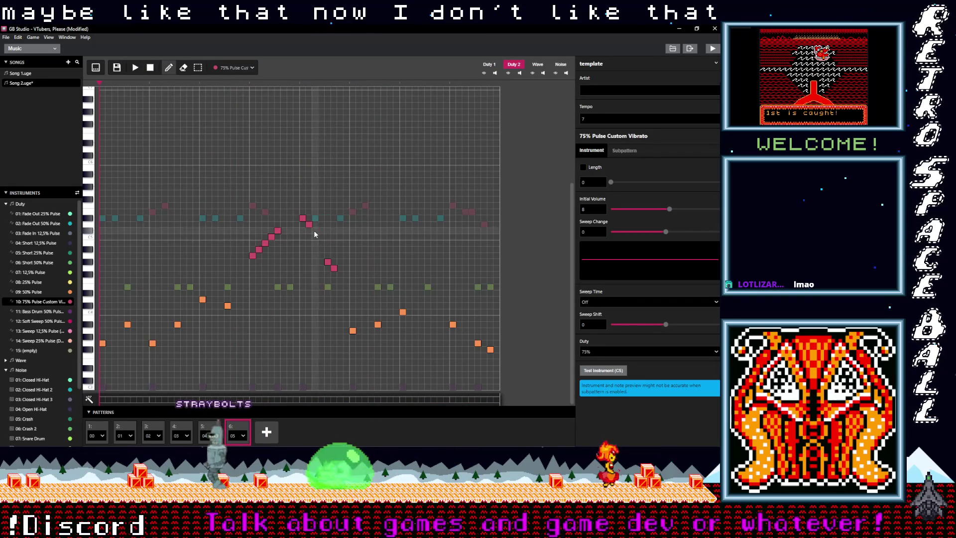
click(321, 237)
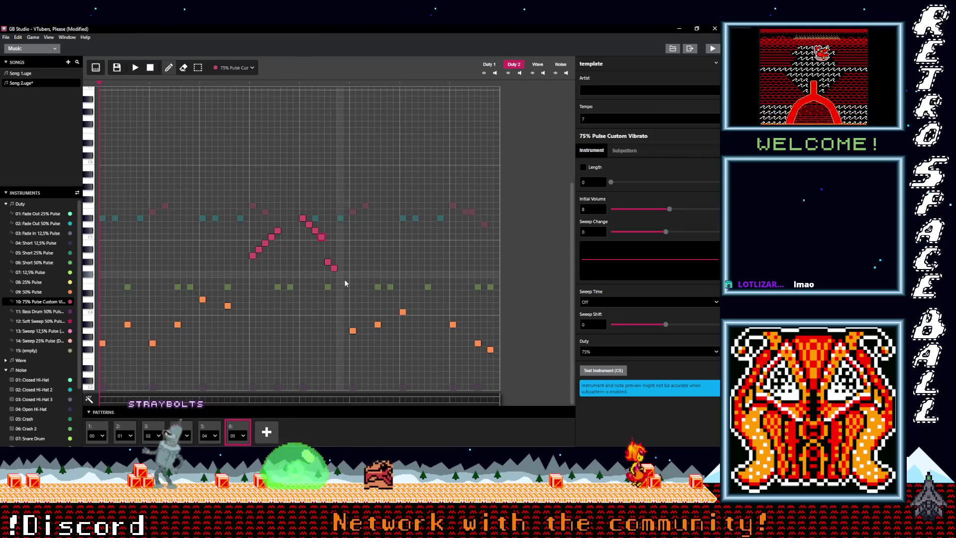
click(340, 274)
click(346, 280)
click(135, 68)
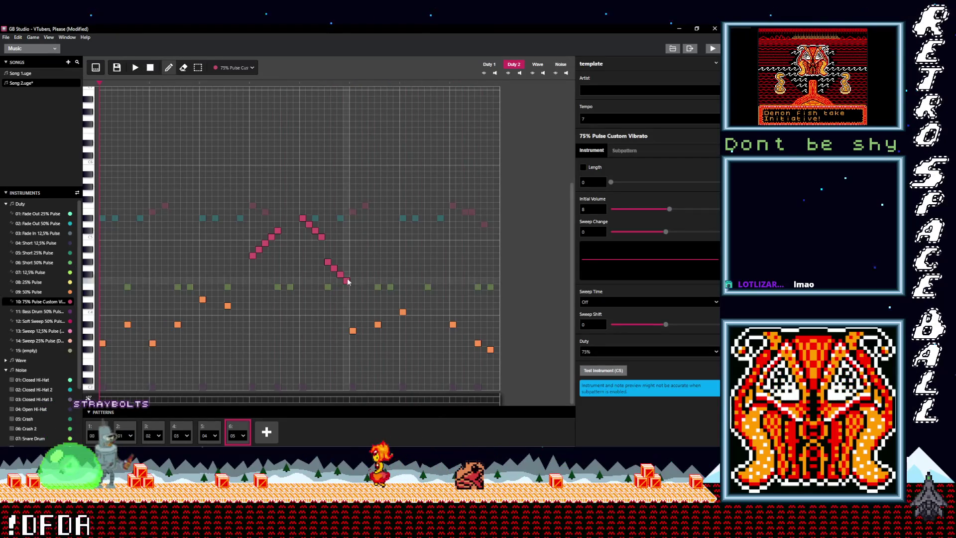
key(space)
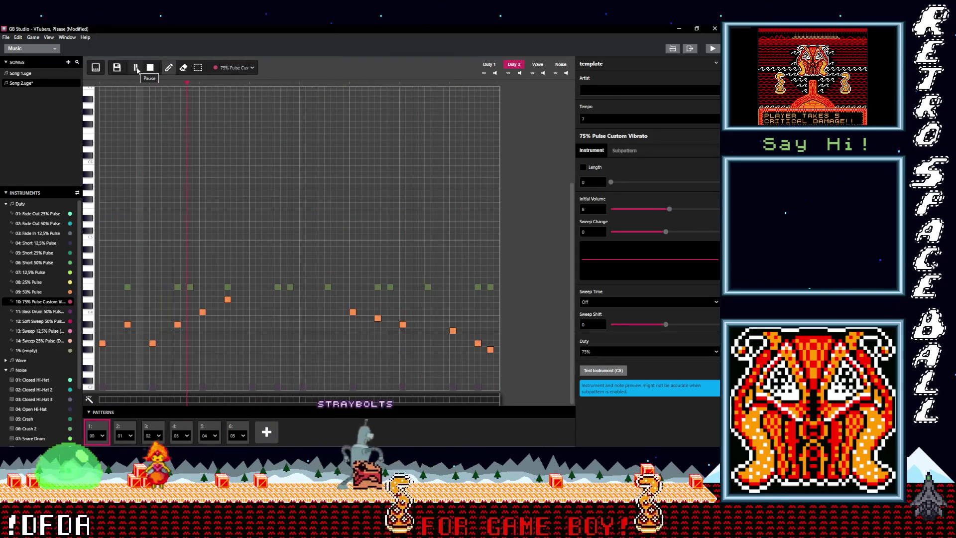
Stop playback and add two new patterns after pattern 6, making eight in total
click(136, 68)
click(209, 432)
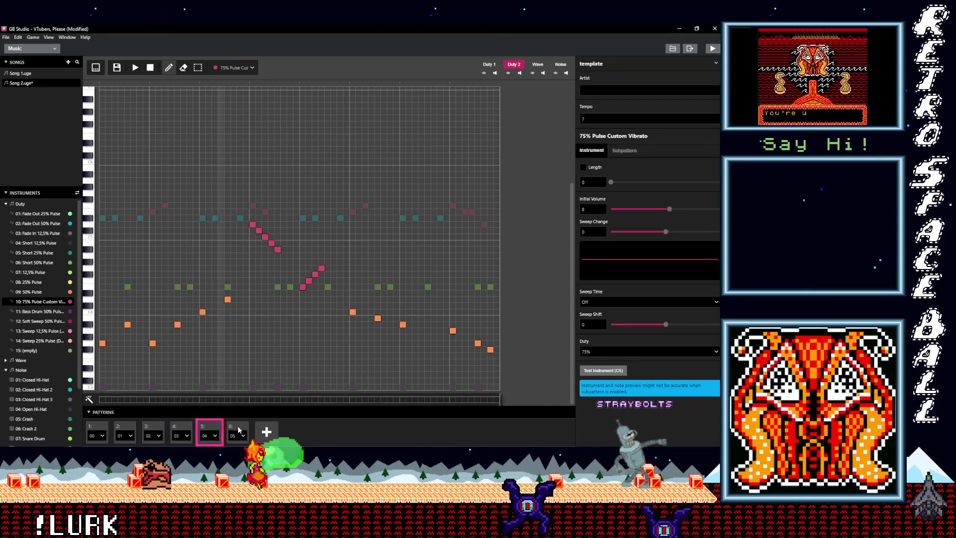
click(238, 430)
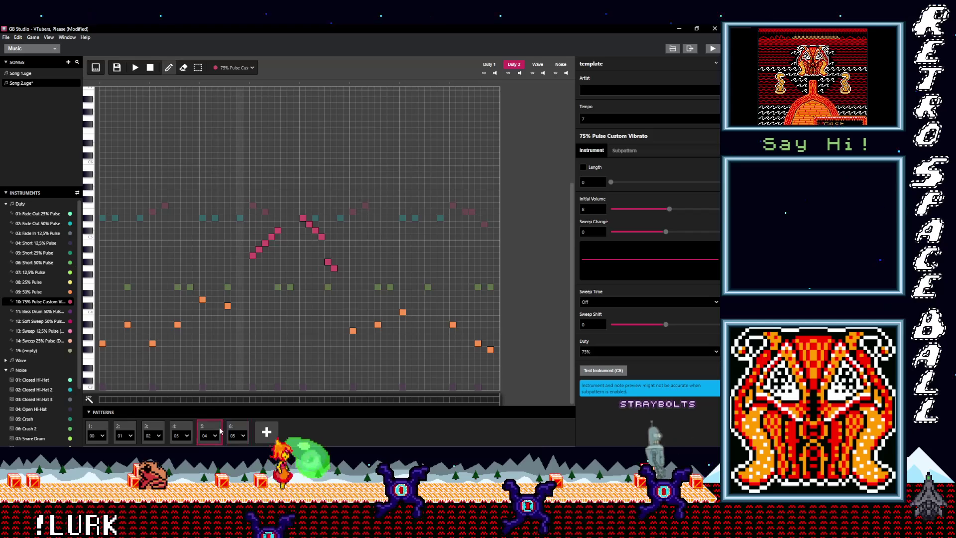
click(267, 432)
click(290, 434)
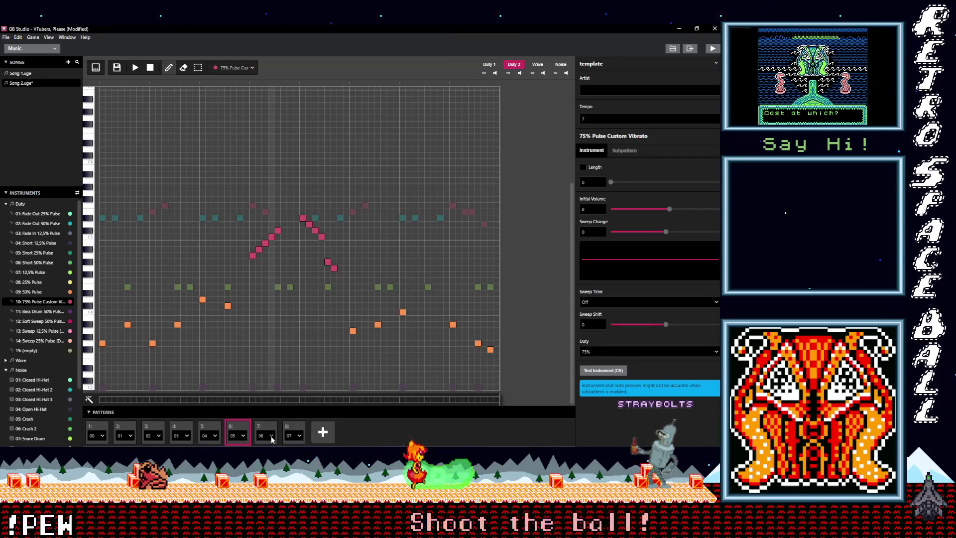
In the tracker view, select all of pattern 5 and carry its notes into patterns 7 and 8
click(97, 68)
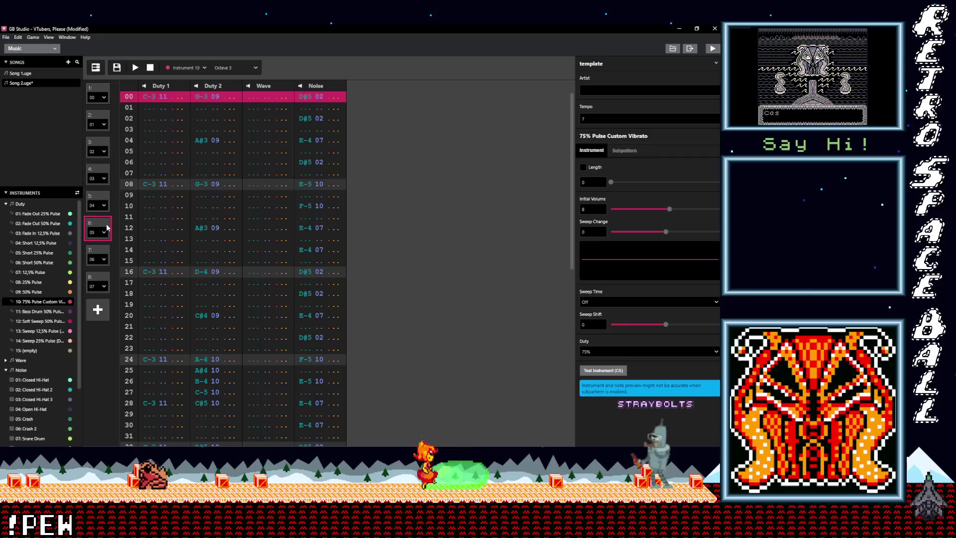
click(98, 199)
key(ctrl+a)
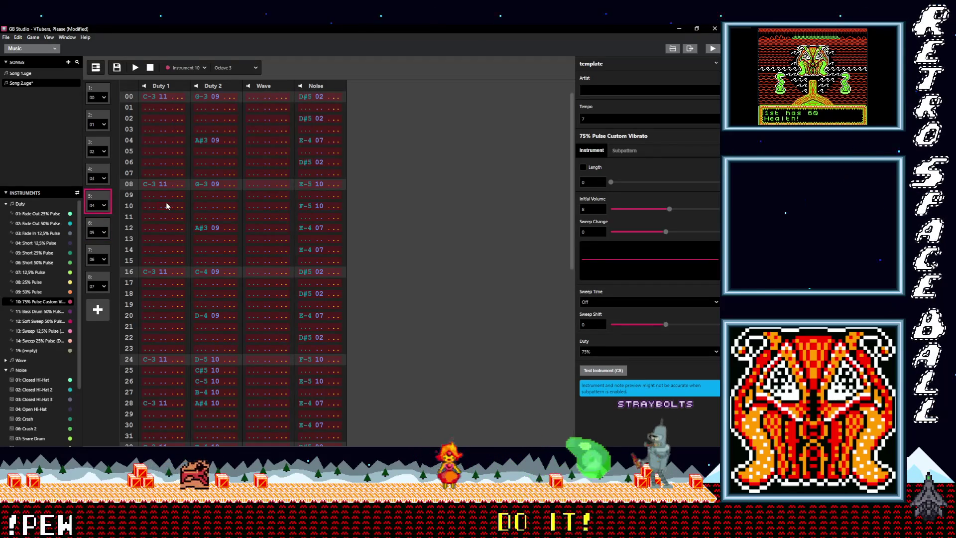
key(Delete)
click(102, 252)
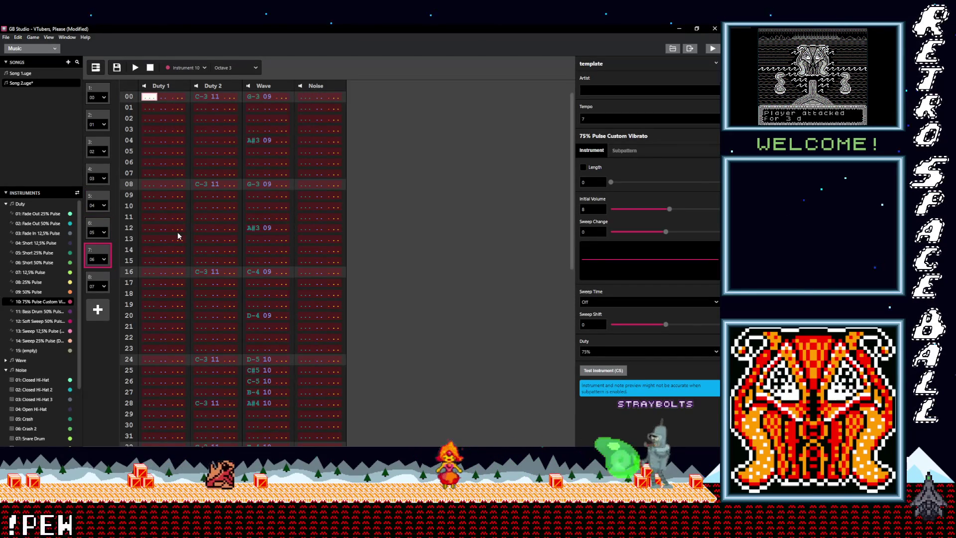
click(96, 228)
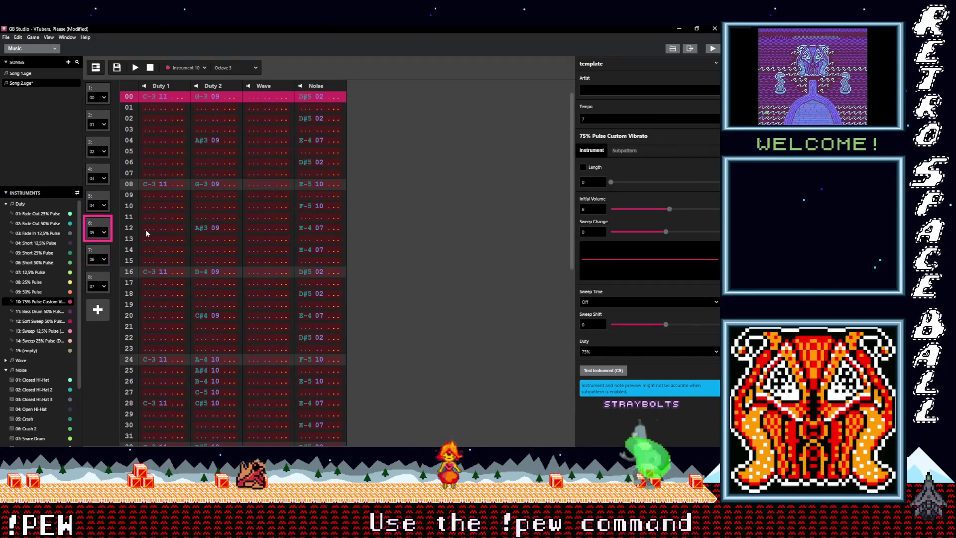
click(103, 277)
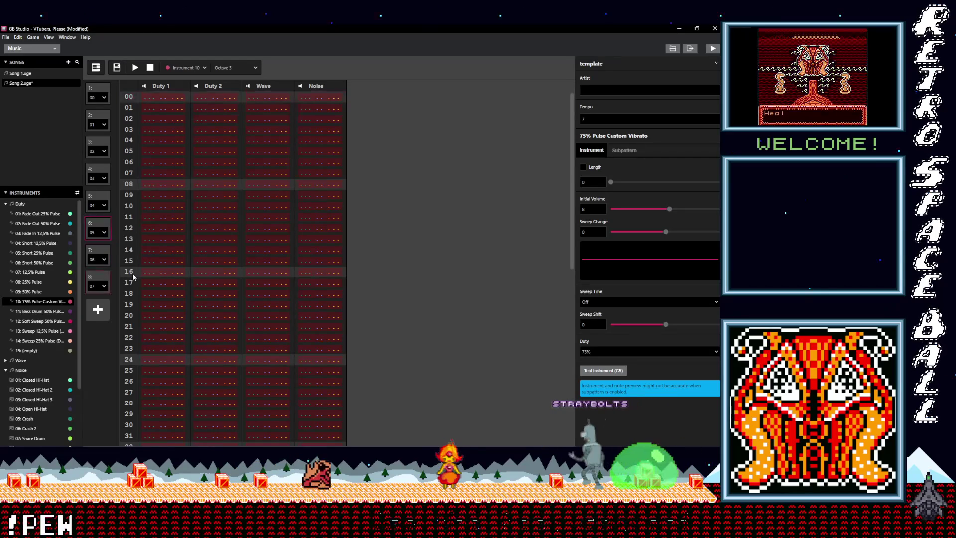
Show pattern 7's Duty 2 notes in the piano roll
click(96, 67)
click(280, 437)
scroll(300, 320, down, 5)
click(513, 65)
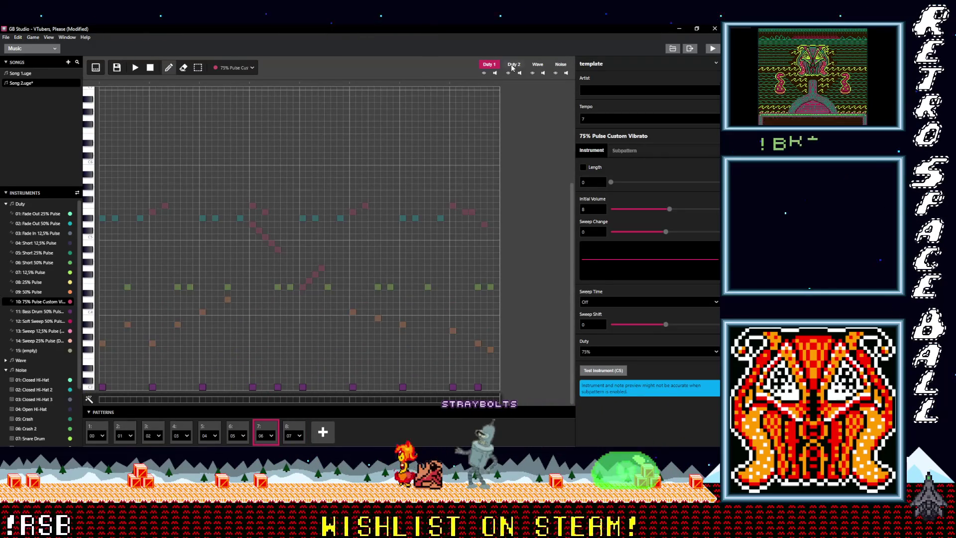
Choose Short 12,5% Pulse and add harmony notes beside pattern 7's opening and rising orange notes
click(238, 69)
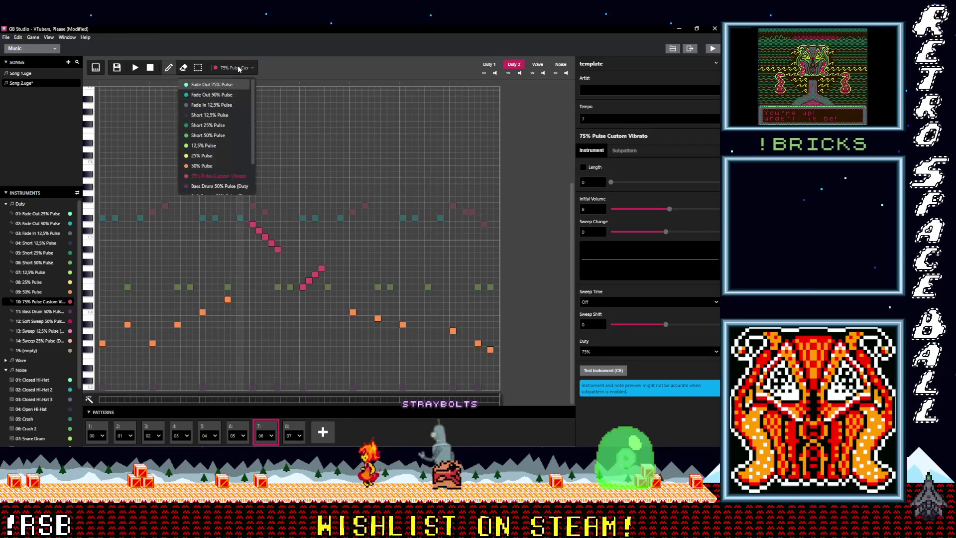
click(208, 115)
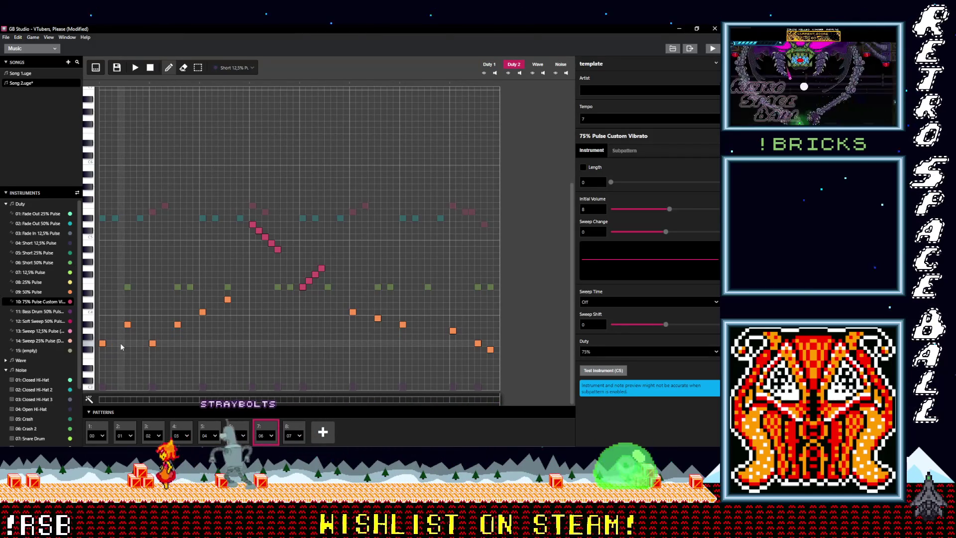
click(121, 343)
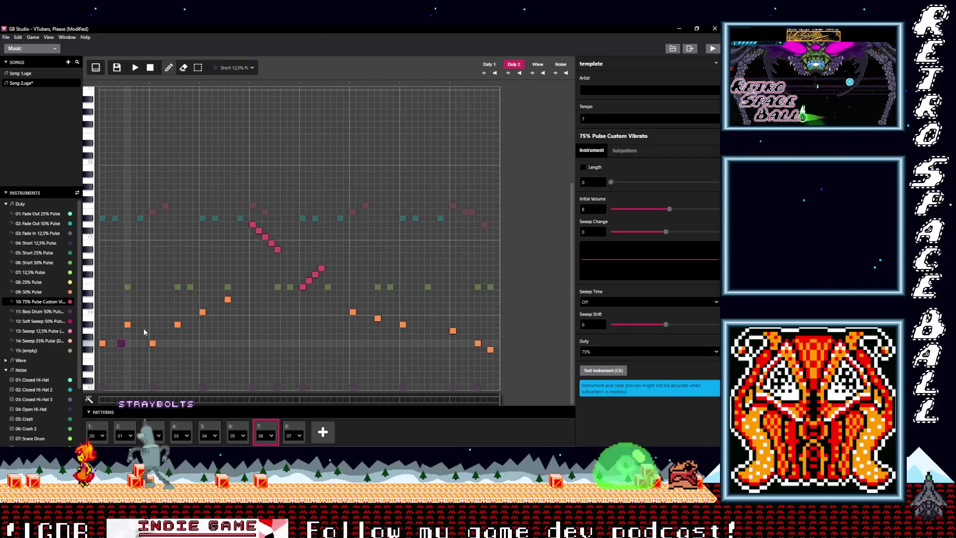
click(146, 324)
click(172, 342)
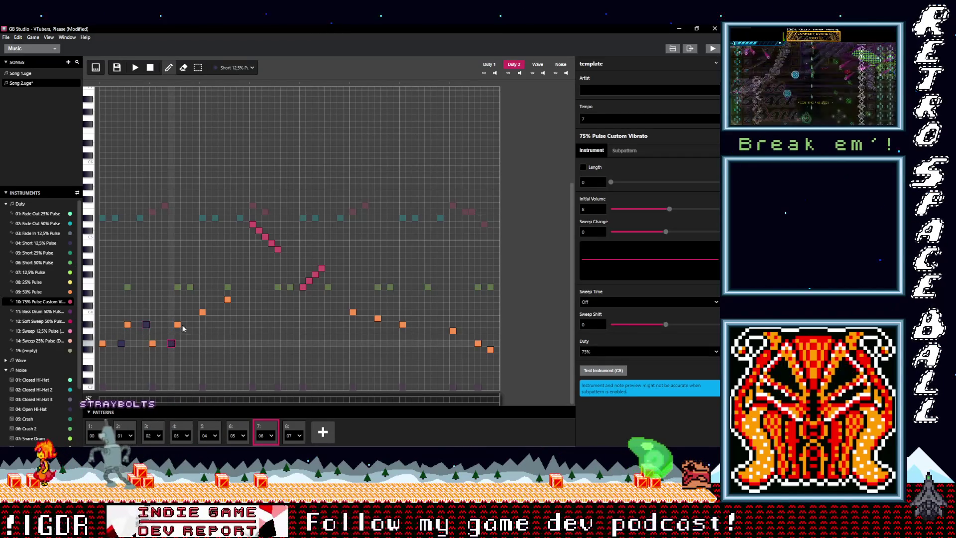
click(196, 324)
click(221, 312)
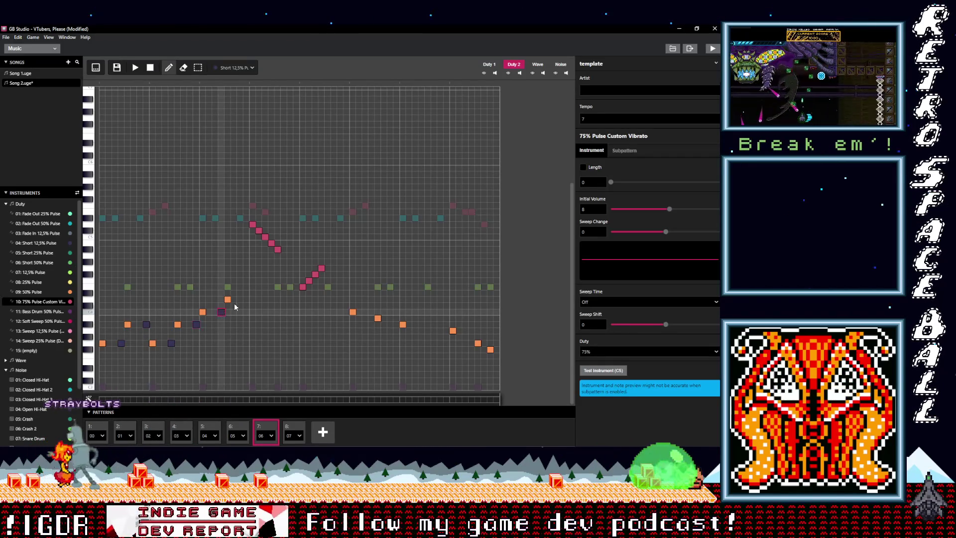
click(246, 299)
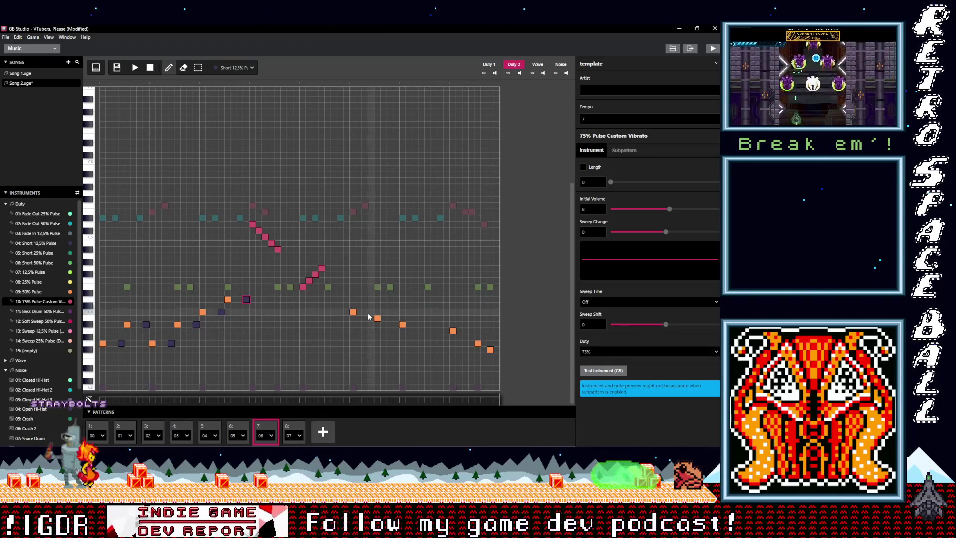
Add harmony notes along the second half's falling orange line, then play pattern 7
click(397, 318)
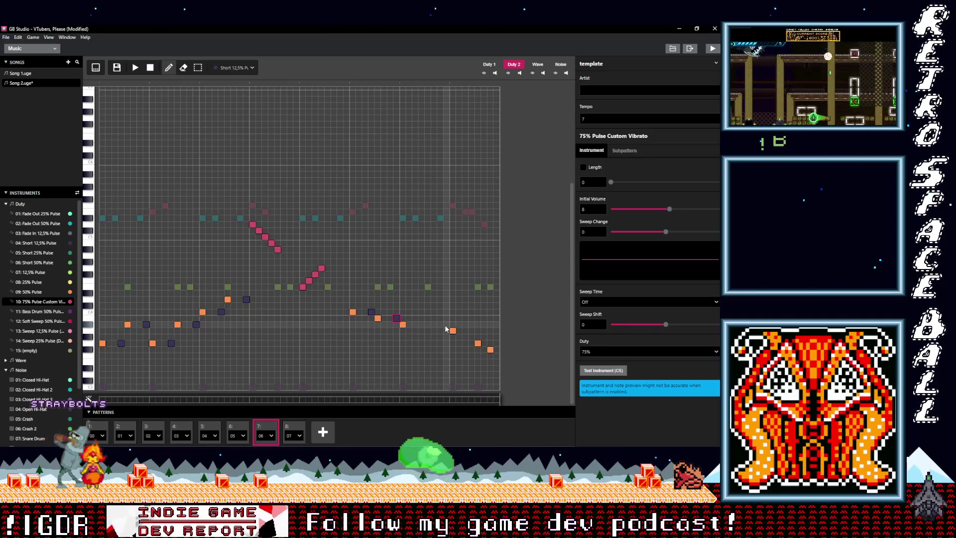
click(472, 331)
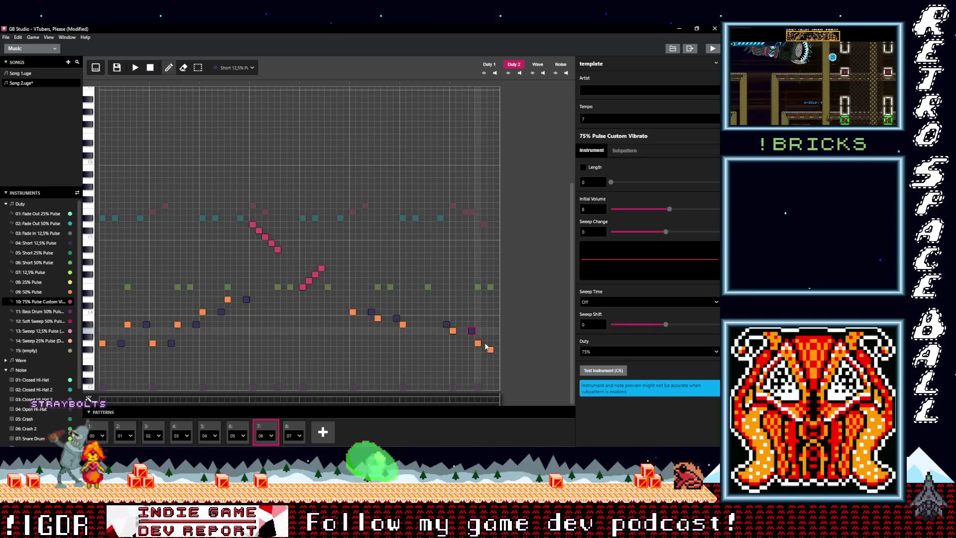
click(484, 343)
click(496, 349)
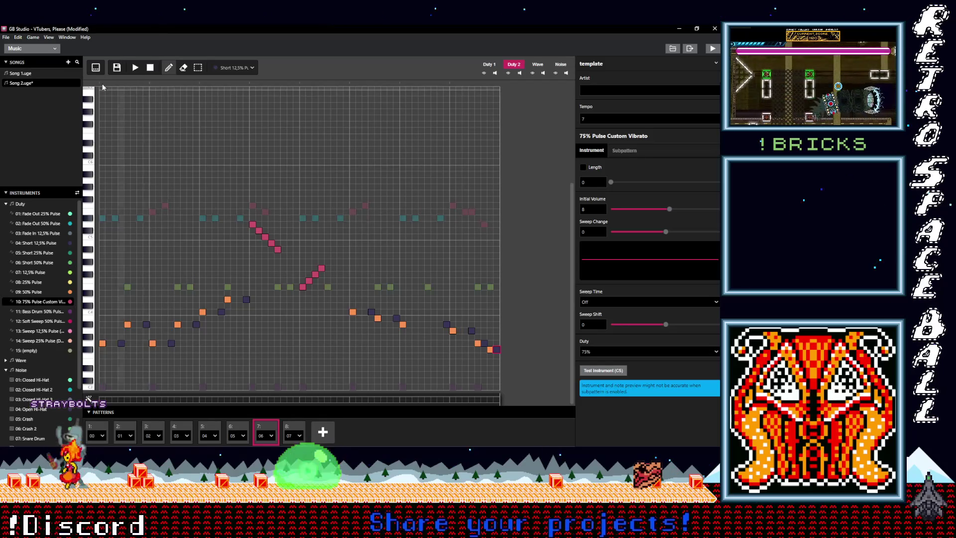
click(136, 68)
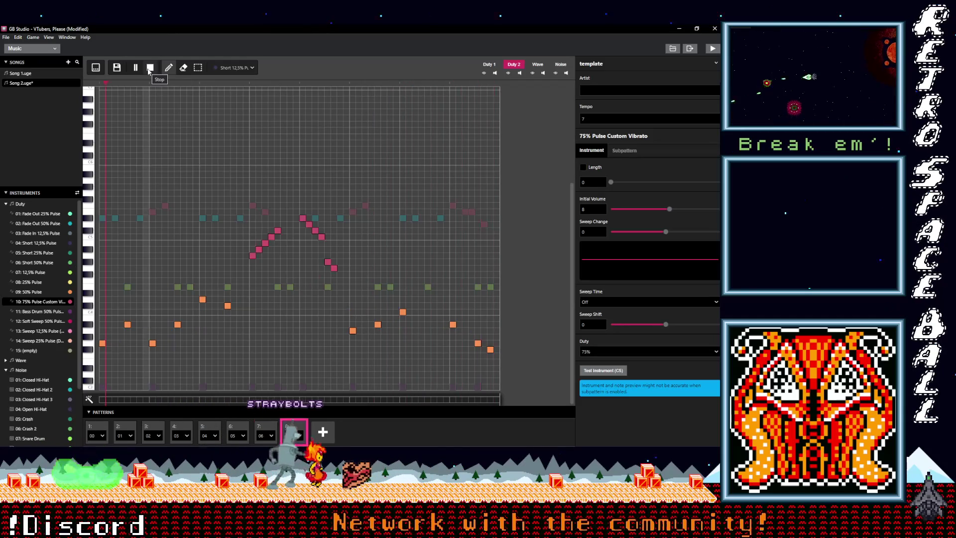
Stop playback and place a dark echo note after each orange melody note in pattern 8
click(150, 67)
click(121, 342)
click(147, 324)
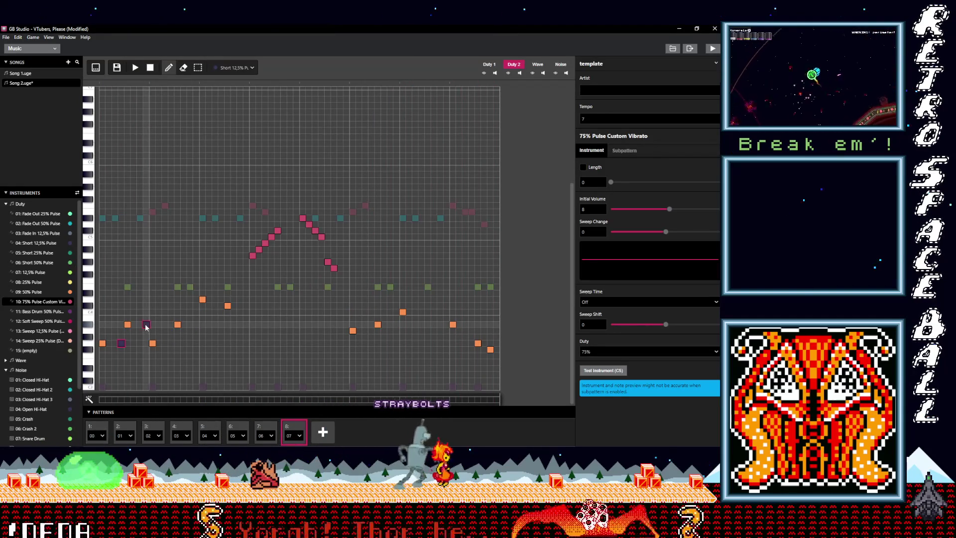
click(171, 343)
click(196, 325)
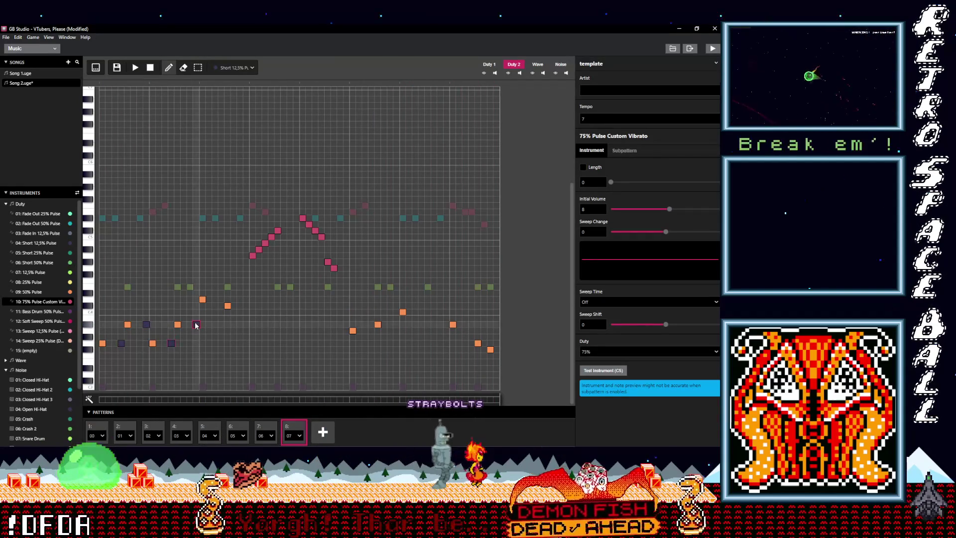
click(221, 299)
click(248, 305)
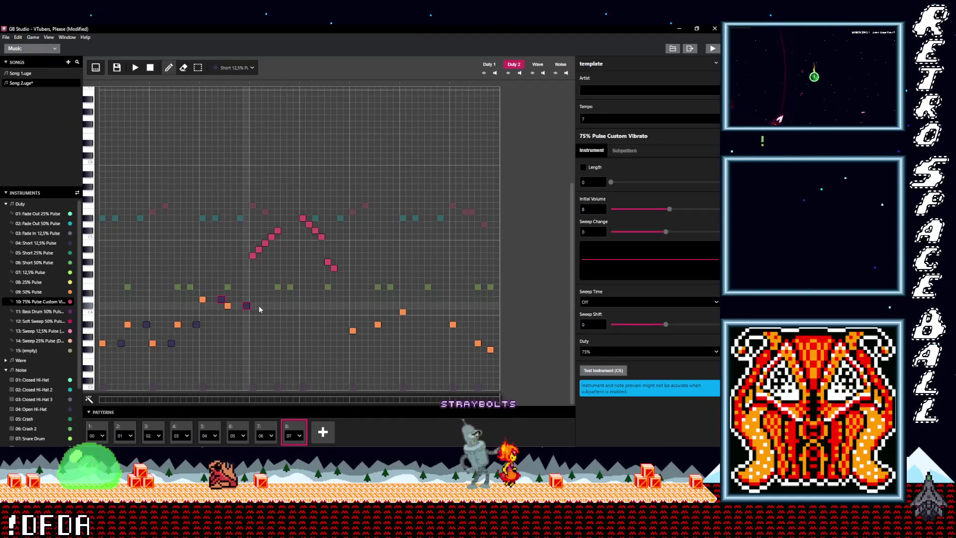
click(371, 331)
click(396, 325)
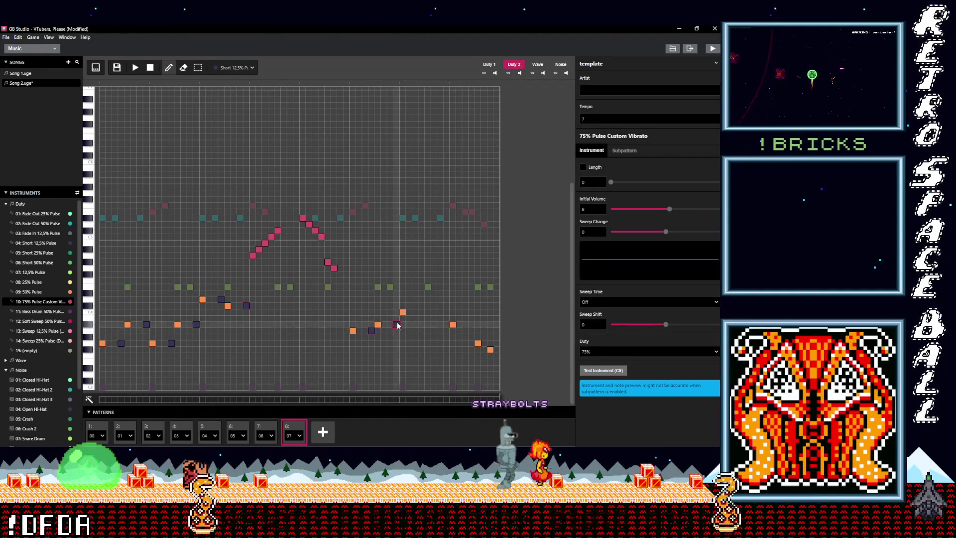
click(447, 312)
click(472, 325)
click(484, 343)
click(496, 349)
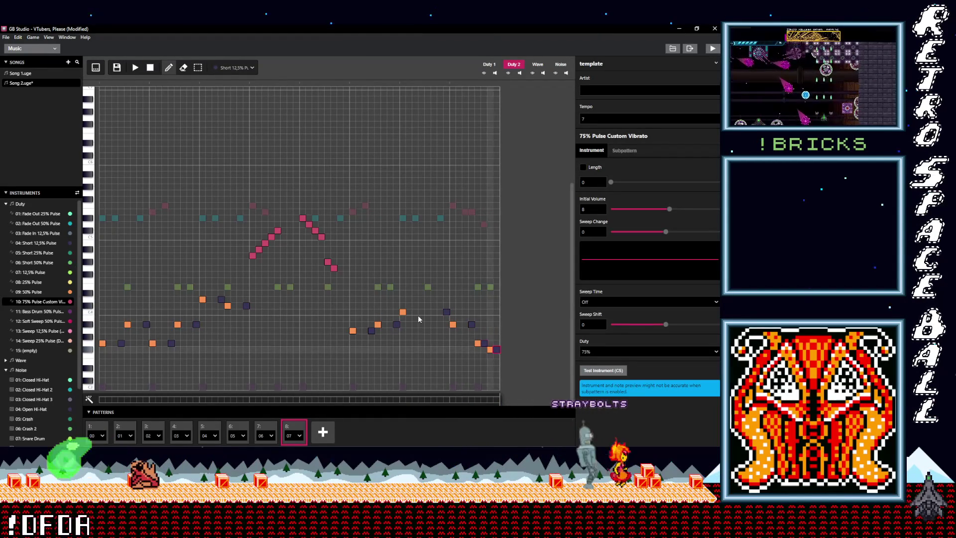
Play the song from pattern 7 to hear the new echo notes
click(266, 429)
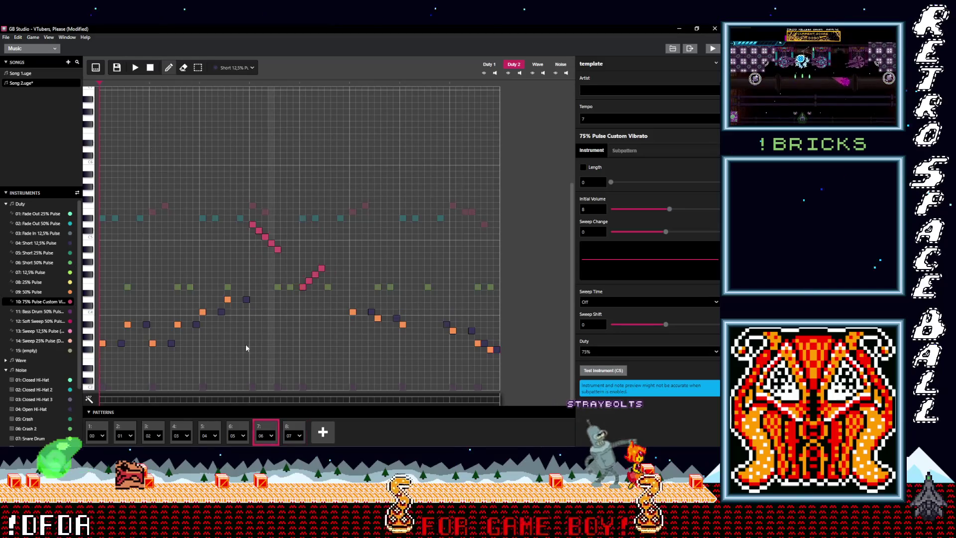
click(135, 69)
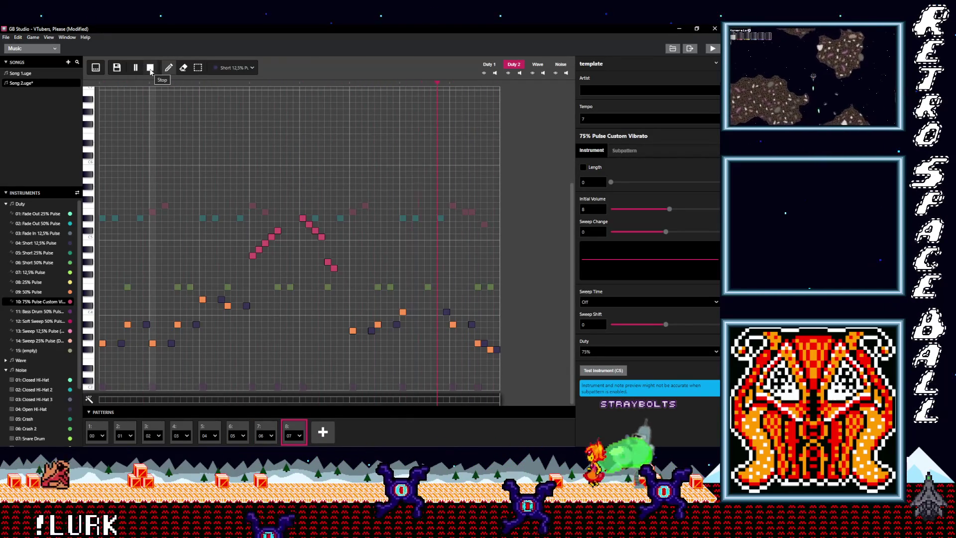
click(151, 68)
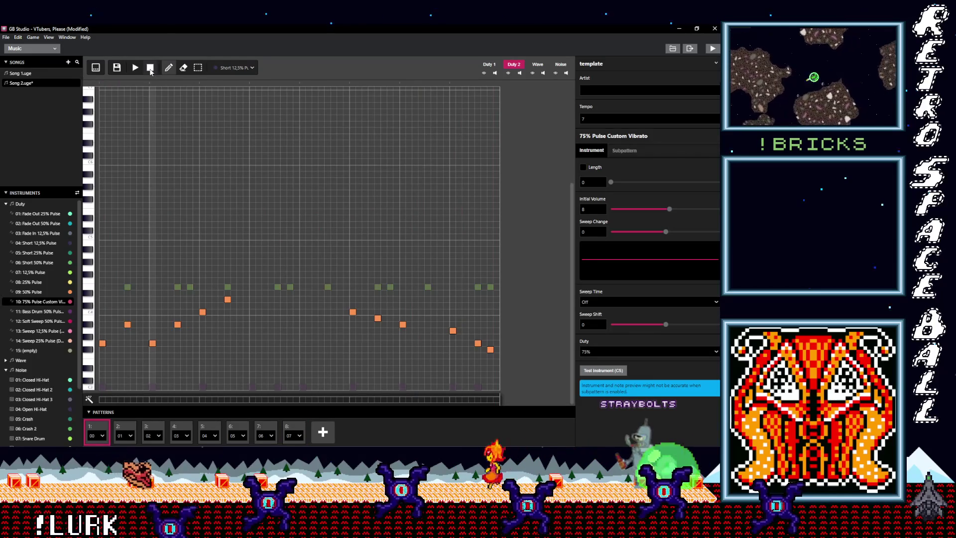
click(294, 432)
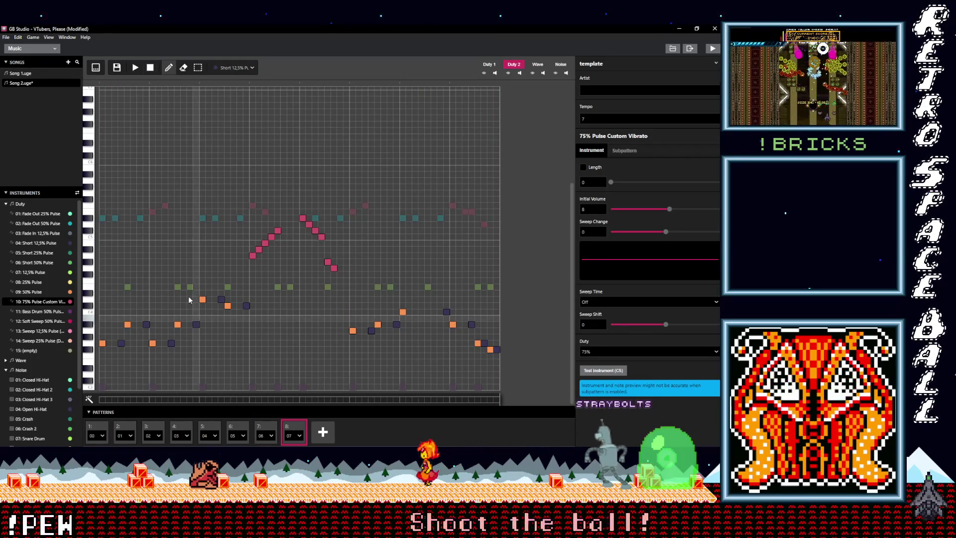
Add a yellow 25% Pulse and a green Short 50% Pulse note to the first trail, then preview it
click(247, 70)
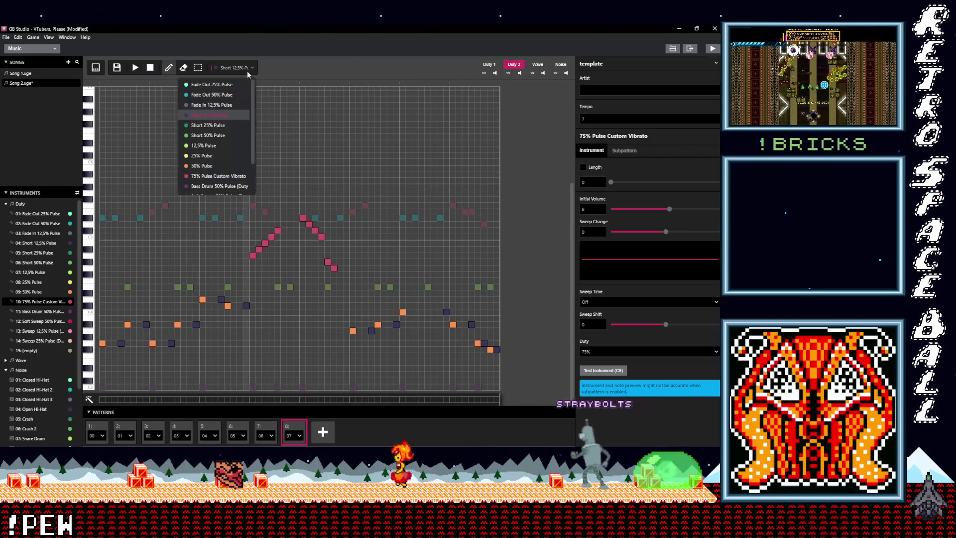
click(203, 155)
click(108, 343)
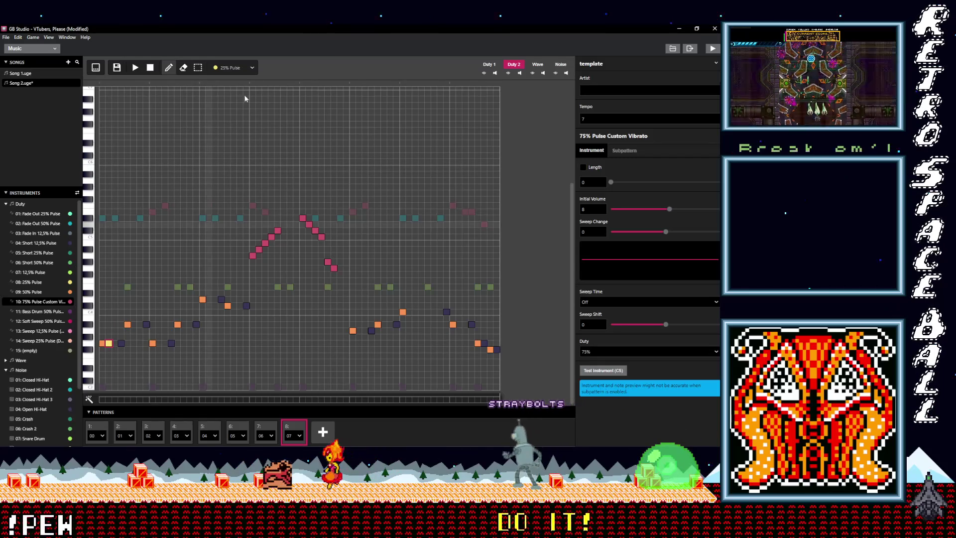
click(239, 68)
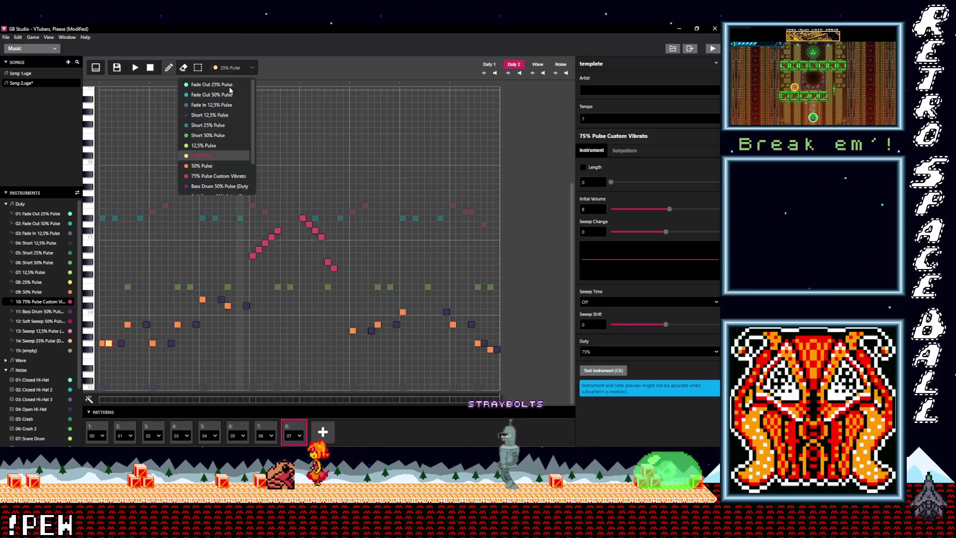
click(208, 138)
click(115, 344)
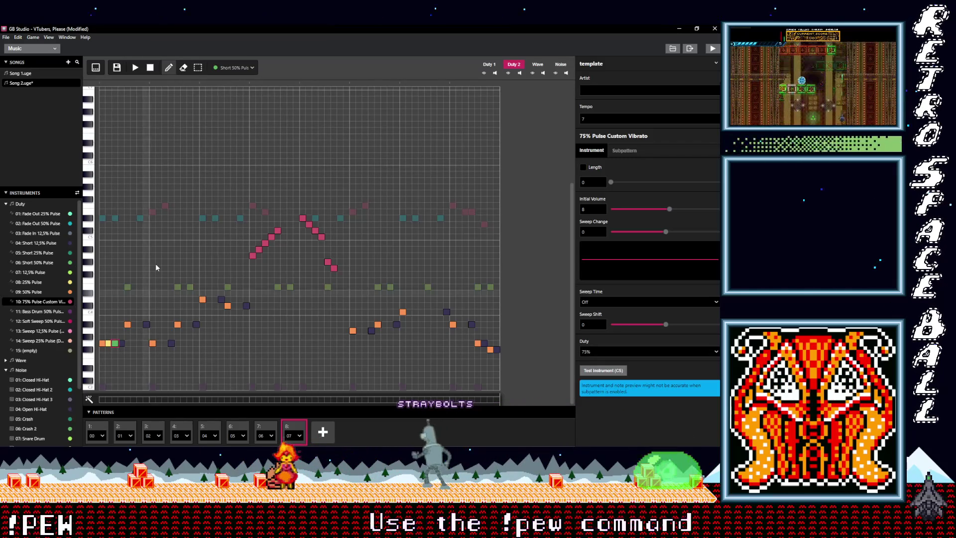
click(101, 82)
click(135, 68)
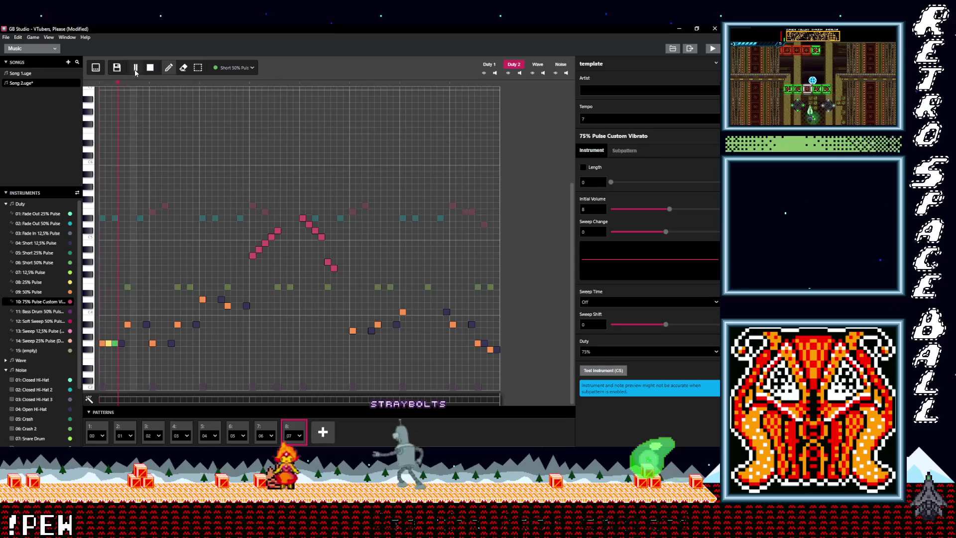
click(150, 69)
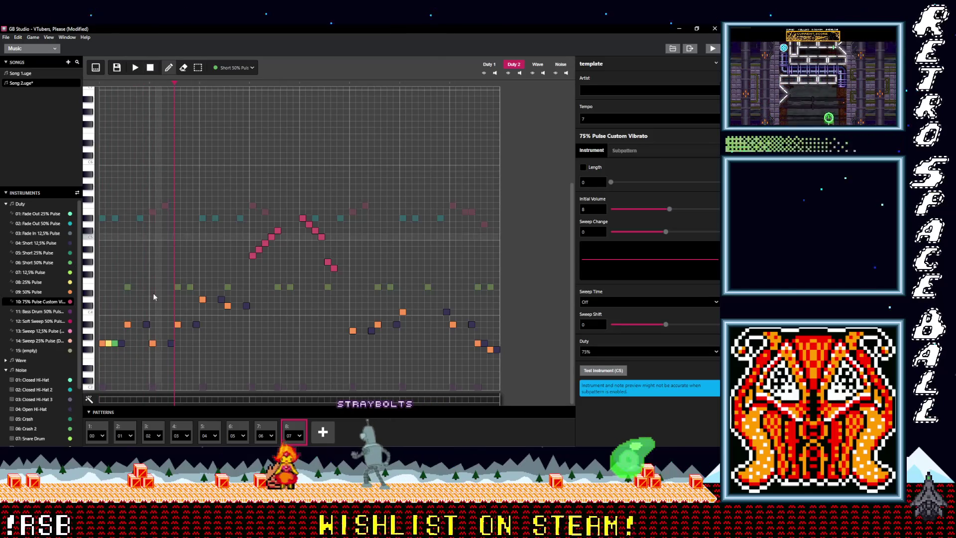
Select the four-note trail and paste six copies after the remaining melody notes
click(198, 69)
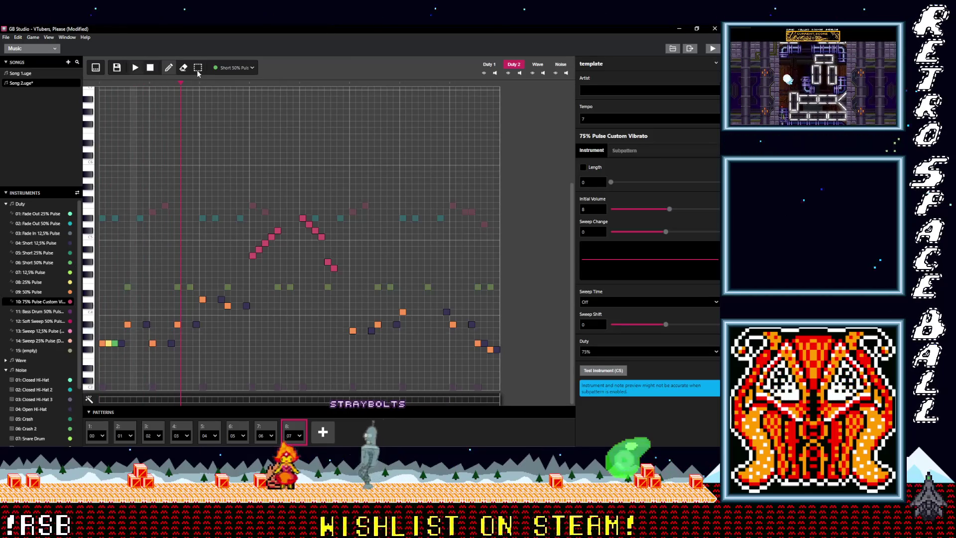
drag(125, 353, 100, 338)
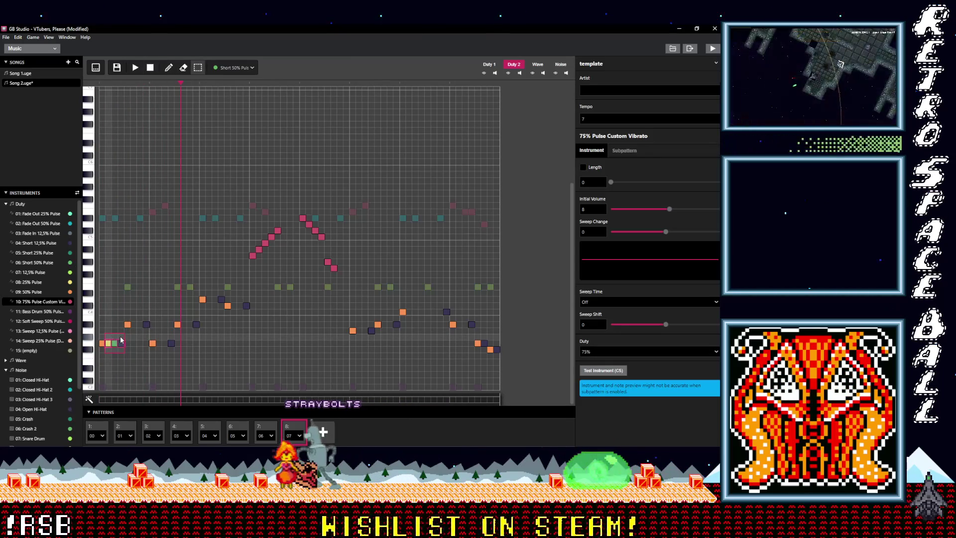
key(ctrl+v)
key(ctrl+v)
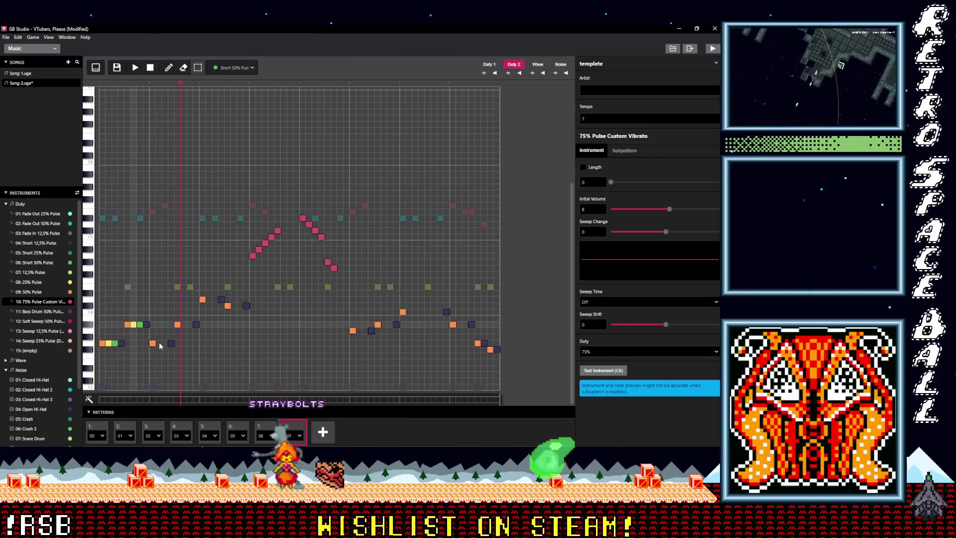
key(ctrl+v)
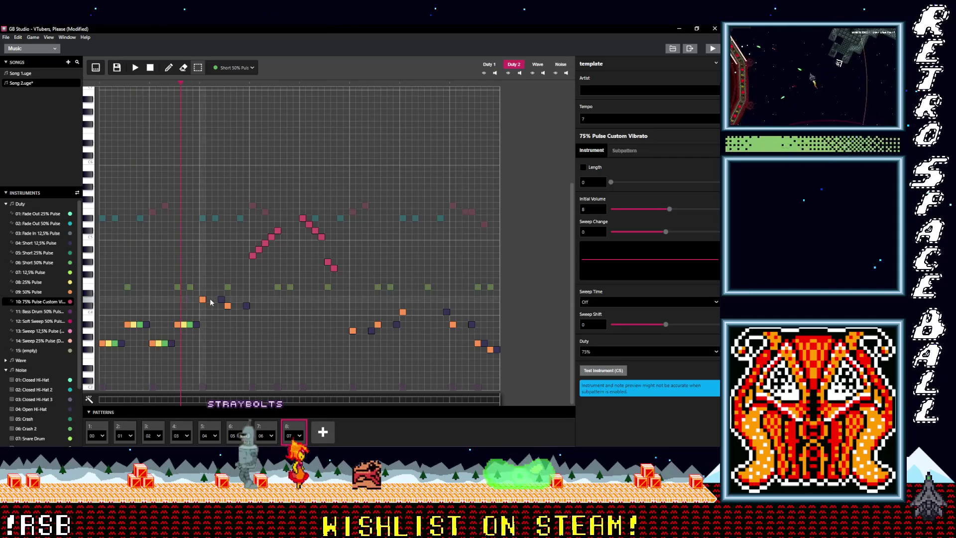
key(ctrl+v)
key(ctrl+v)
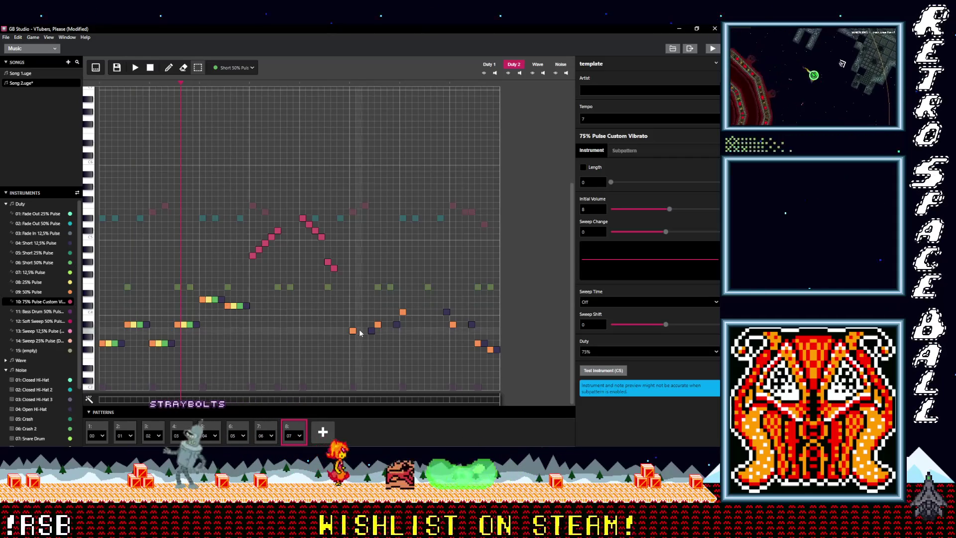
key(ctrl+v)
key(ctrl+v)
key(ctrl+v)
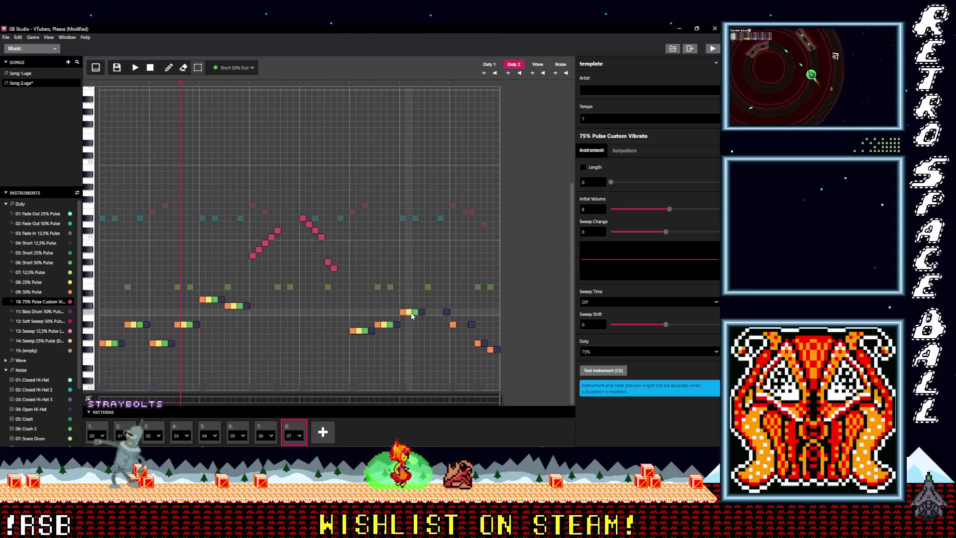
key(ctrl+v)
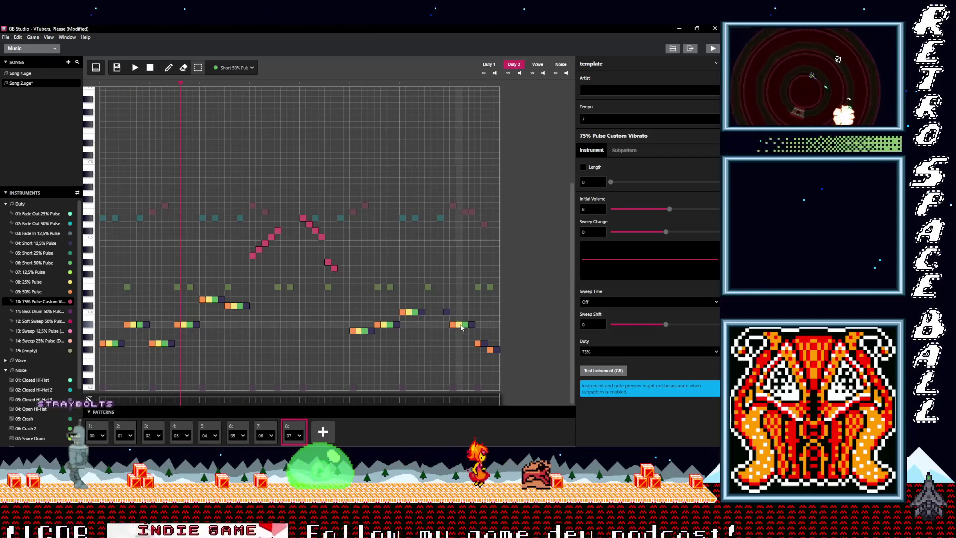
key(ctrl+v)
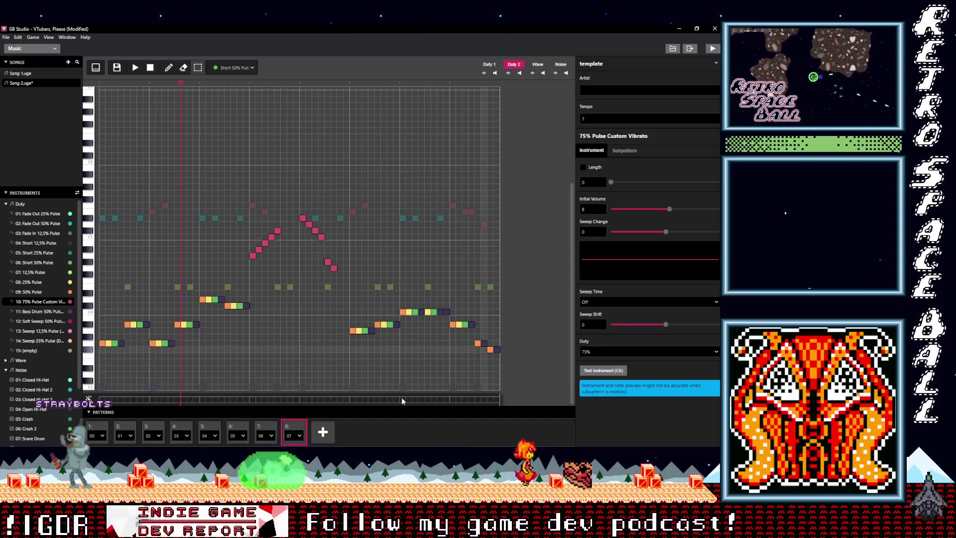
click(265, 429)
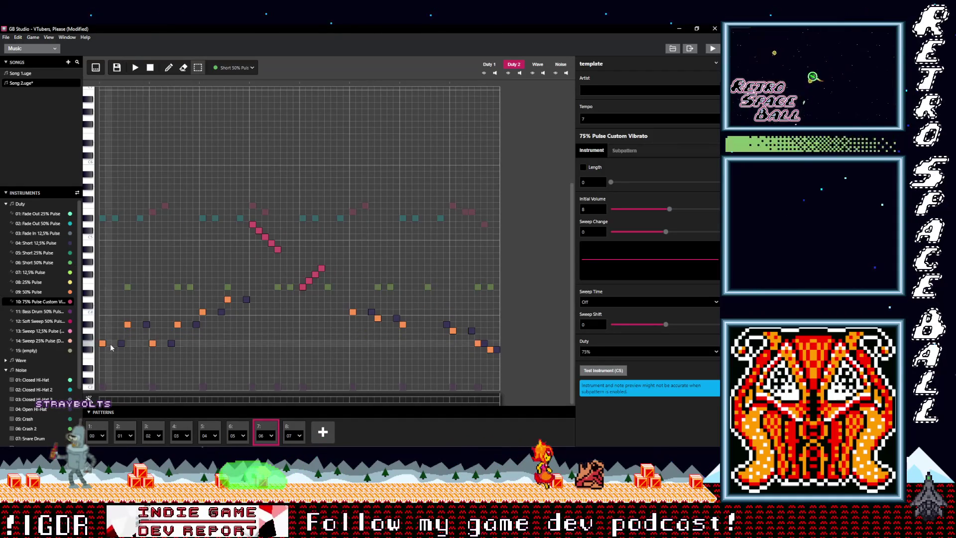
Add yellow-green note pairs after the melody notes by placing one and pasting six copies
click(109, 344)
key(ctrl+v)
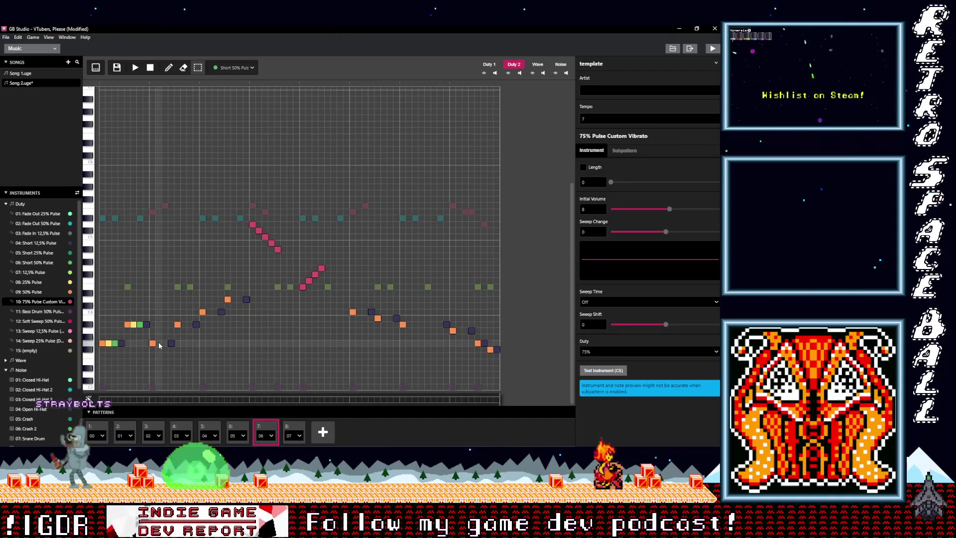
key(ctrl+v)
key(ctrl+v)
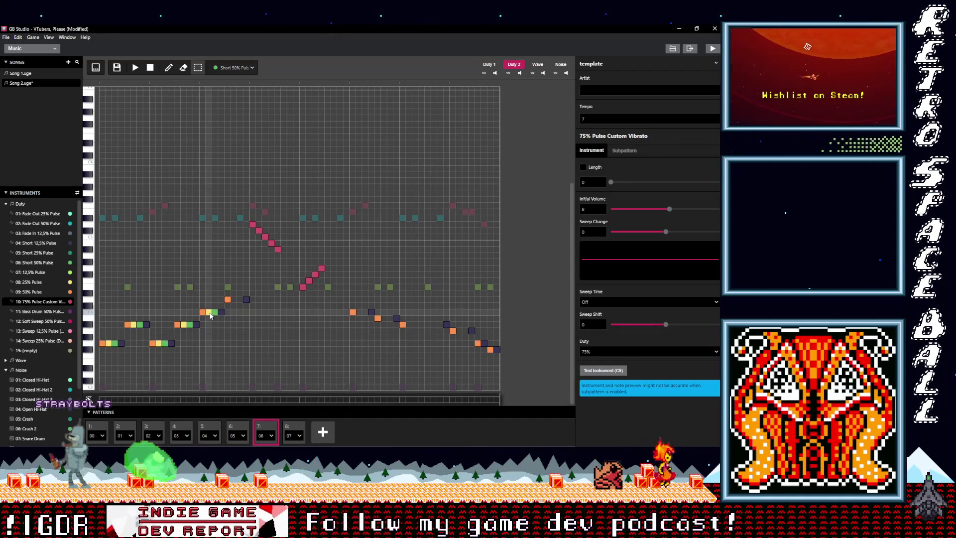
key(ctrl+v)
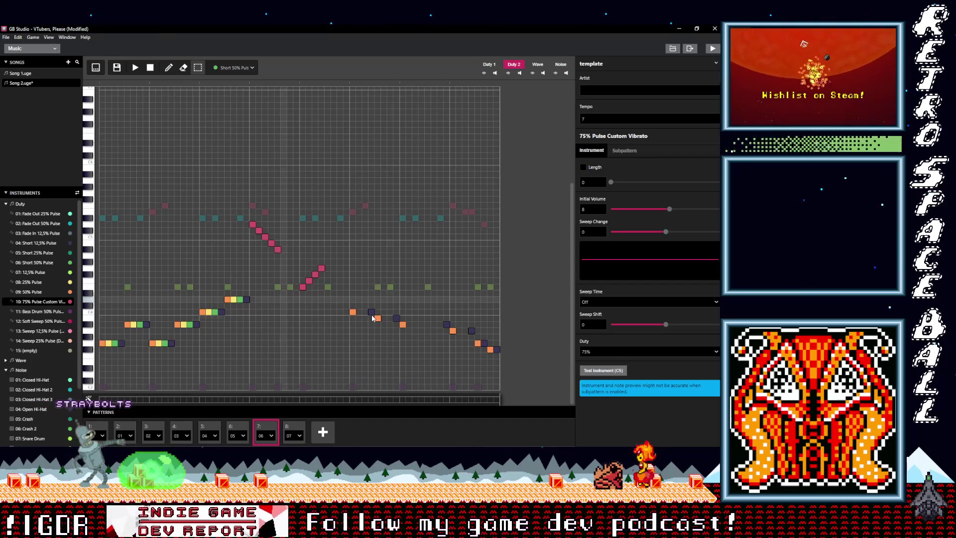
key(ctrl+v)
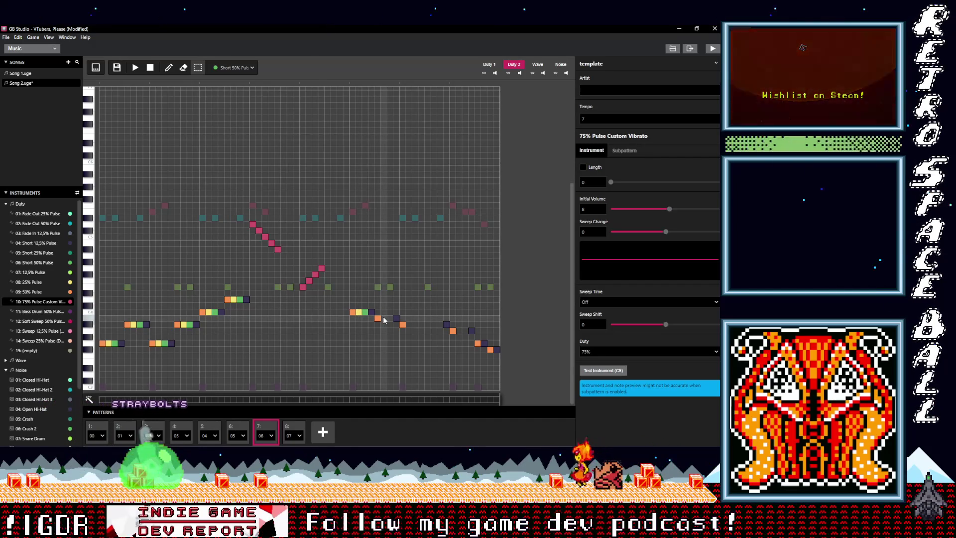
key(ctrl+v)
key(ctrl+v)
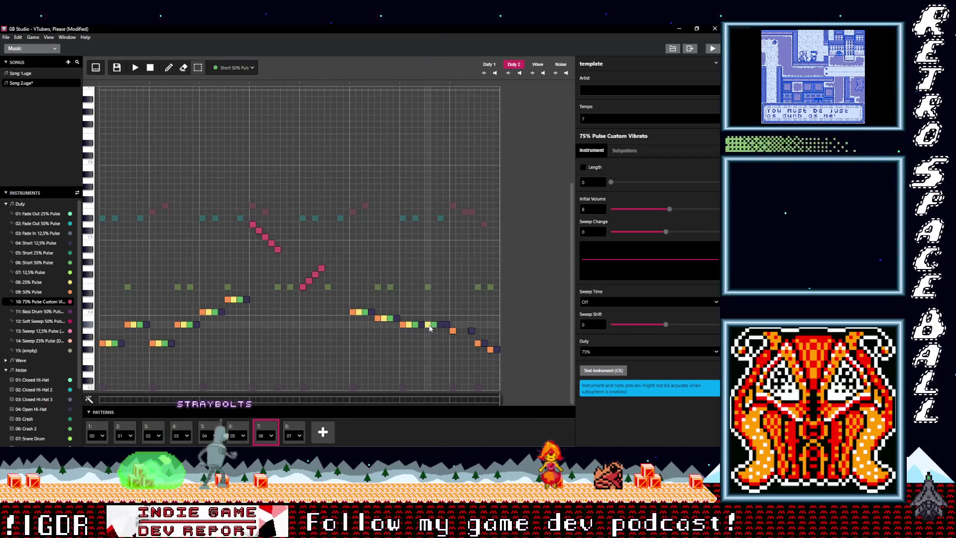
key(ctrl+v)
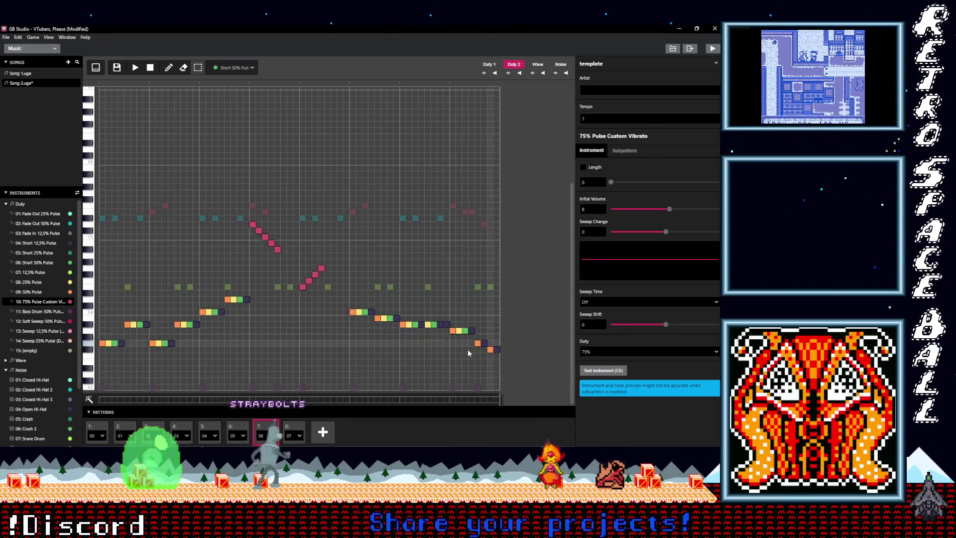
Play the song, then move from pattern 8 back to pattern 7
click(134, 68)
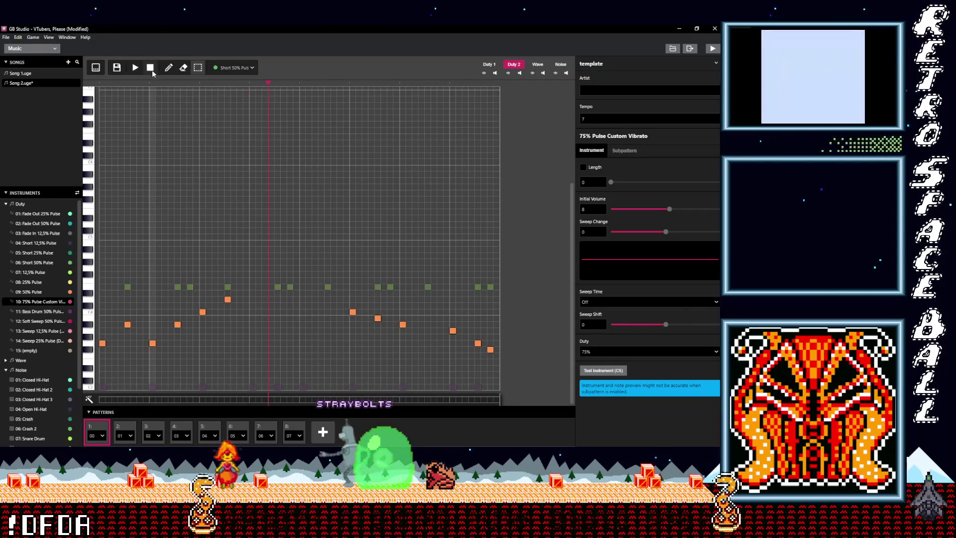
key(space)
click(296, 427)
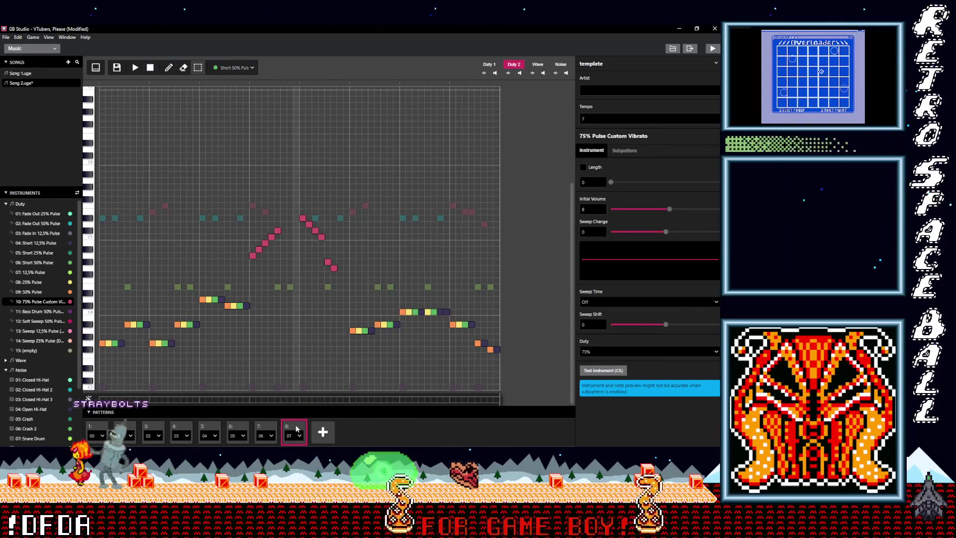
click(269, 426)
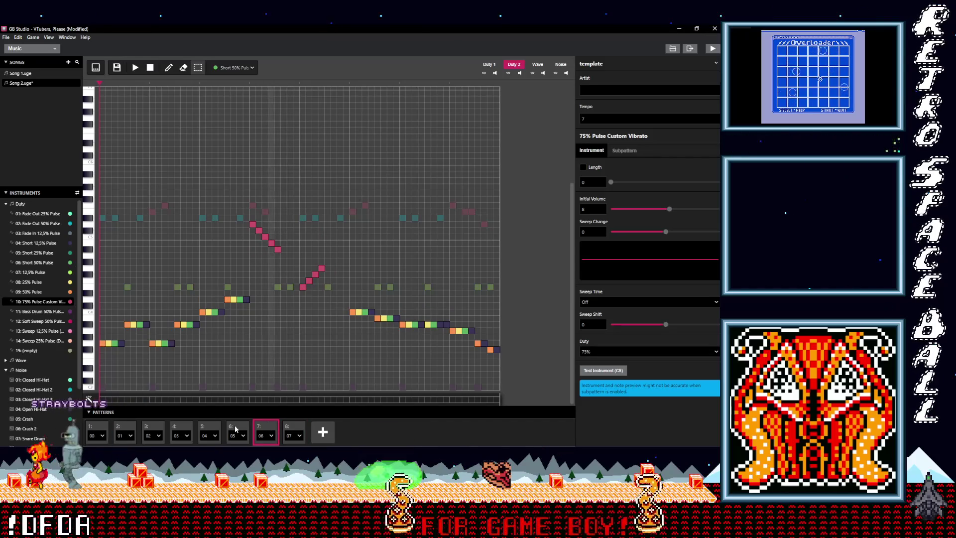
key(Left)
key(Left)
click(265, 431)
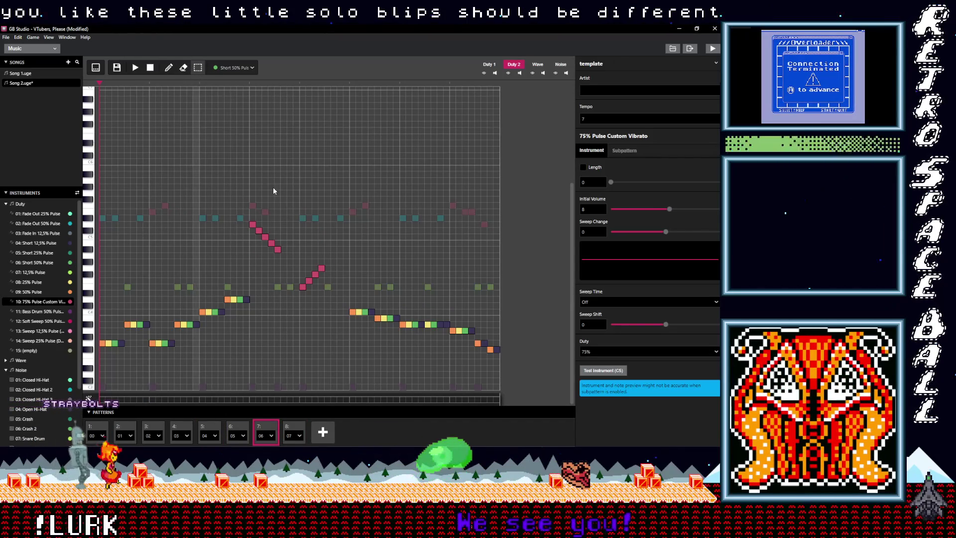
Move pattern 7's top pink note lower and its lowest pink note higher, auditioning from mid-pattern
click(252, 225)
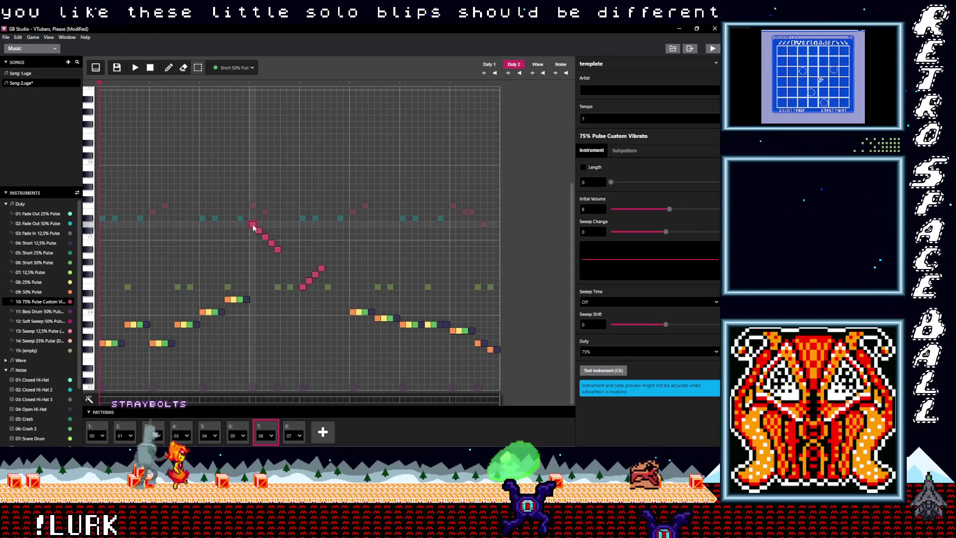
mouse_move(253, 225)
mouse_down()
mouse_move(254, 262)
mouse_move(273, 220)
mouse_up()
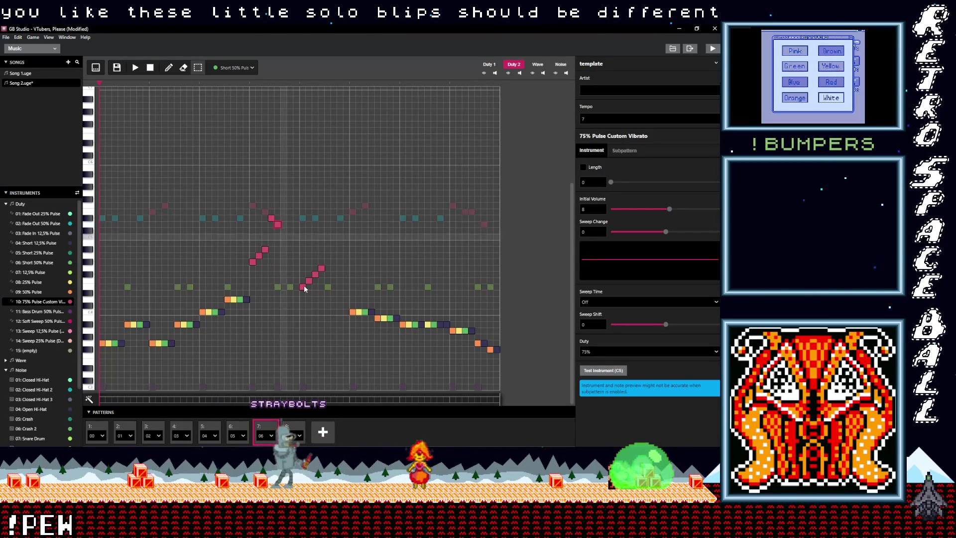
mouse_move(304, 288)
mouse_down()
mouse_move(303, 256)
mouse_move(322, 257)
mouse_move(321, 243)
mouse_up()
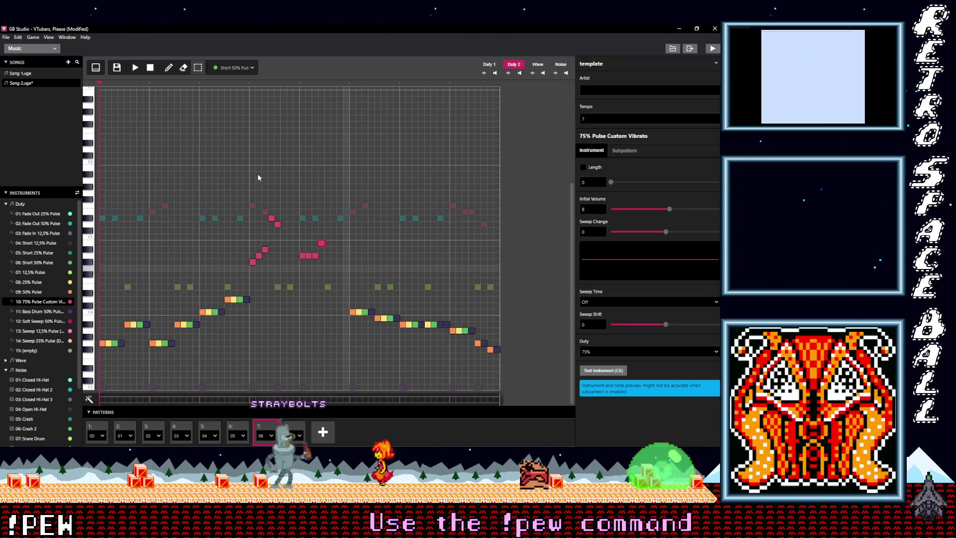
click(244, 82)
click(136, 68)
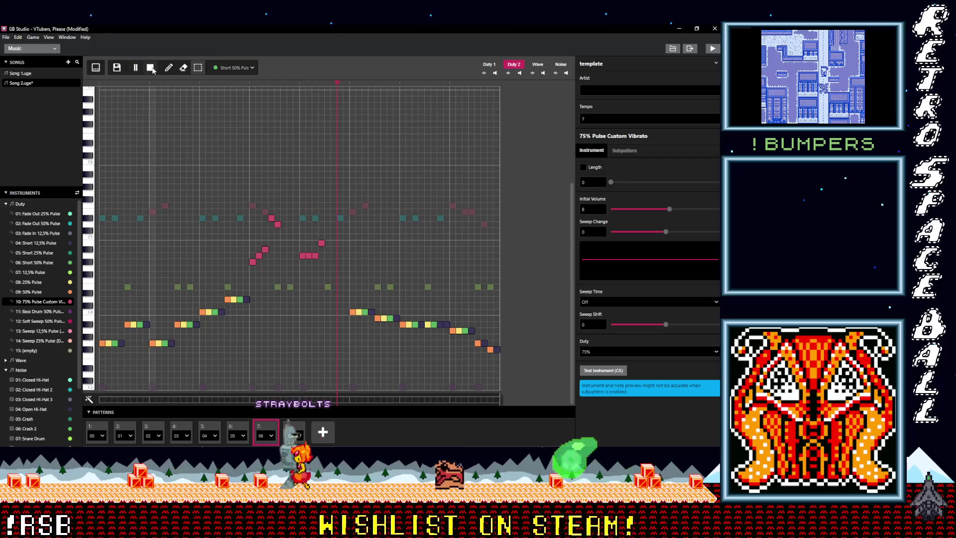
key(space)
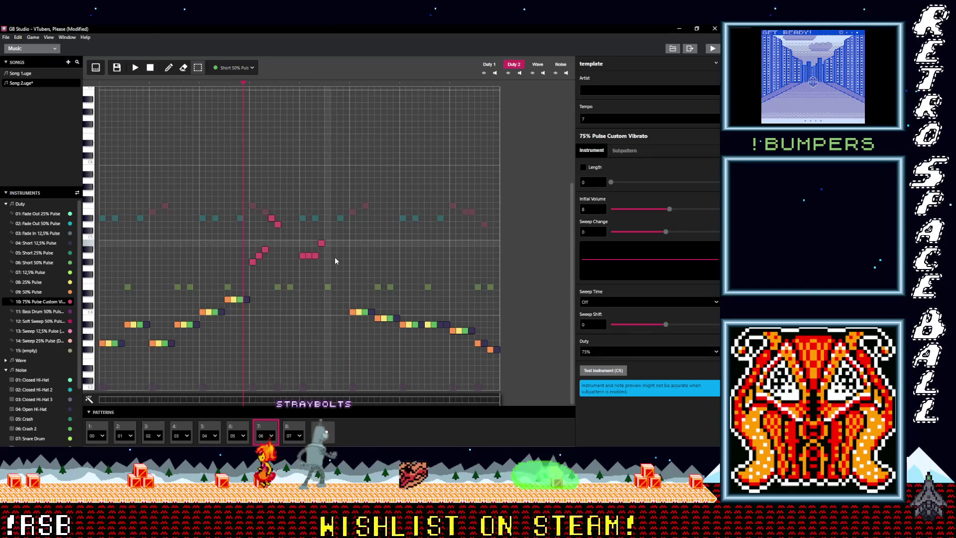
Drop that pink note about five steps lower and replay pattern 7 from the start
drag(324, 244, 316, 274)
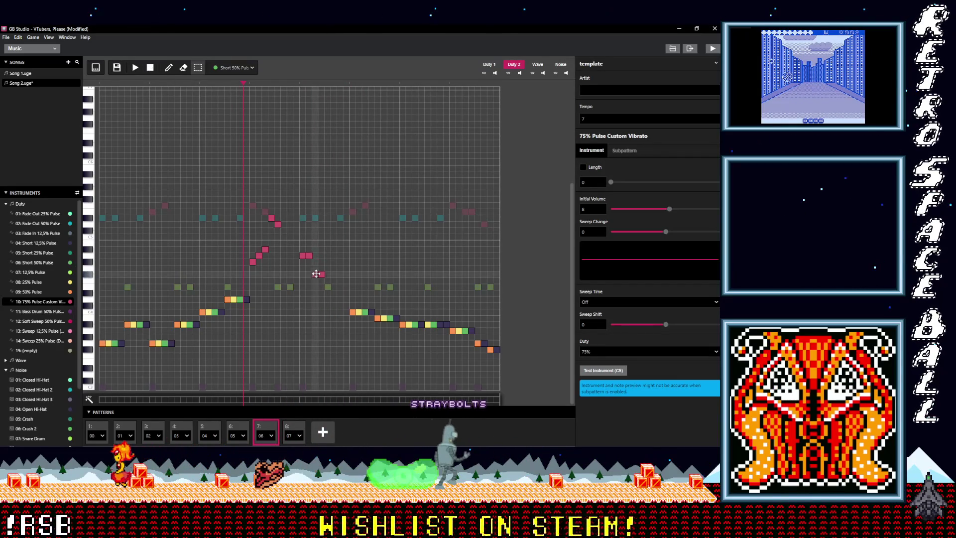
click(100, 82)
key(space)
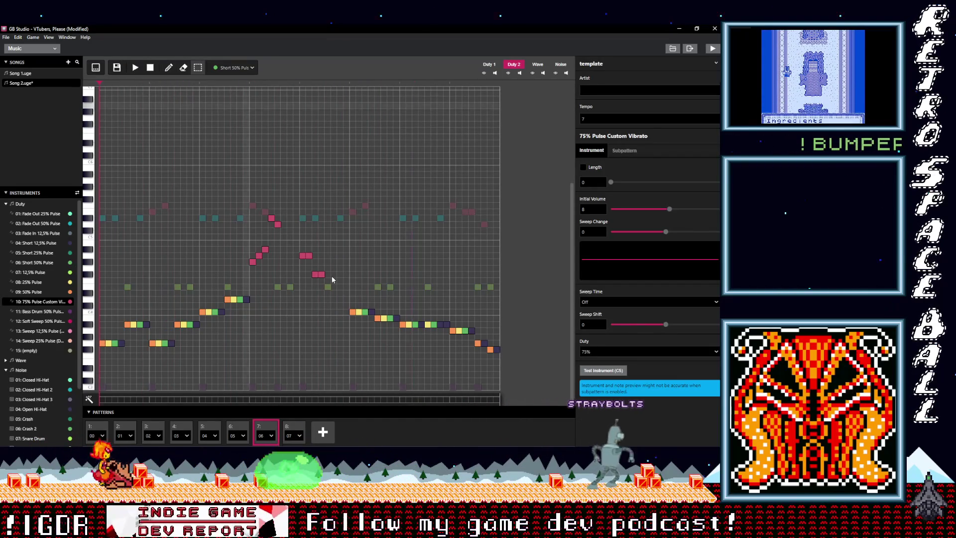
key(space)
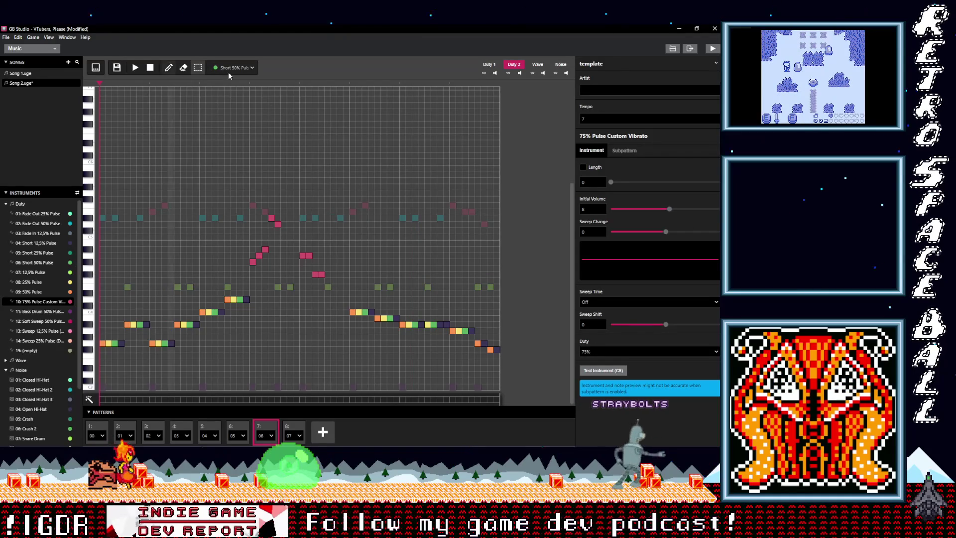
Add two 75% Pulse Custom Vibrato notes after the pink run, raise them one row, and audition
click(225, 69)
click(204, 177)
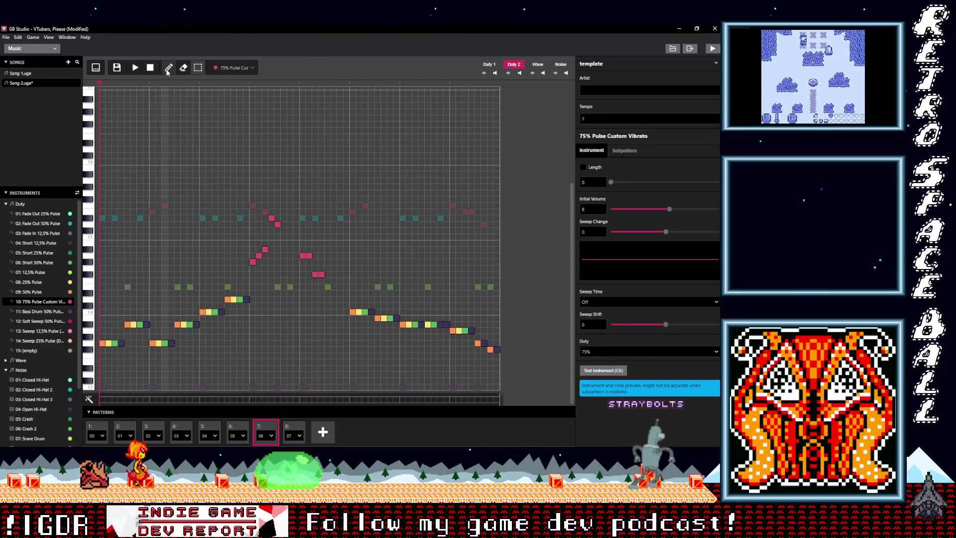
click(328, 287)
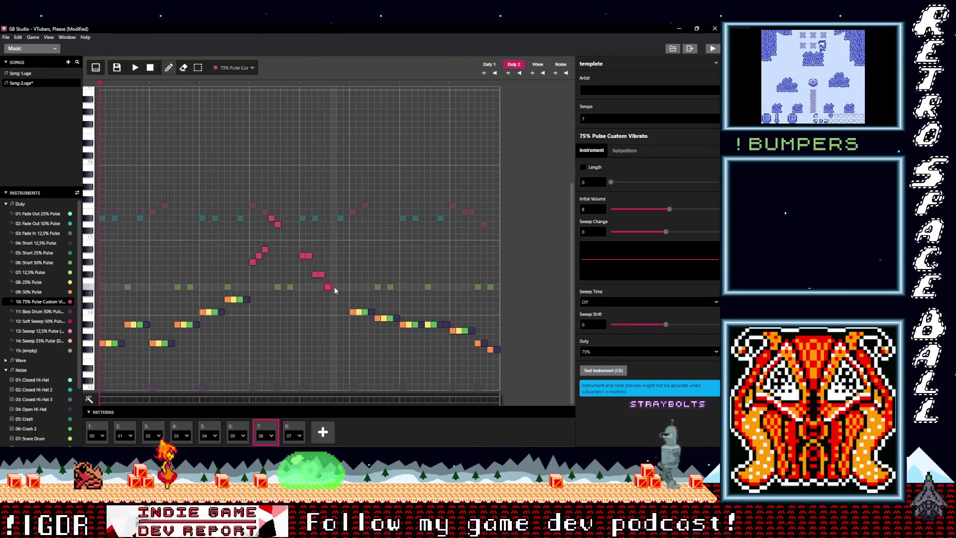
click(342, 280)
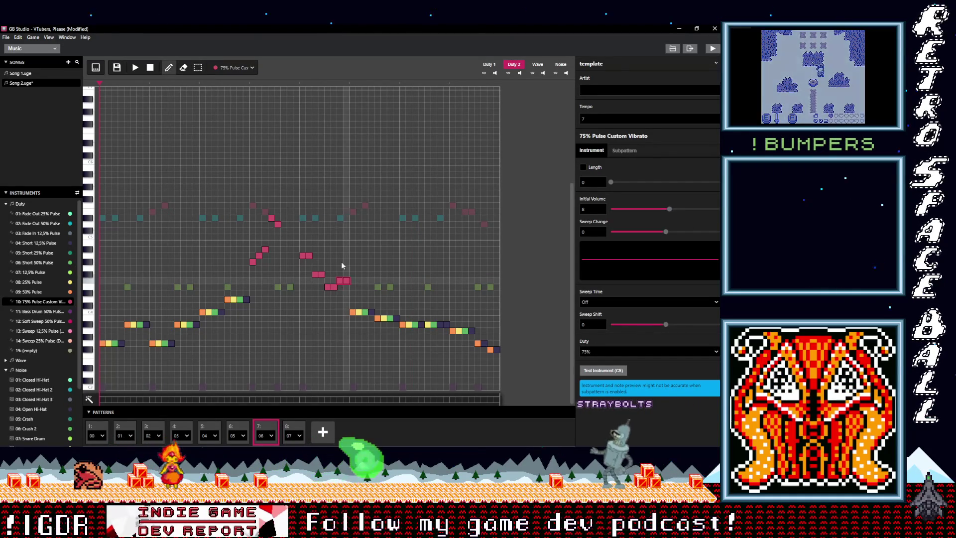
click(136, 68)
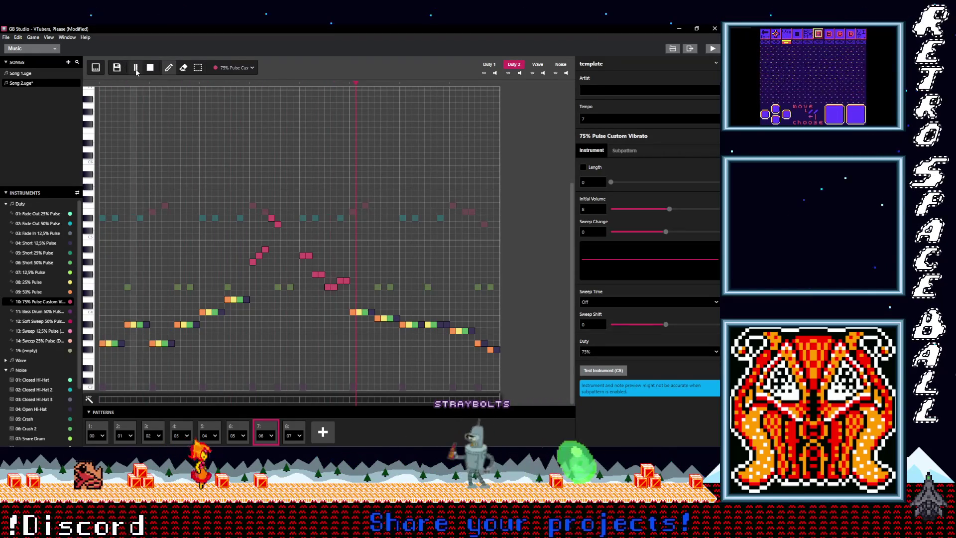
mouse_move(321, 273)
mouse_down()
mouse_move(333, 280)
mouse_move(347, 268)
mouse_up()
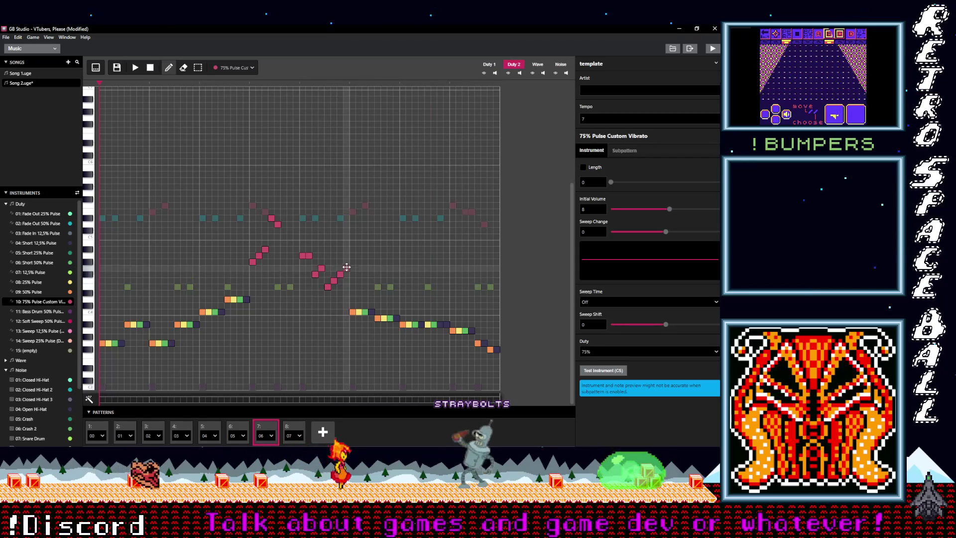
click(135, 68)
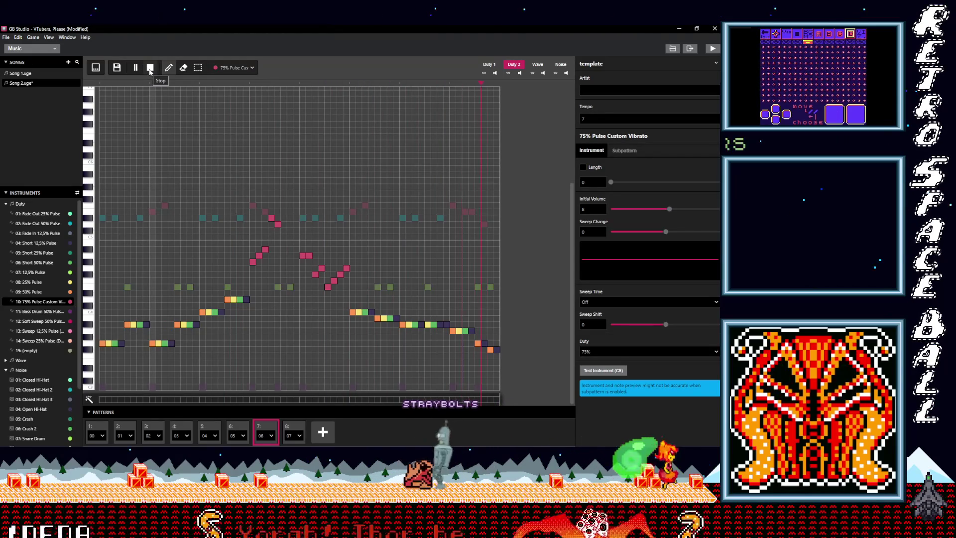
click(152, 69)
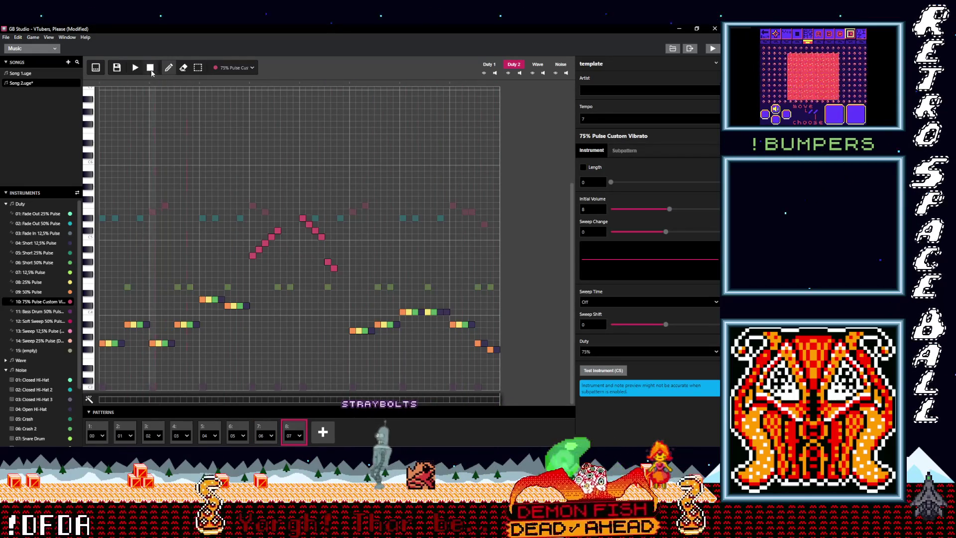
Move pattern 8's first pink Duty 2 notes to new, mostly lower pitches
drag(252, 256, 253, 281)
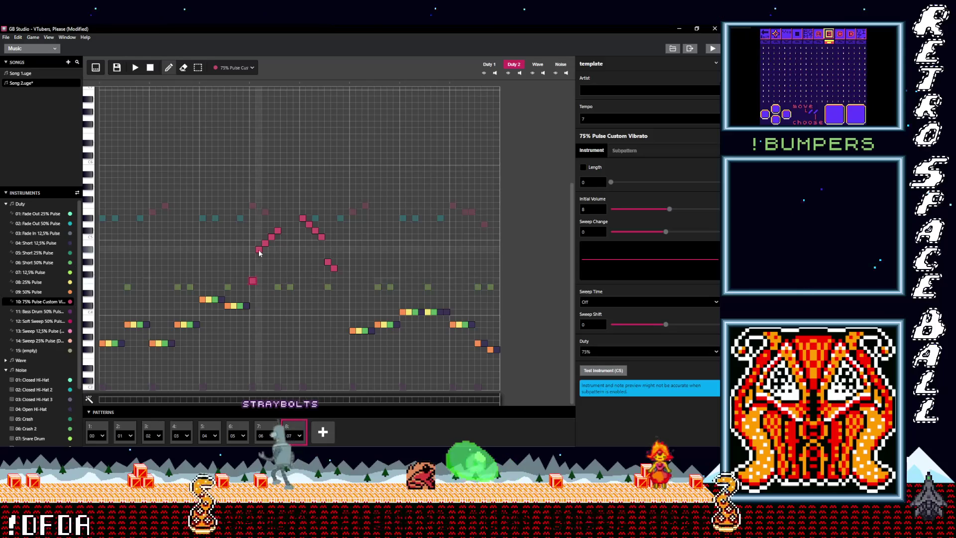
drag(259, 233, 258, 231)
click(259, 285)
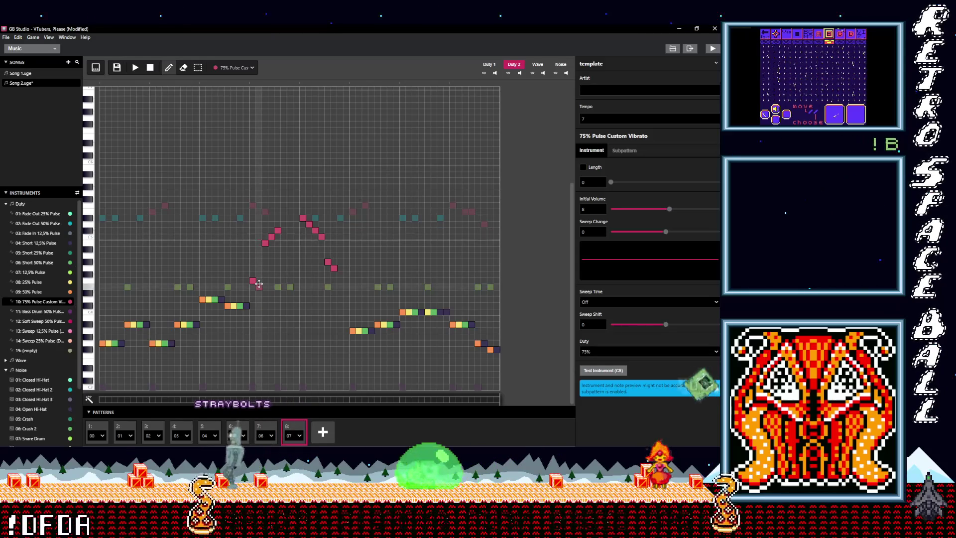
click(265, 274)
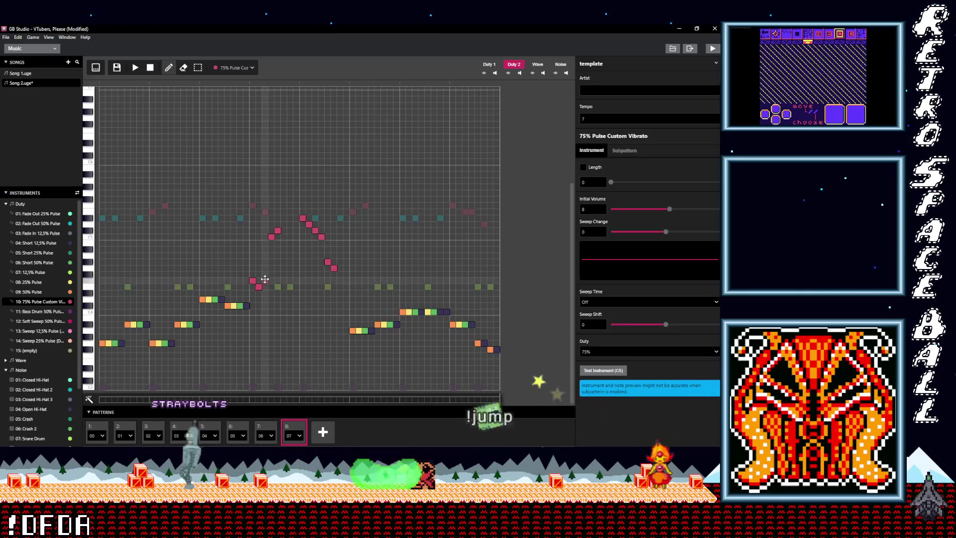
click(271, 280)
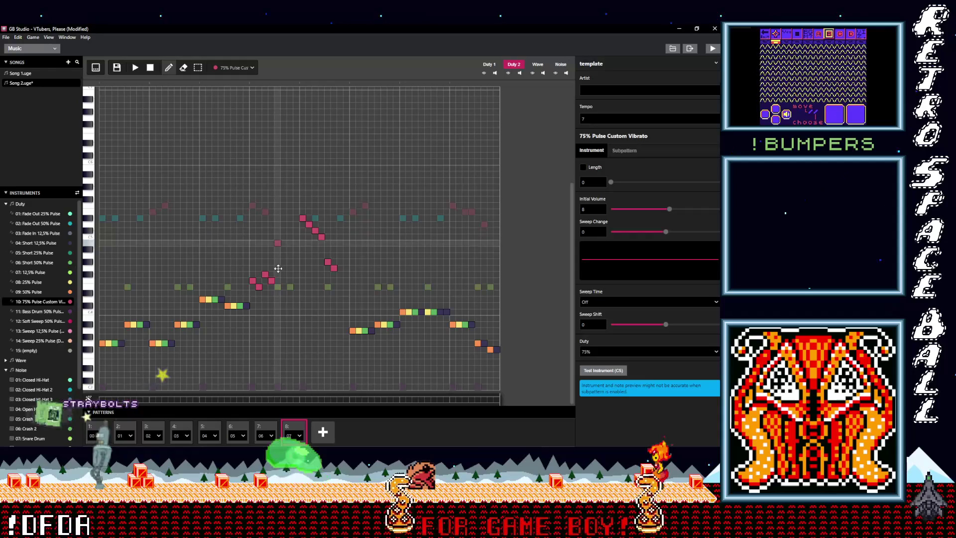
click(278, 269)
Set pattern 8's later pink notes into a climbing run ending on a high note, and audition
click(302, 249)
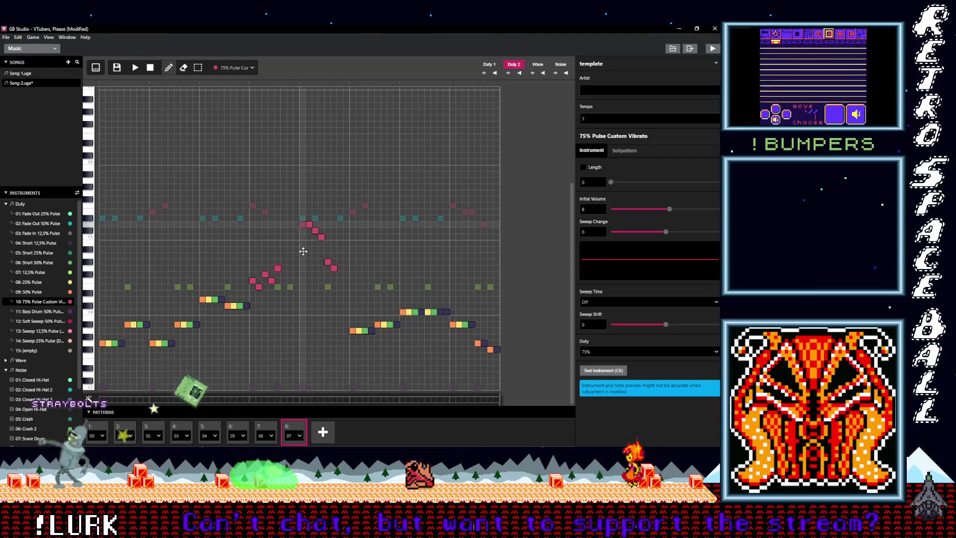
click(309, 243)
click(315, 237)
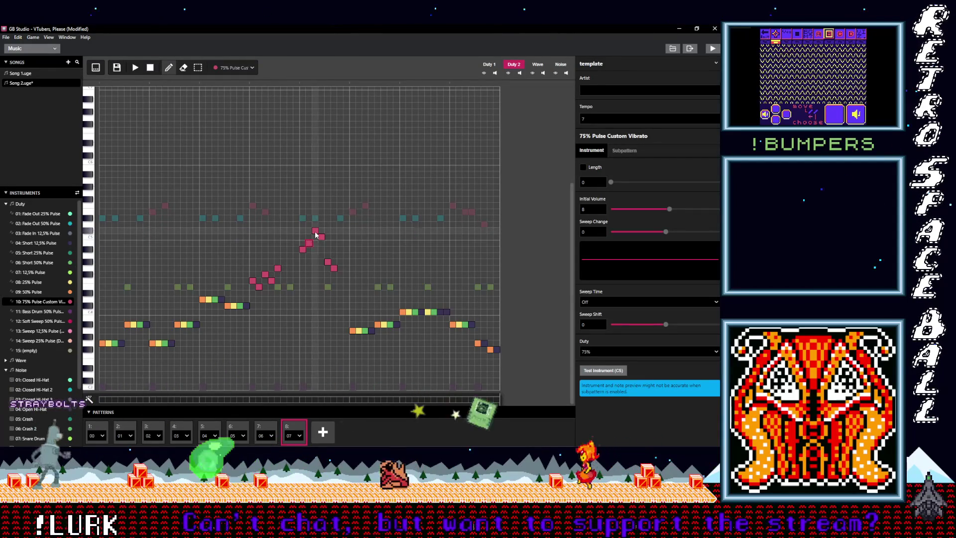
click(321, 231)
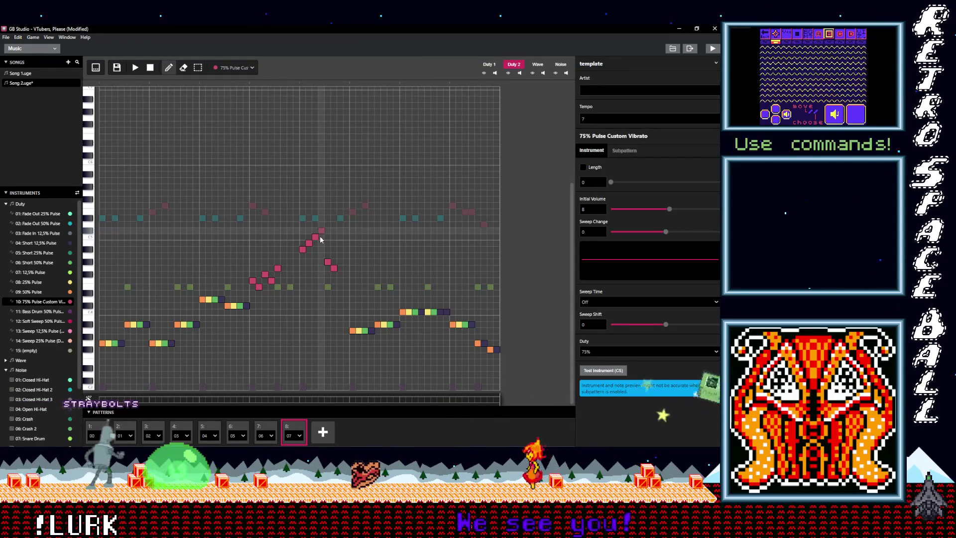
click(329, 230)
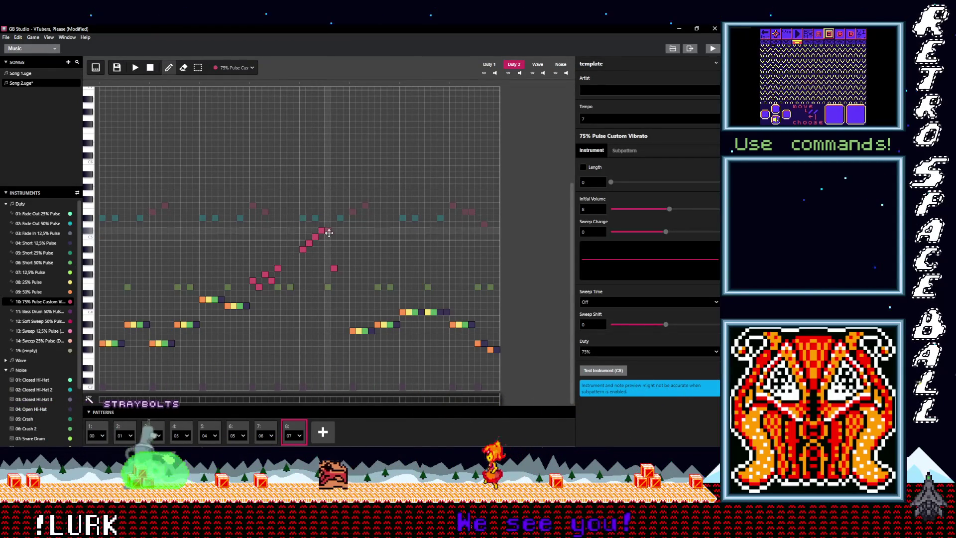
click(334, 219)
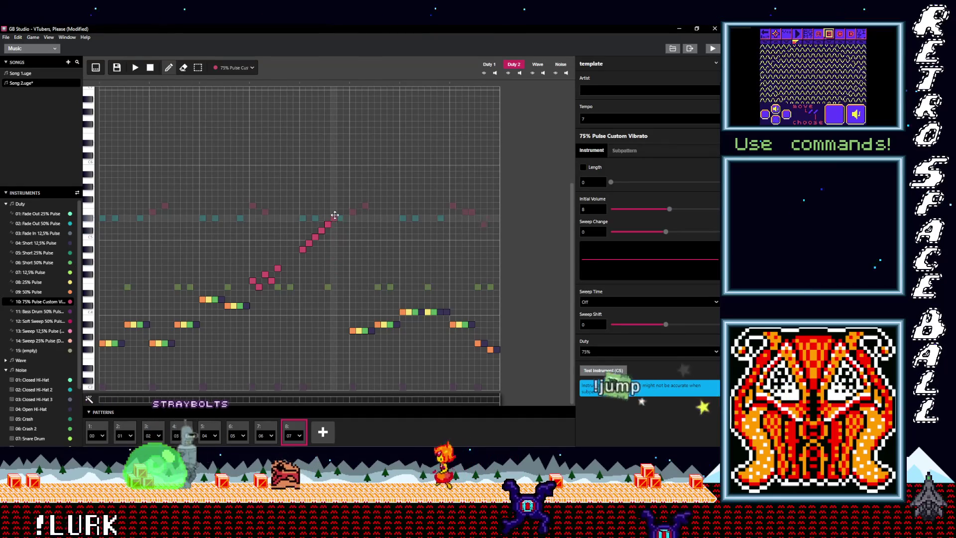
click(135, 68)
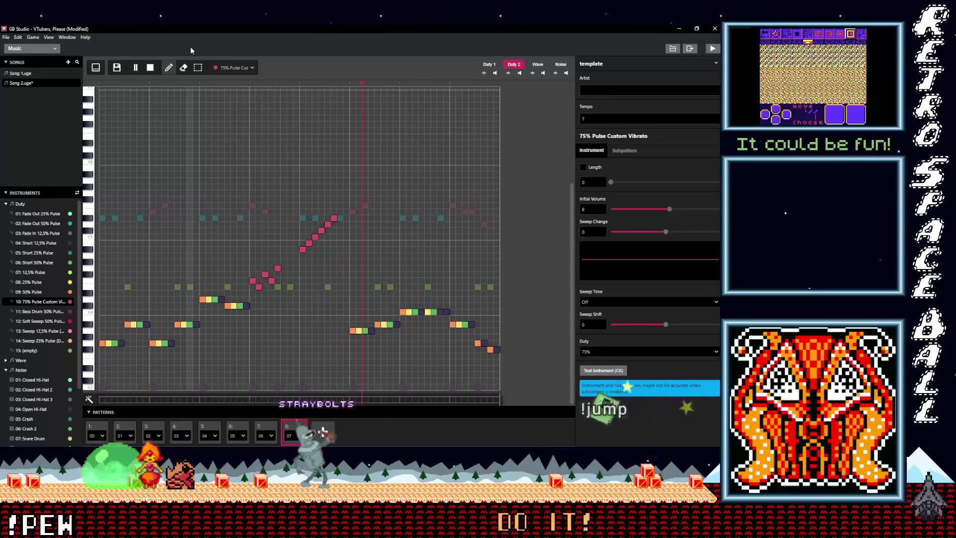
click(150, 67)
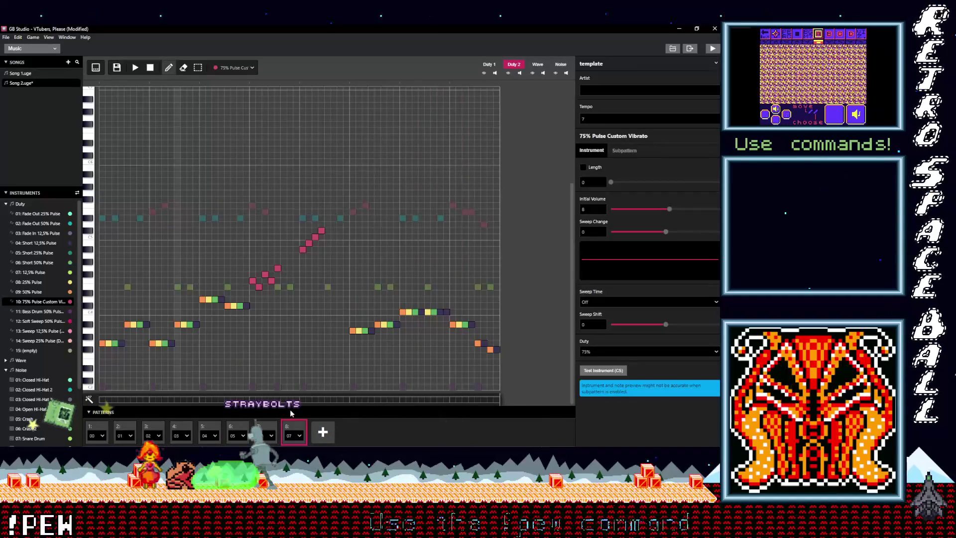
Delete the two trailing notes from pattern 7's pink line and play it back
click(267, 427)
click(340, 274)
click(333, 281)
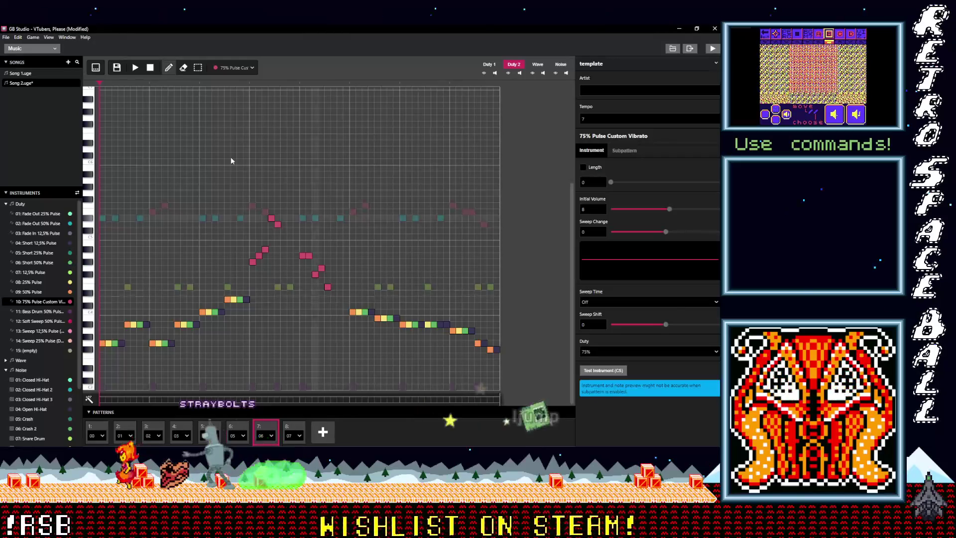
click(135, 68)
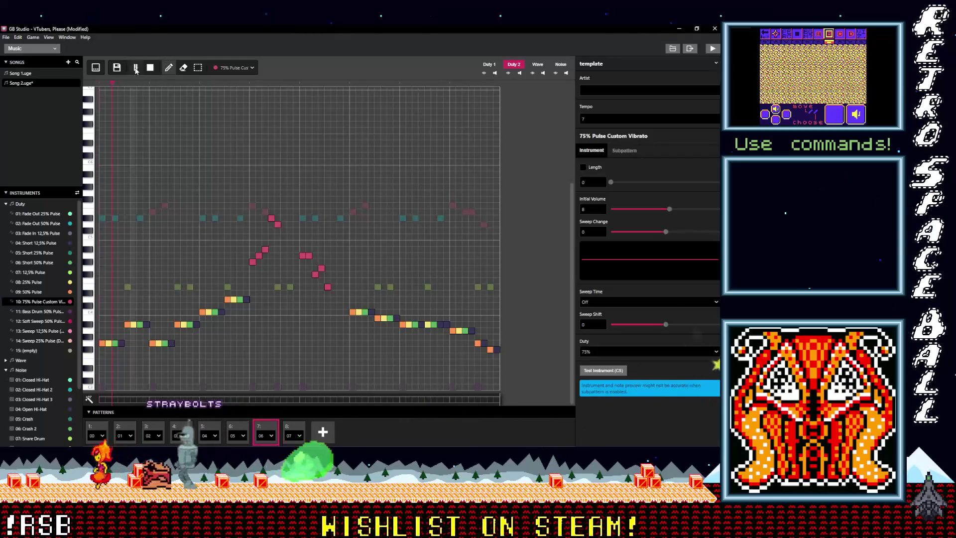
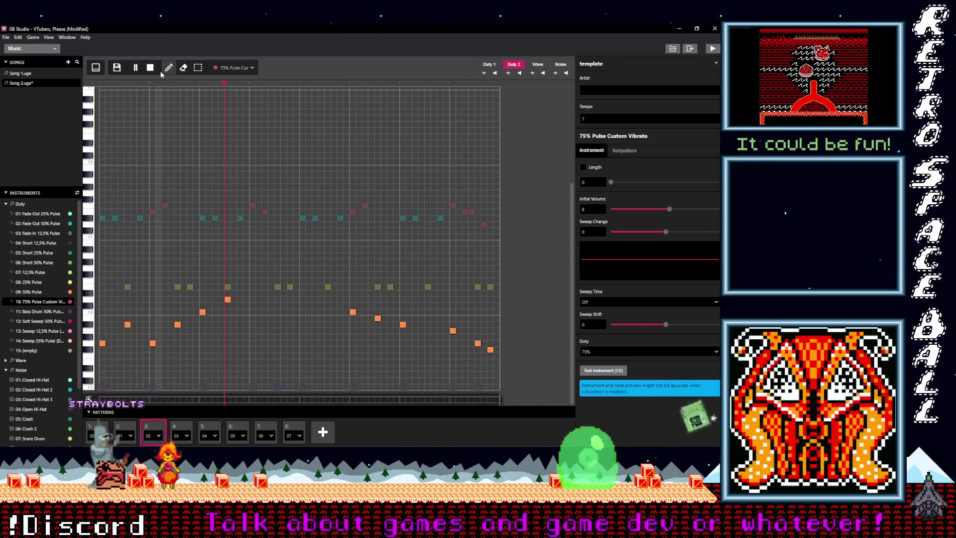
Stop the song playback and save Song 2
click(150, 68)
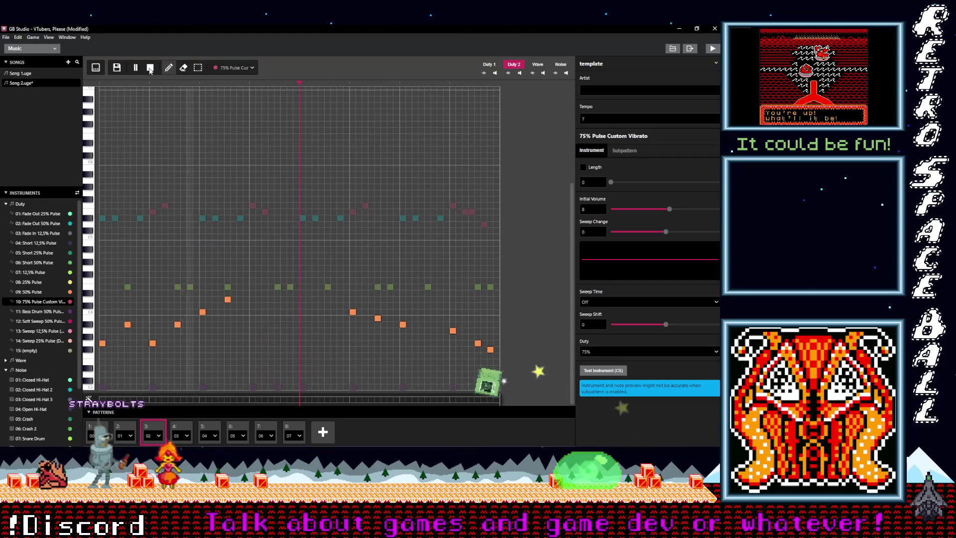
click(149, 68)
key(ctrl+s)
Add a new empty pattern 08 in the ninth slot and move to the Duty 1 channel
click(294, 428)
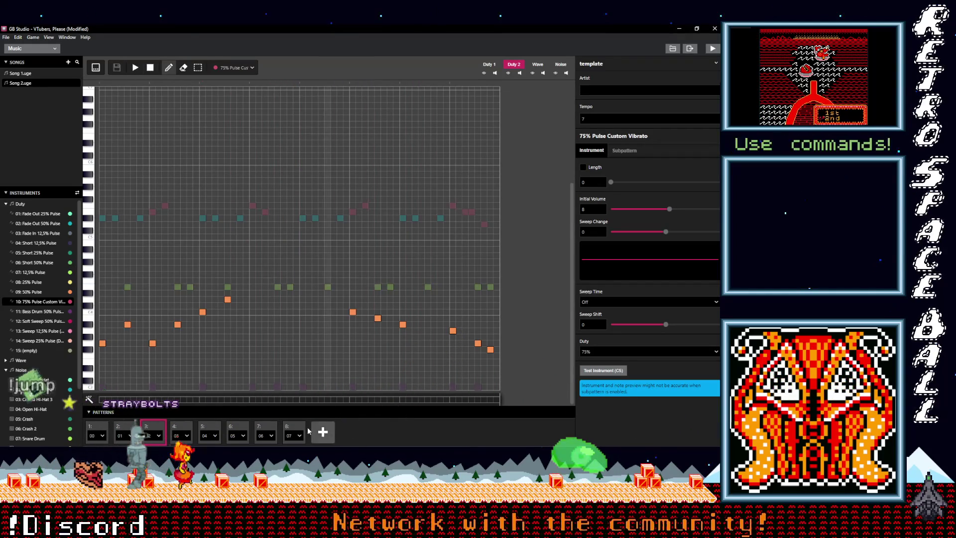
click(323, 432)
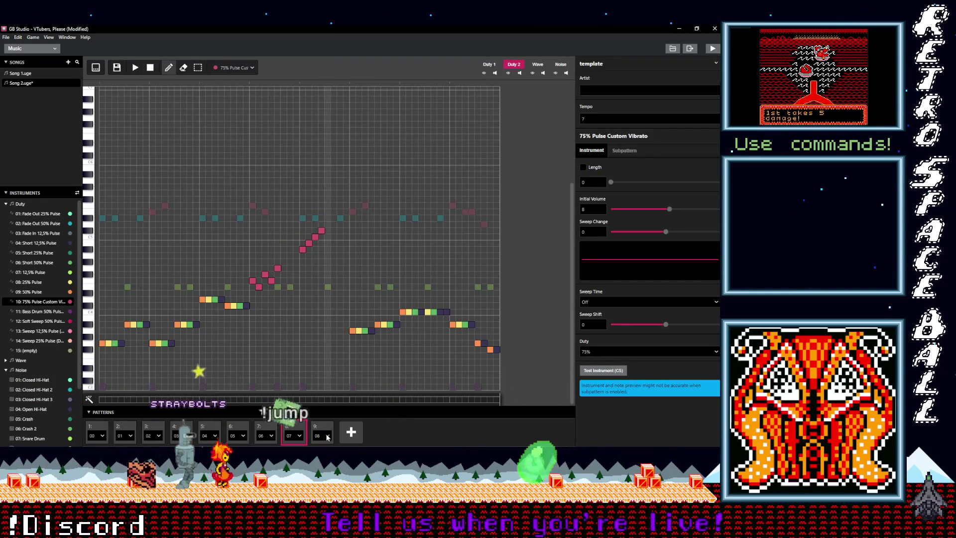
click(328, 436)
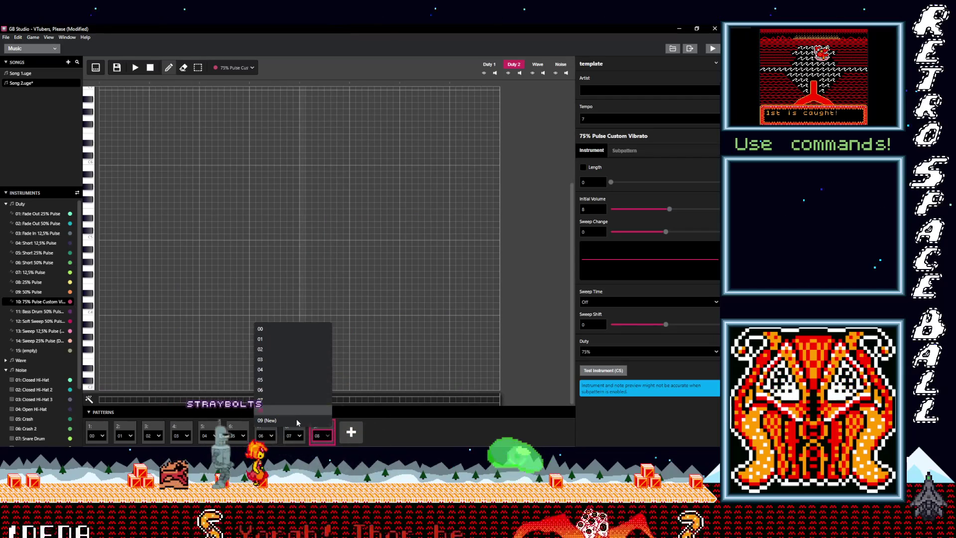
click(379, 430)
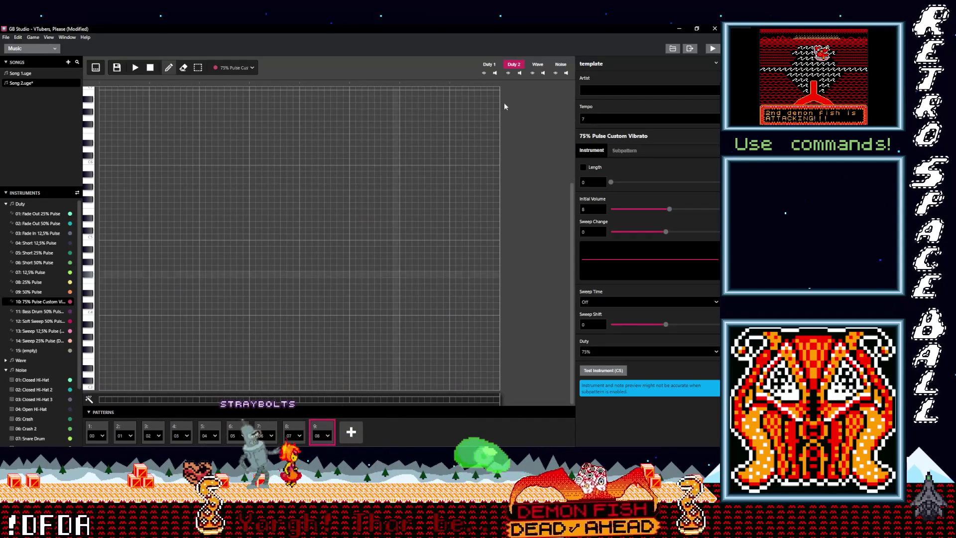
click(488, 65)
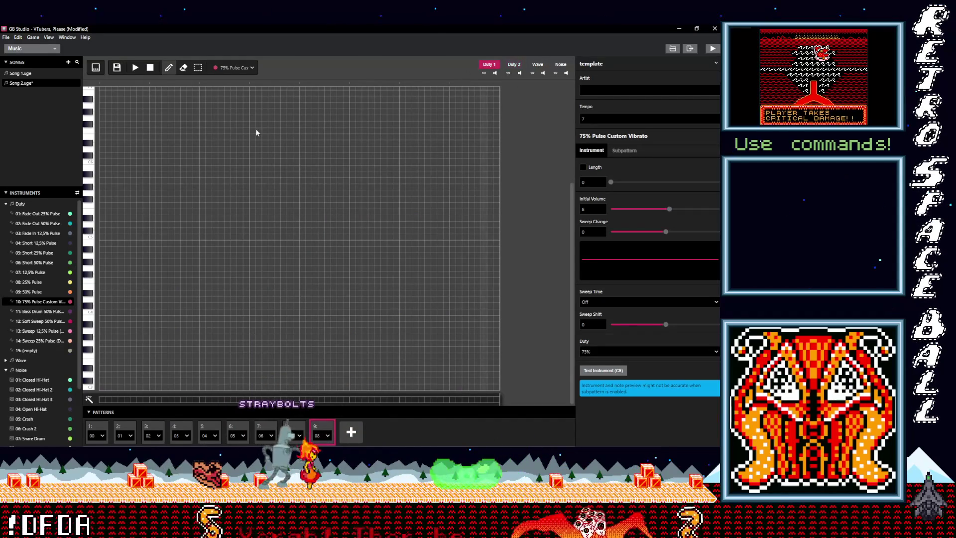
click(222, 68)
Choose Bass Drum 50% and place a steady row of bass drum notes along pattern 08's bottom row
click(207, 186)
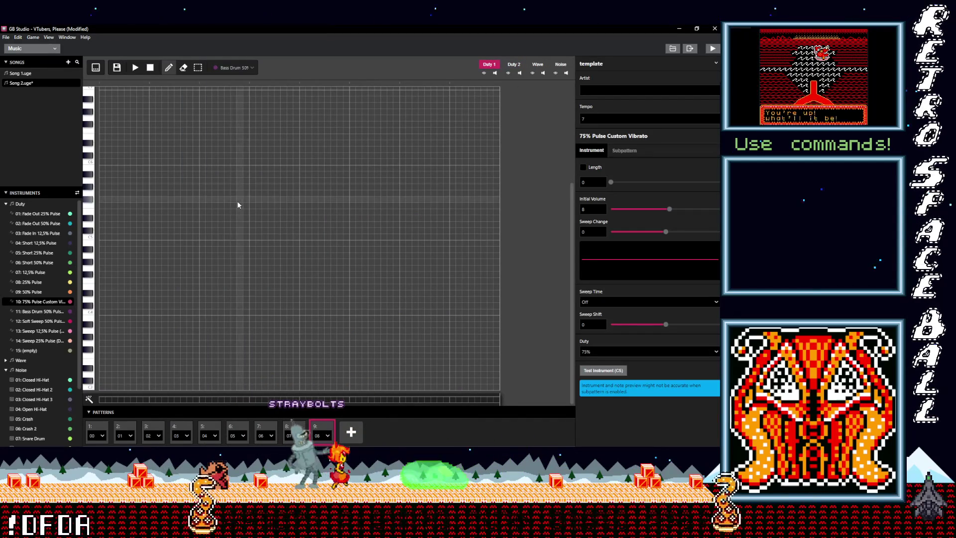
click(102, 387)
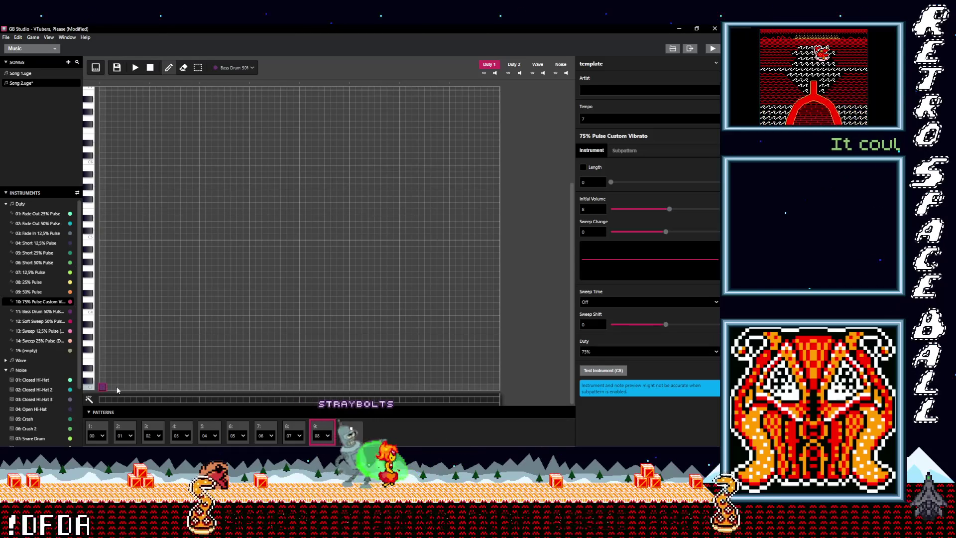
click(127, 387)
click(152, 386)
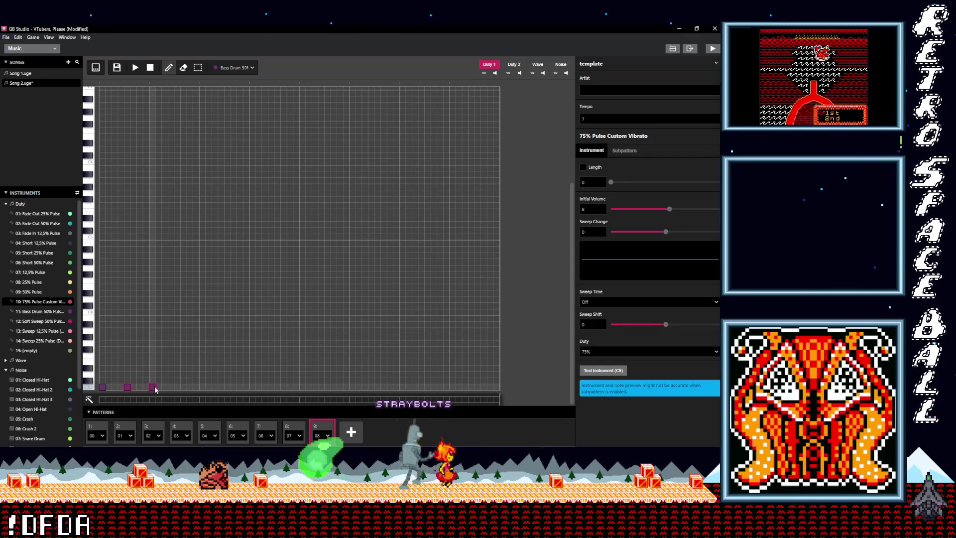
click(177, 386)
click(202, 386)
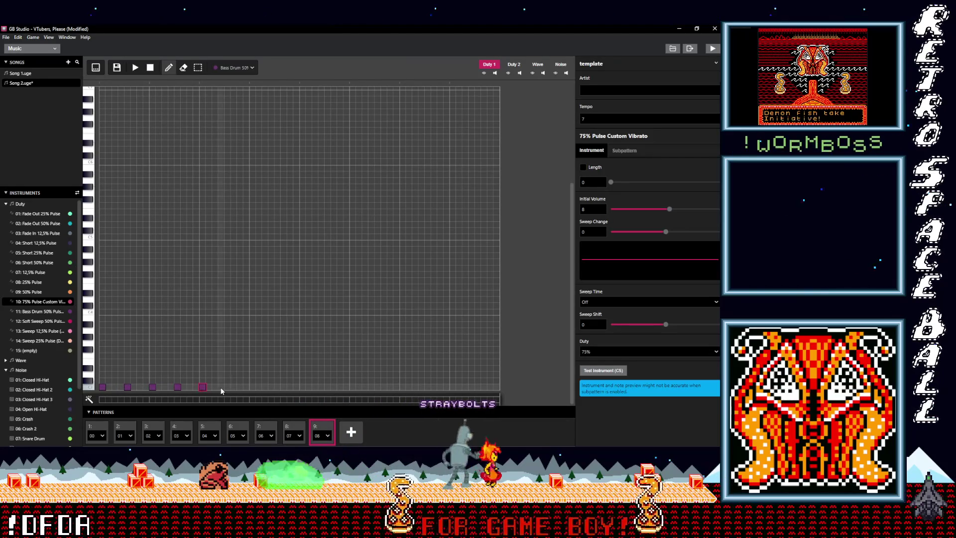
click(215, 387)
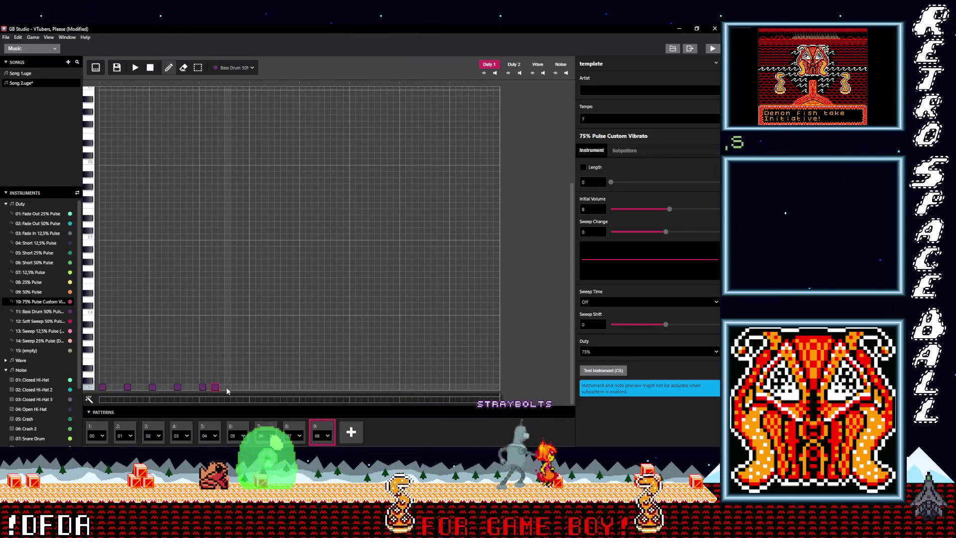
click(227, 387)
click(240, 387)
click(253, 387)
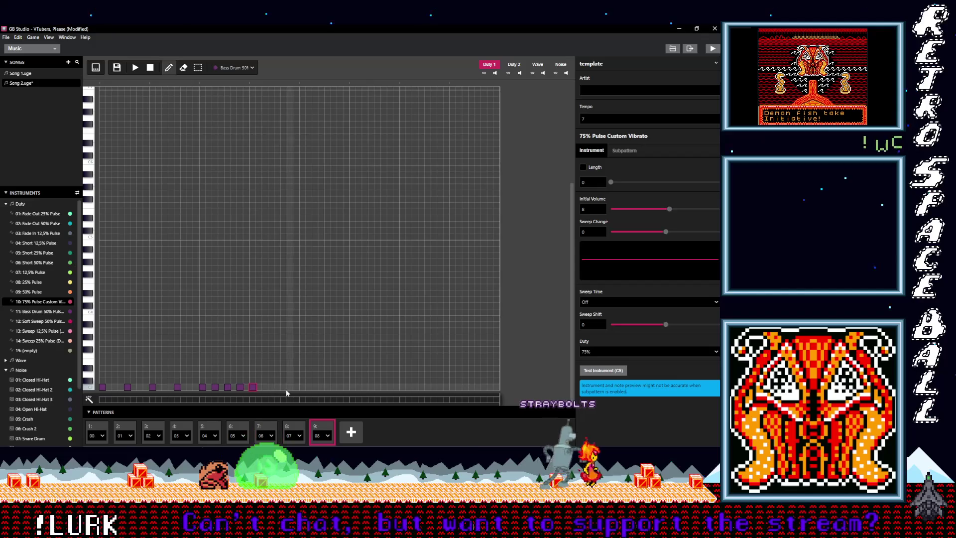
click(277, 386)
click(302, 387)
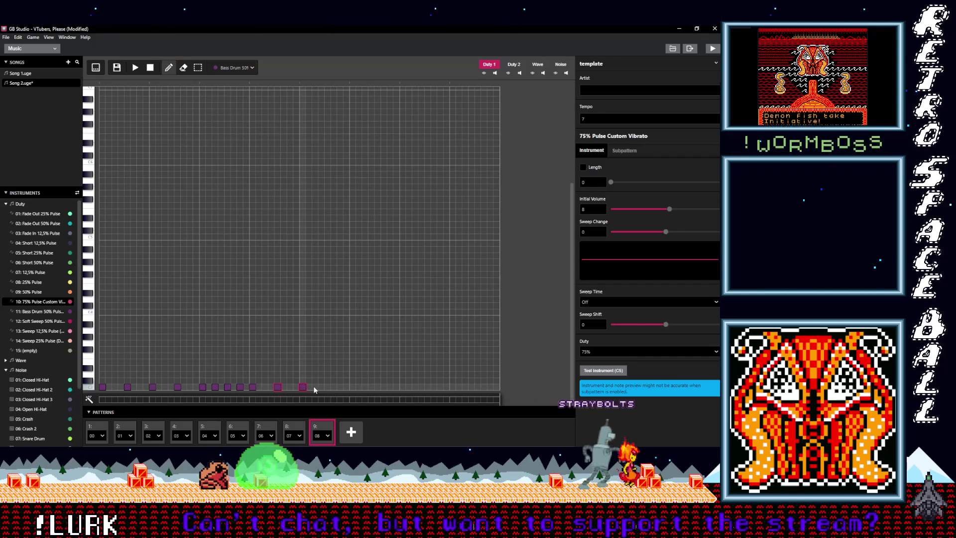
click(327, 387)
click(351, 387)
click(377, 386)
click(402, 386)
click(428, 386)
click(452, 387)
click(478, 387)
click(489, 387)
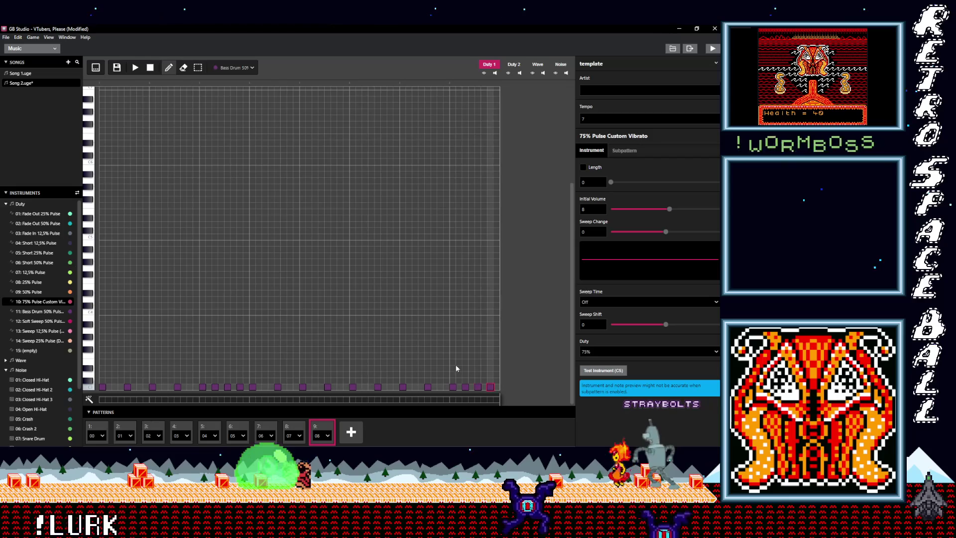
Play the beat, add two mid-pattern bass drum notes and remove two others
click(138, 68)
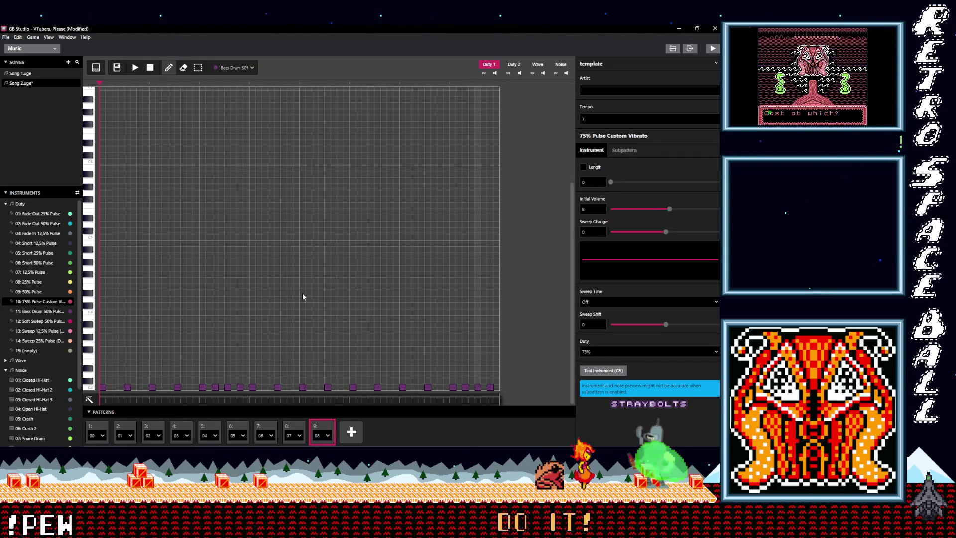
click(265, 387)
click(290, 387)
click(239, 389)
click(215, 390)
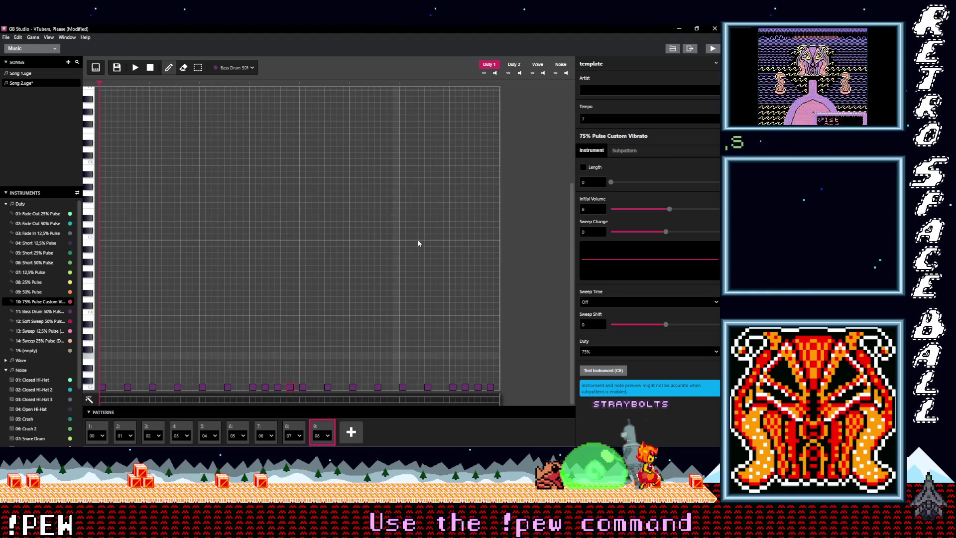
click(559, 65)
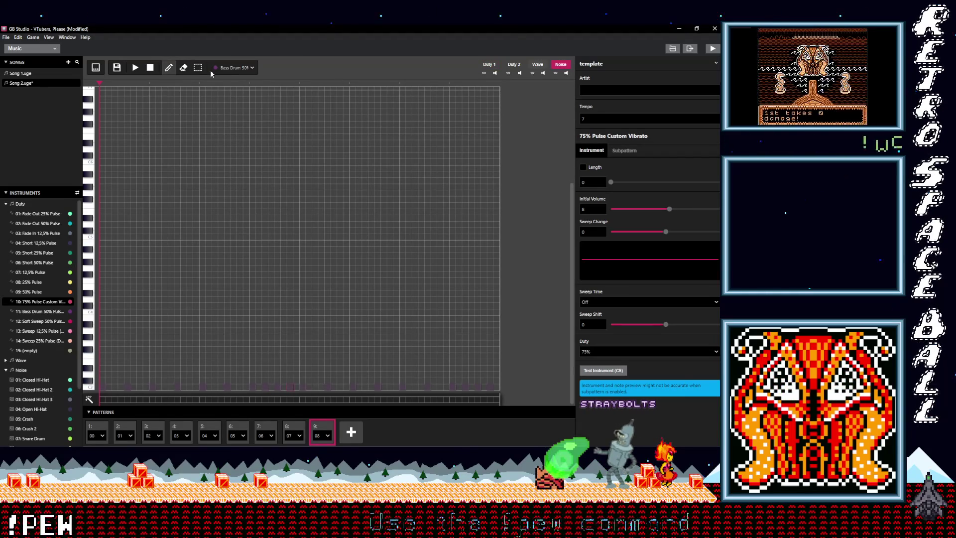
Choose Snare Drum 2, place the first snare notes and raise two by one pitch row
click(228, 68)
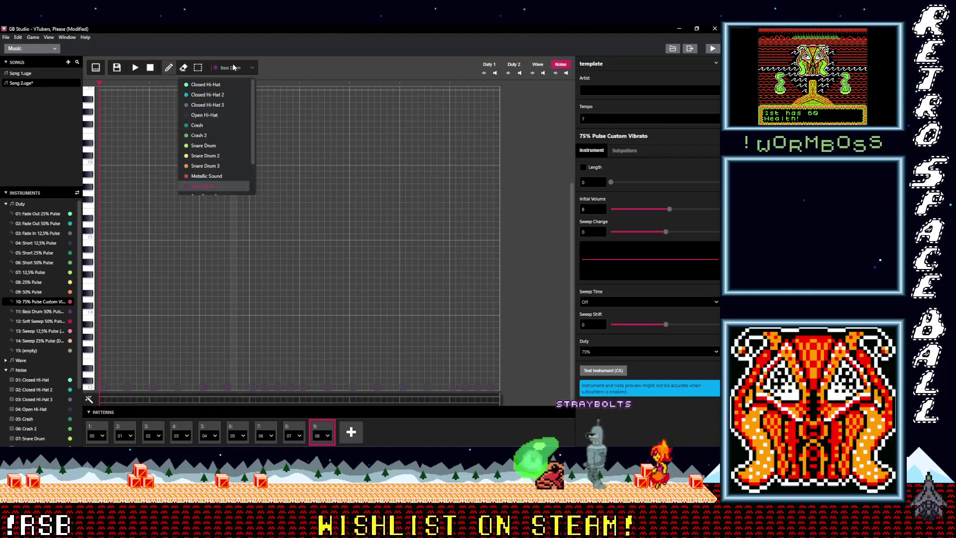
click(202, 155)
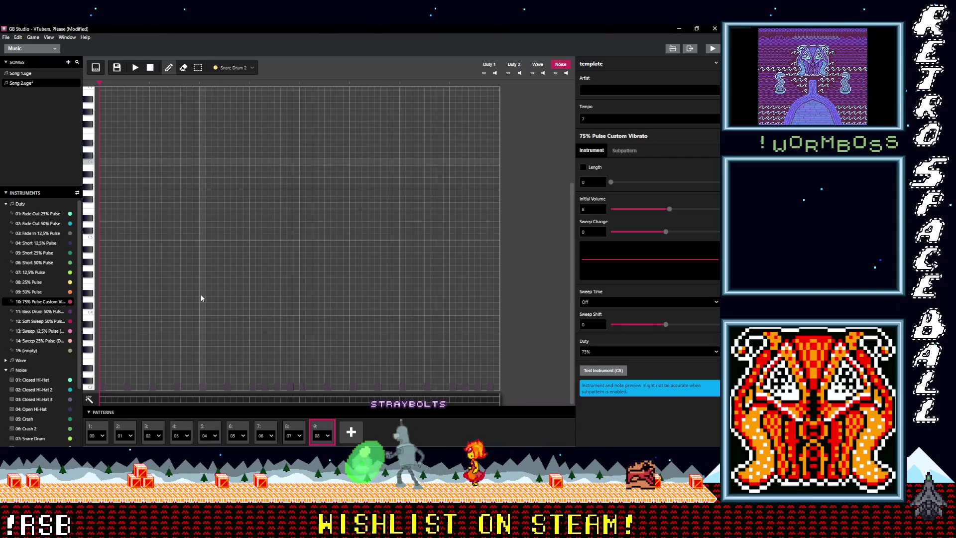
click(128, 275)
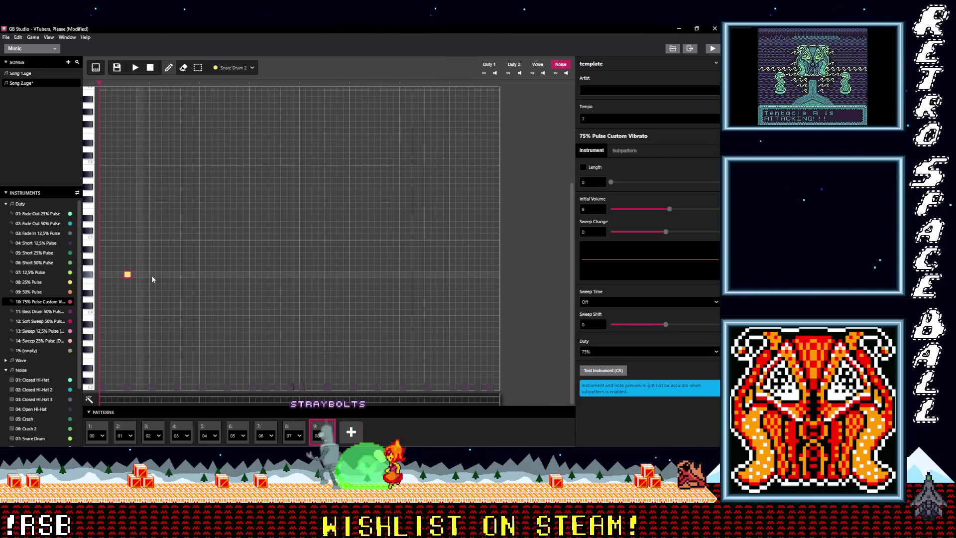
click(177, 280)
click(228, 280)
drag(227, 280, 178, 275)
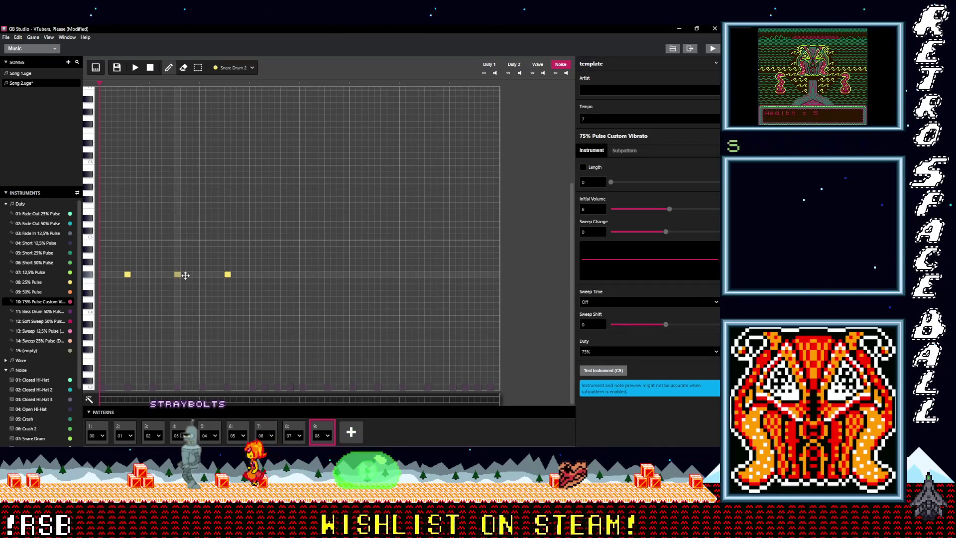
Add a syncopated row of snare notes through to the end of the pattern
click(265, 274)
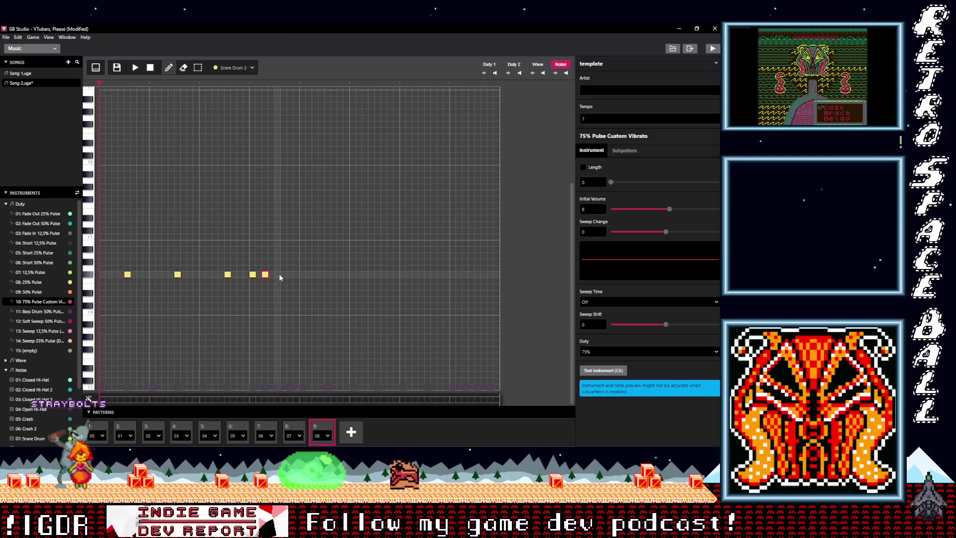
click(277, 274)
click(291, 275)
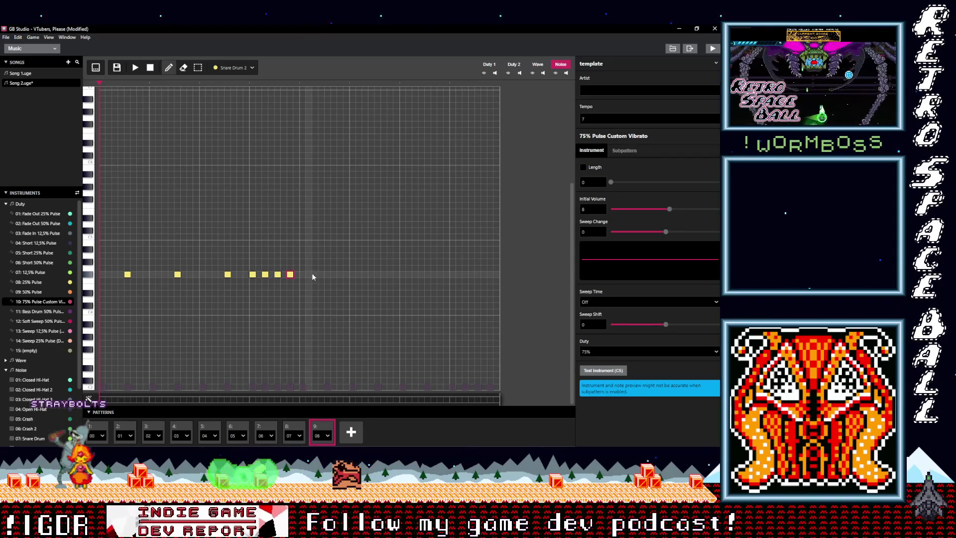
click(328, 274)
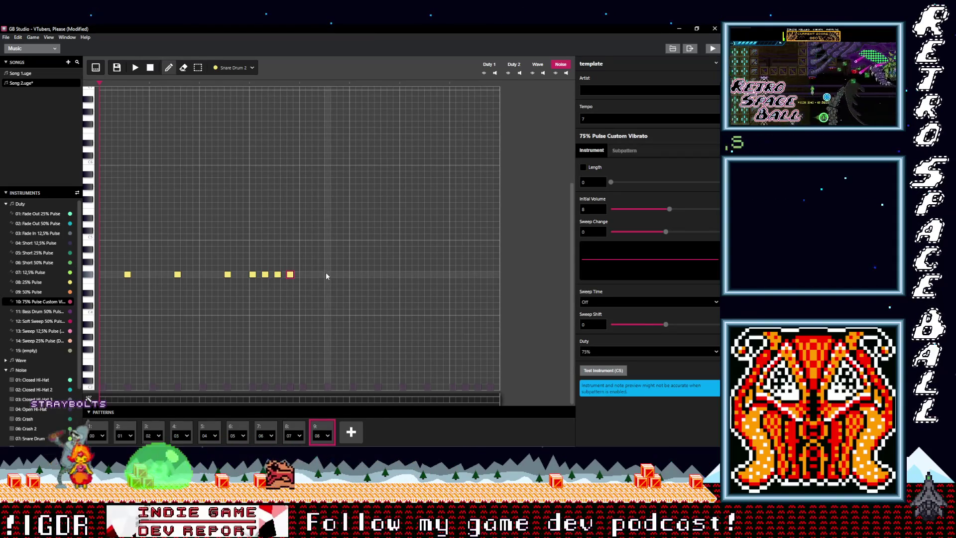
click(379, 274)
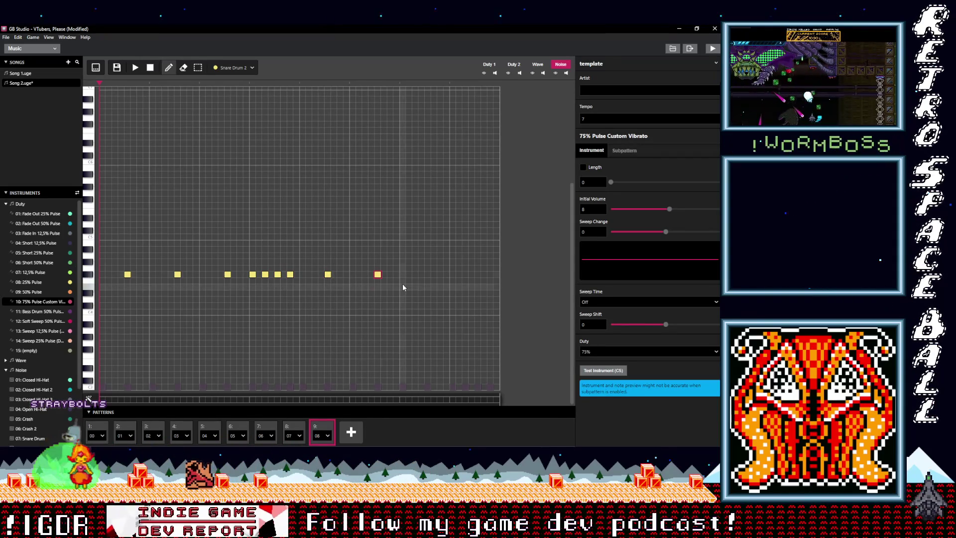
click(428, 275)
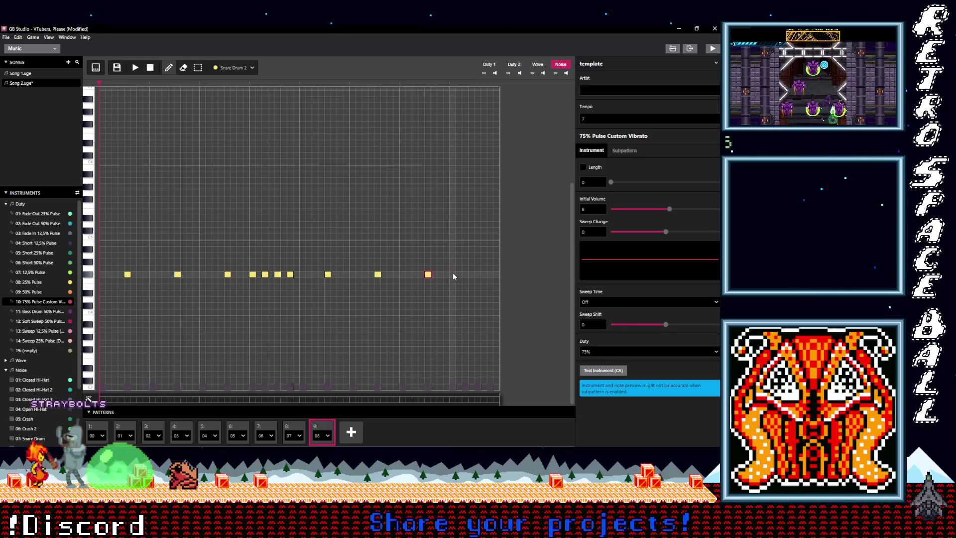
click(452, 274)
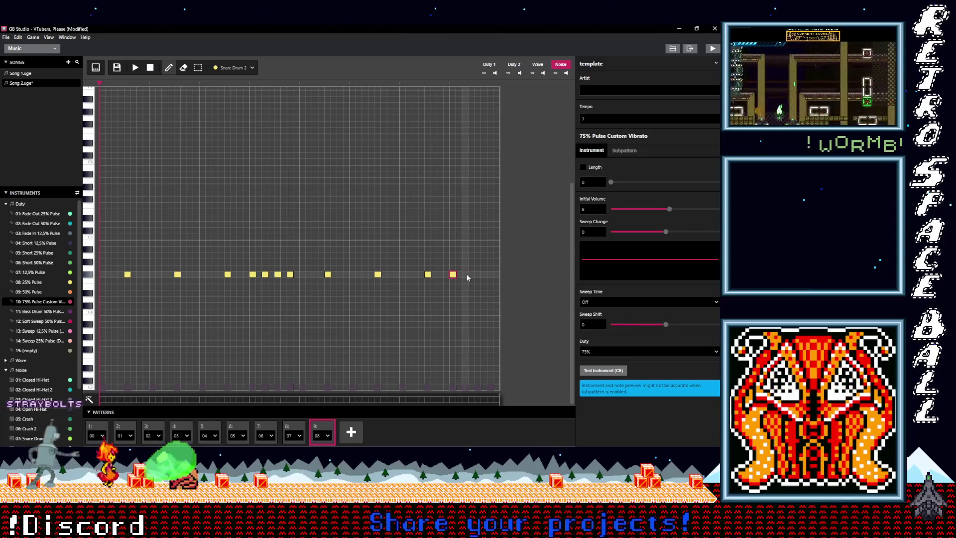
click(466, 274)
click(477, 274)
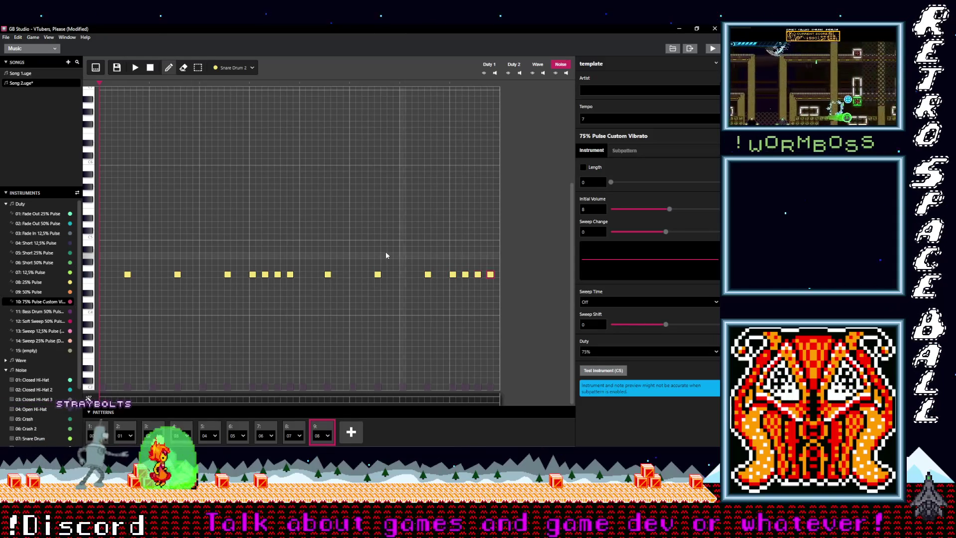
Move all snare notes up to a higher pitch row, check playback, and select Snare Drum
click(135, 68)
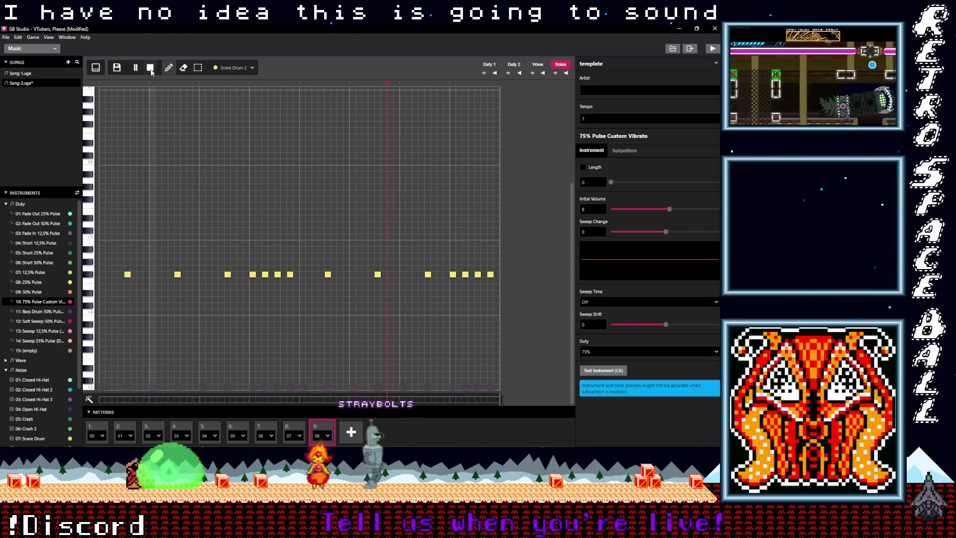
click(150, 69)
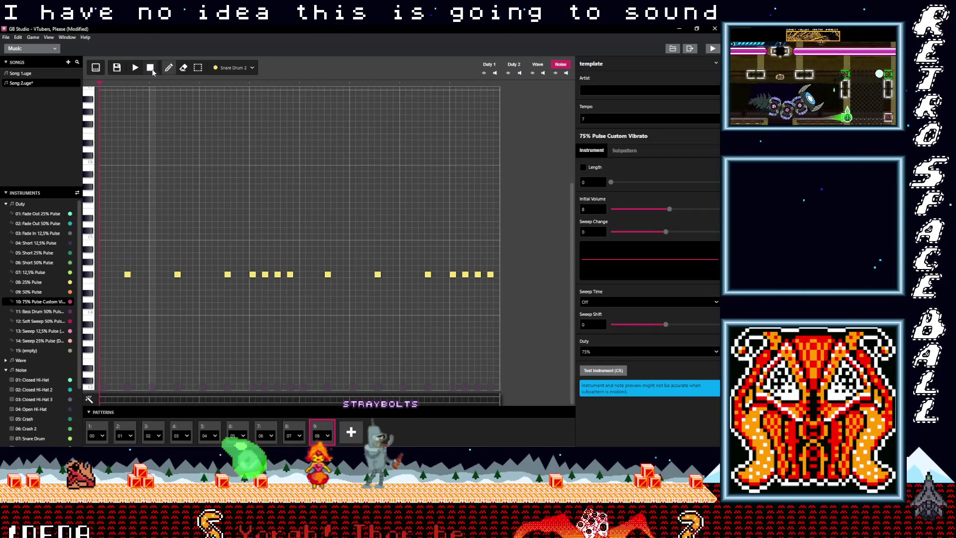
drag(109, 246, 330, 303)
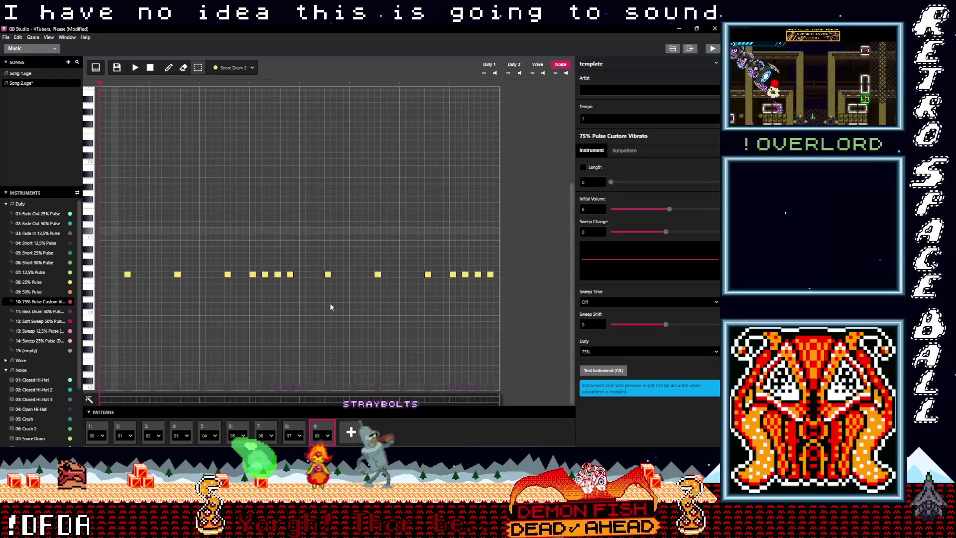
drag(471, 307, 506, 308)
click(130, 252)
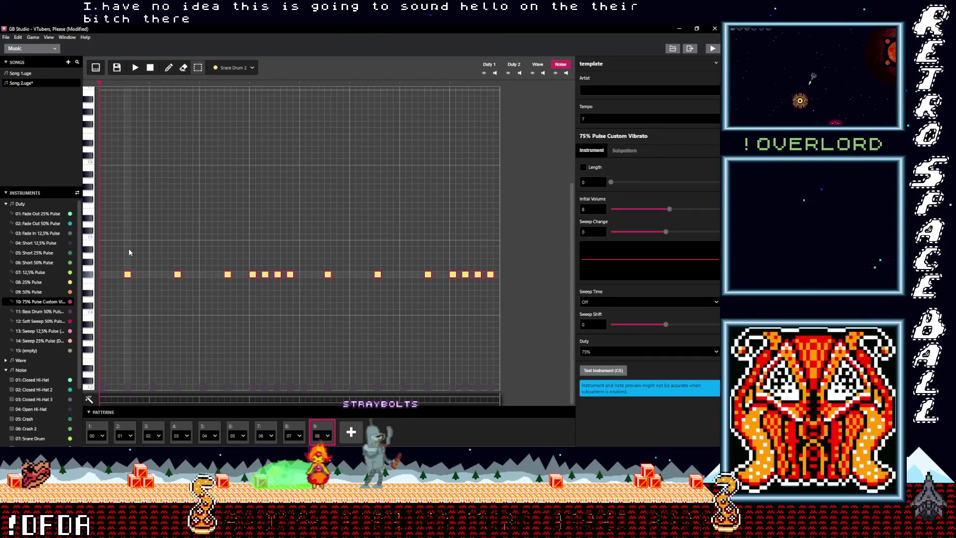
drag(126, 237, 127, 237)
click(135, 69)
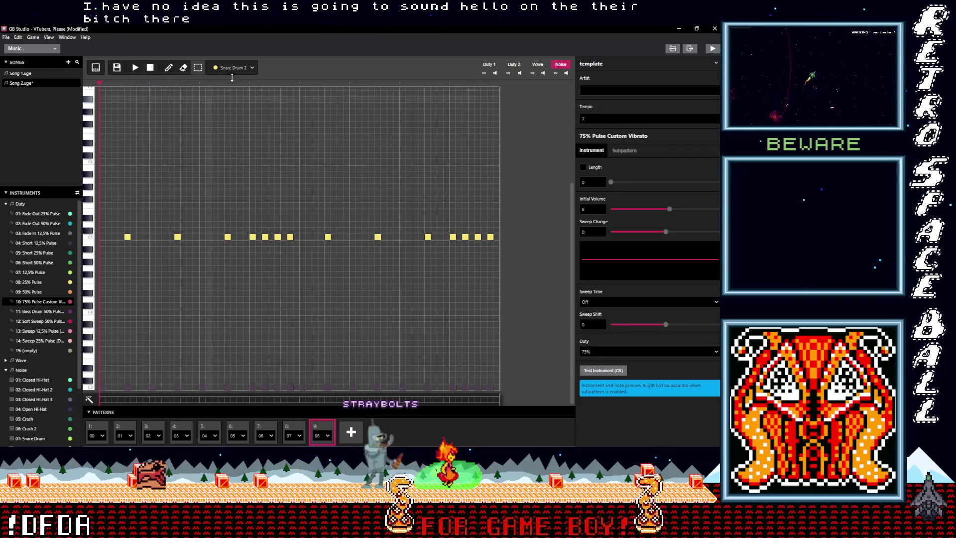
click(244, 68)
click(206, 151)
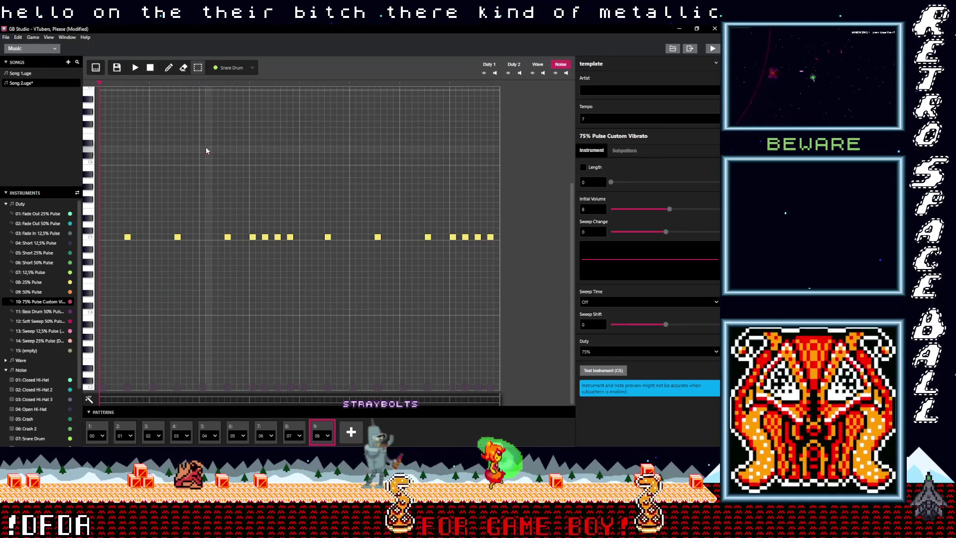
Repaint the snare notes as Snare Drum 3 and listen to the result
click(240, 68)
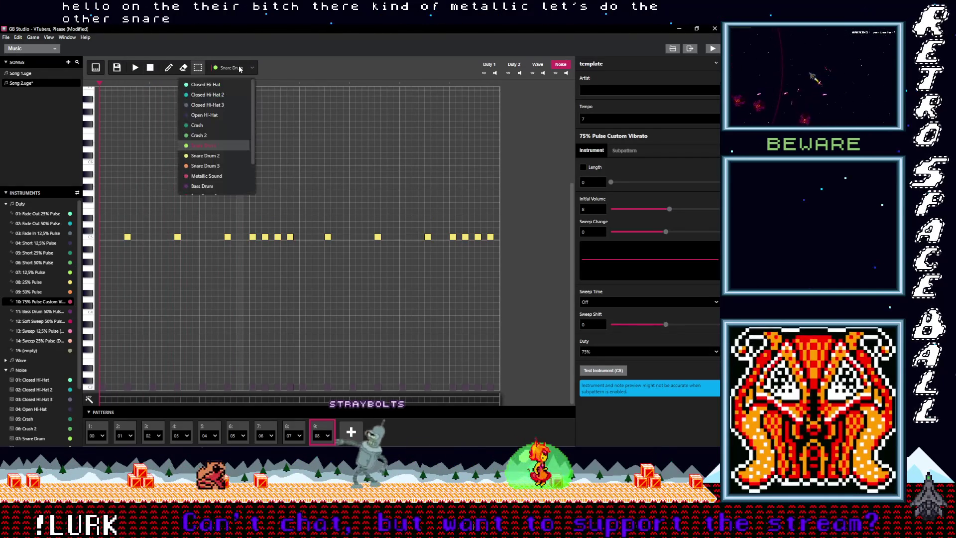
click(211, 165)
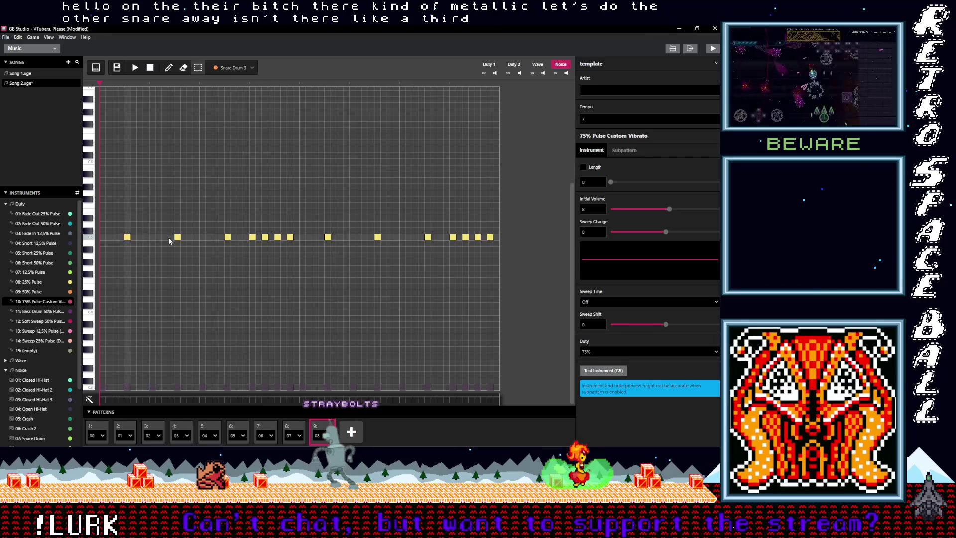
click(170, 69)
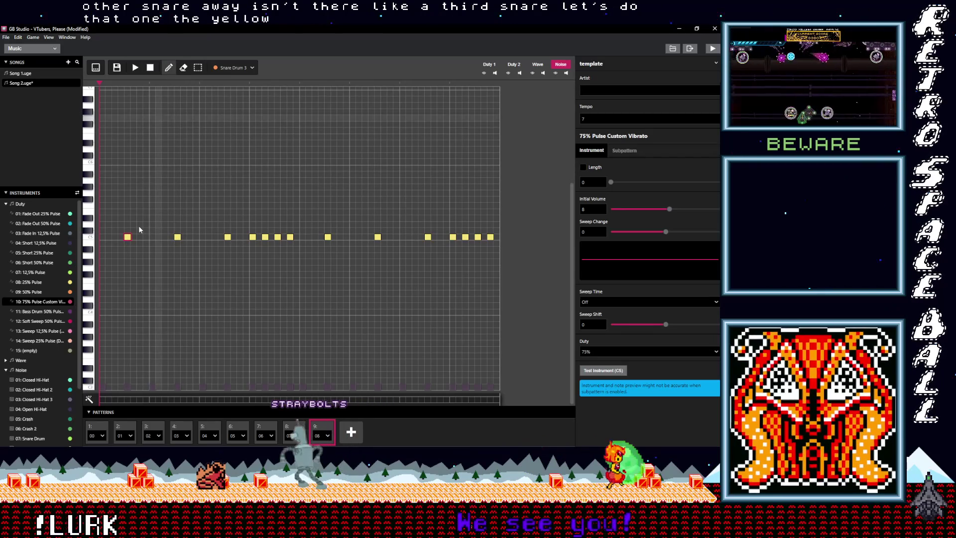
click(228, 237)
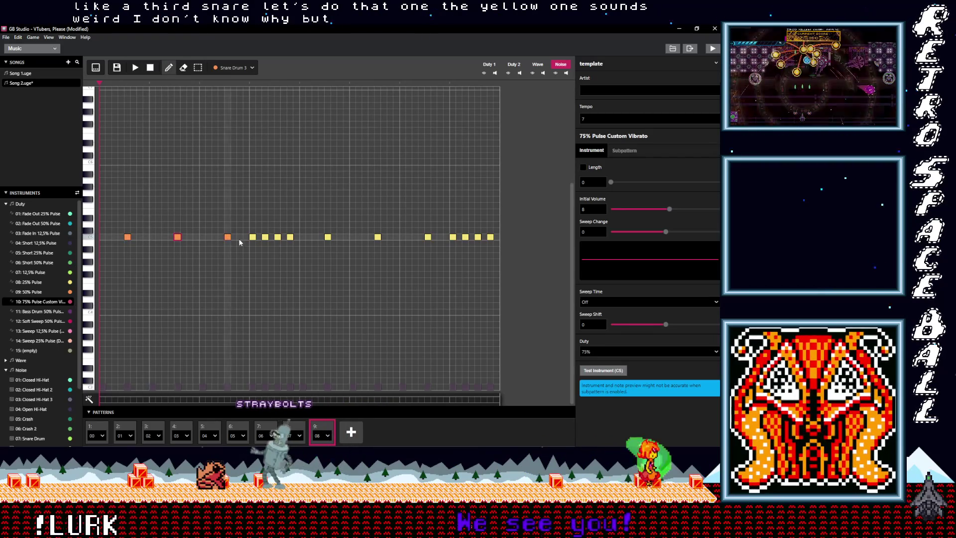
click(278, 237)
click(290, 237)
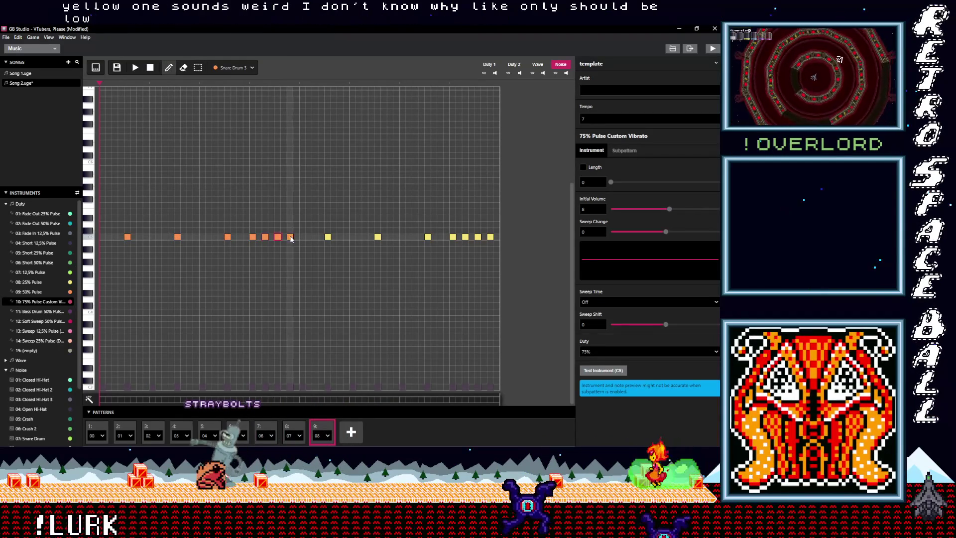
click(428, 237)
click(465, 237)
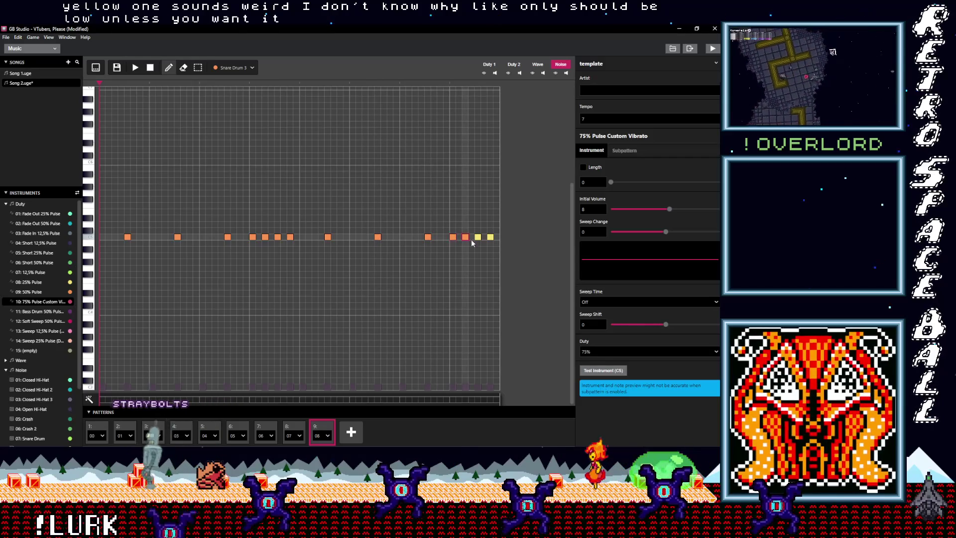
click(477, 237)
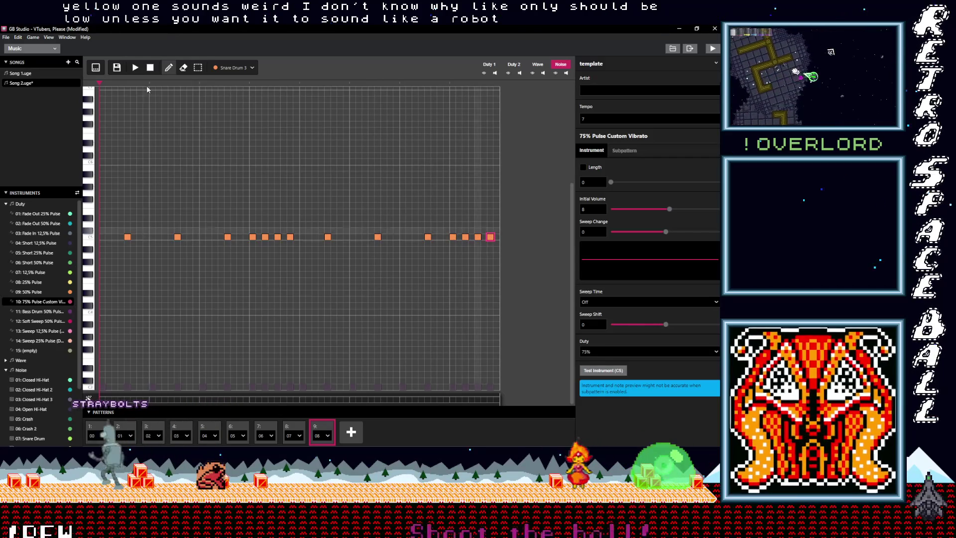
click(135, 68)
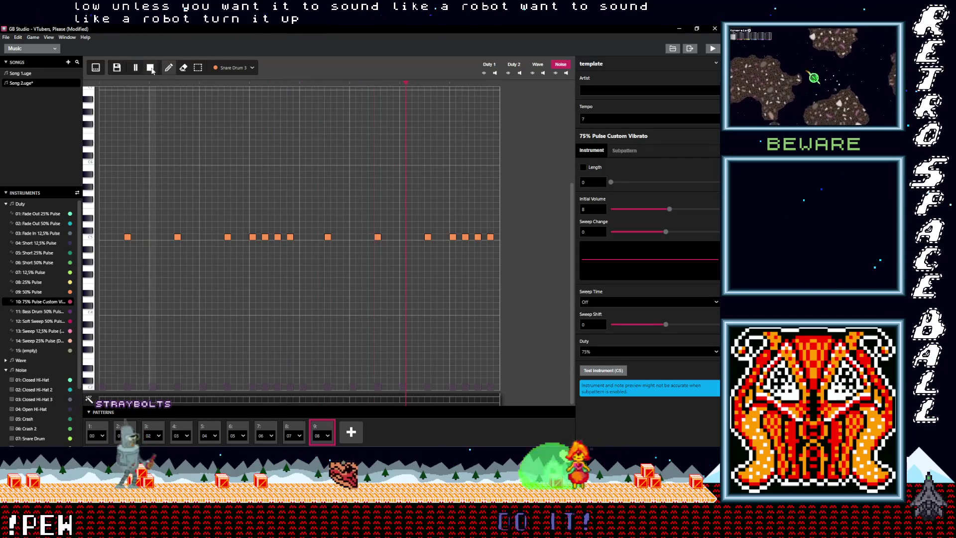
click(150, 68)
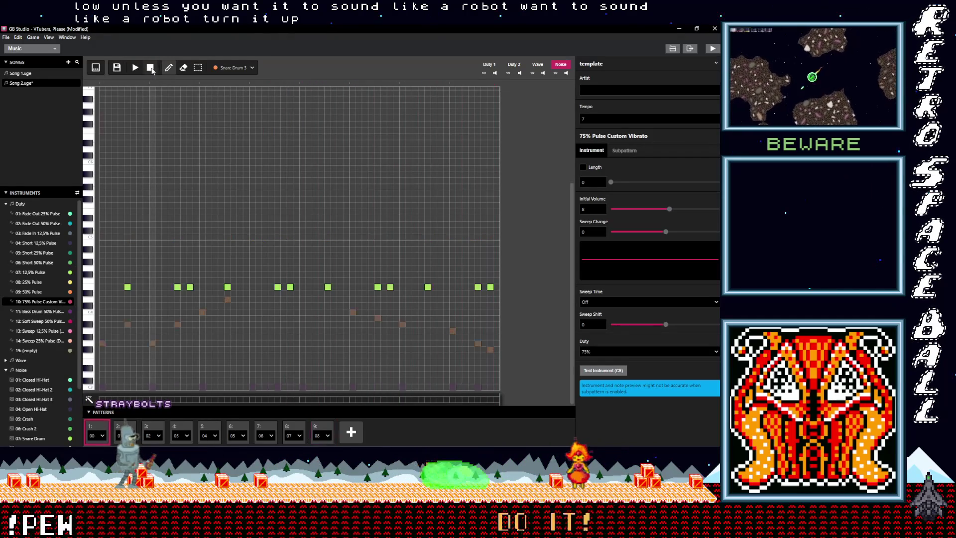
Add a row of six Crash 2 hits above the snare row and play it back
click(313, 429)
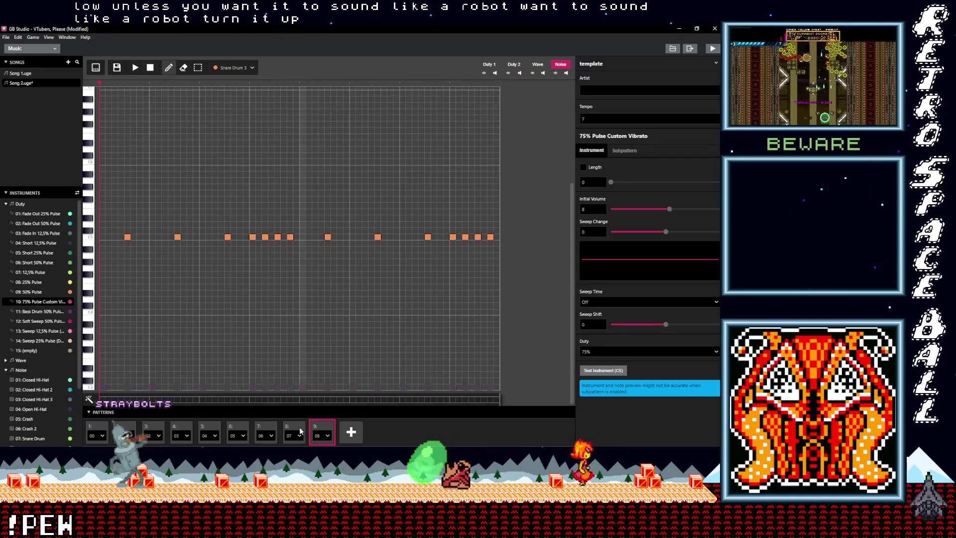
click(232, 67)
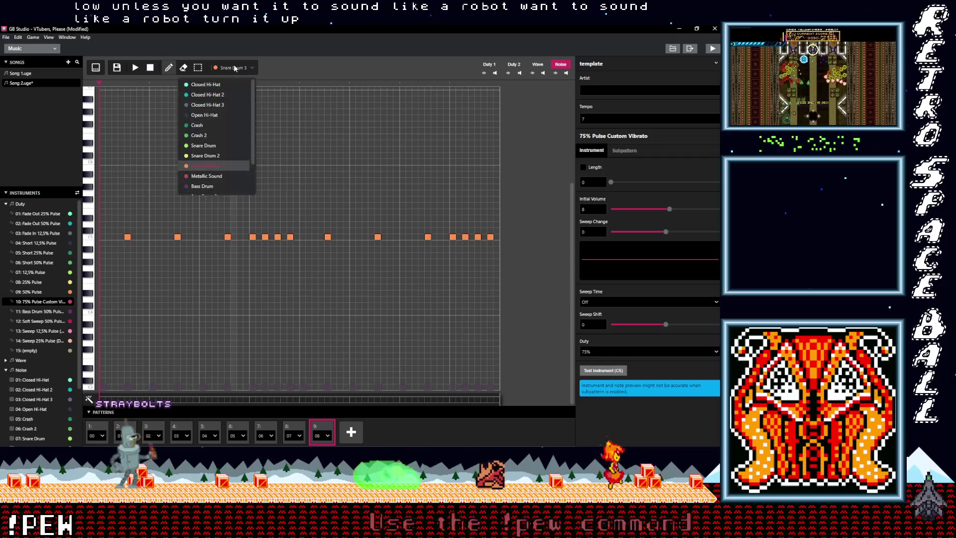
click(204, 135)
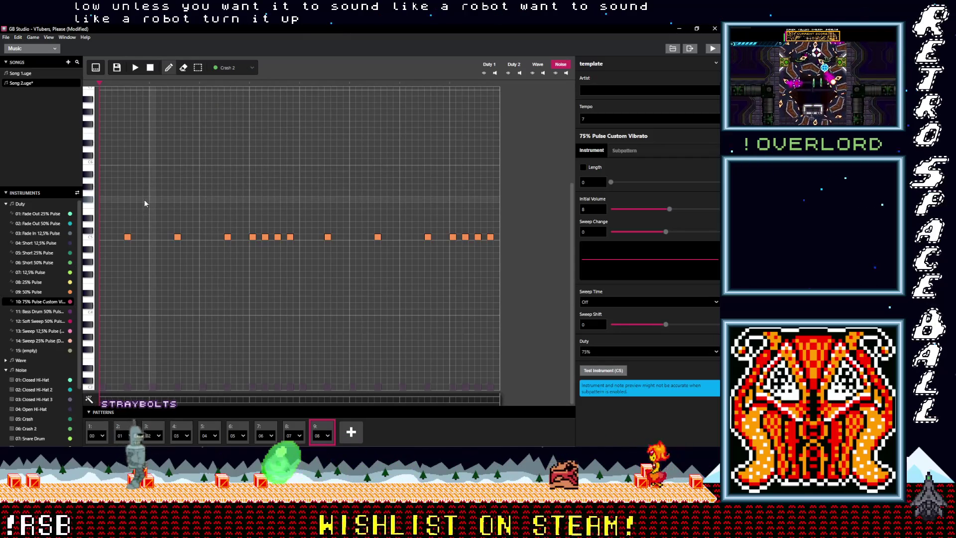
click(139, 180)
drag(139, 180, 140, 199)
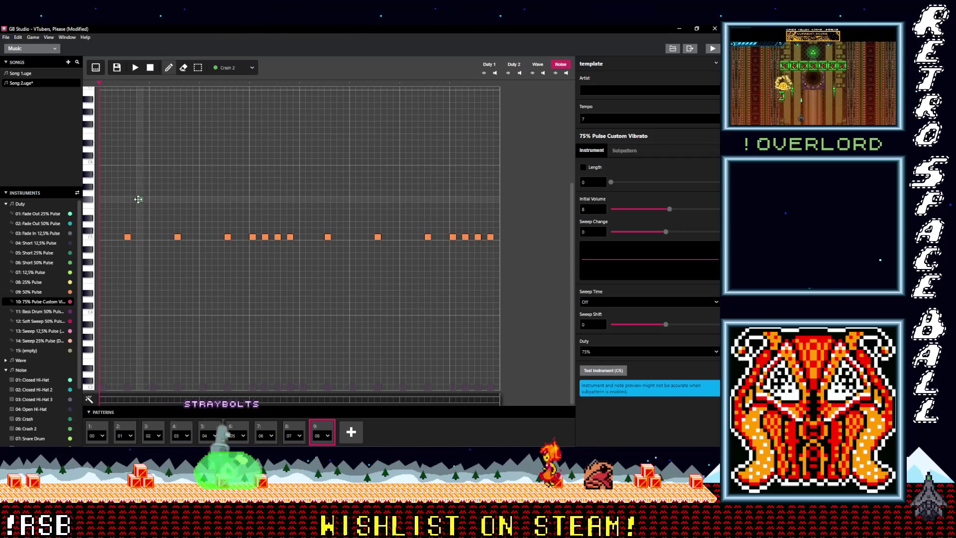
click(190, 199)
click(240, 199)
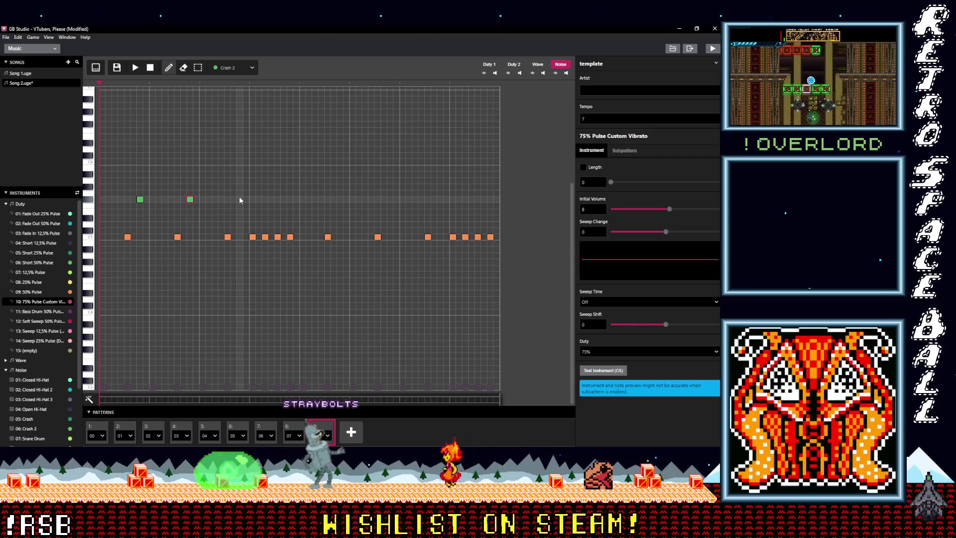
click(340, 199)
click(390, 199)
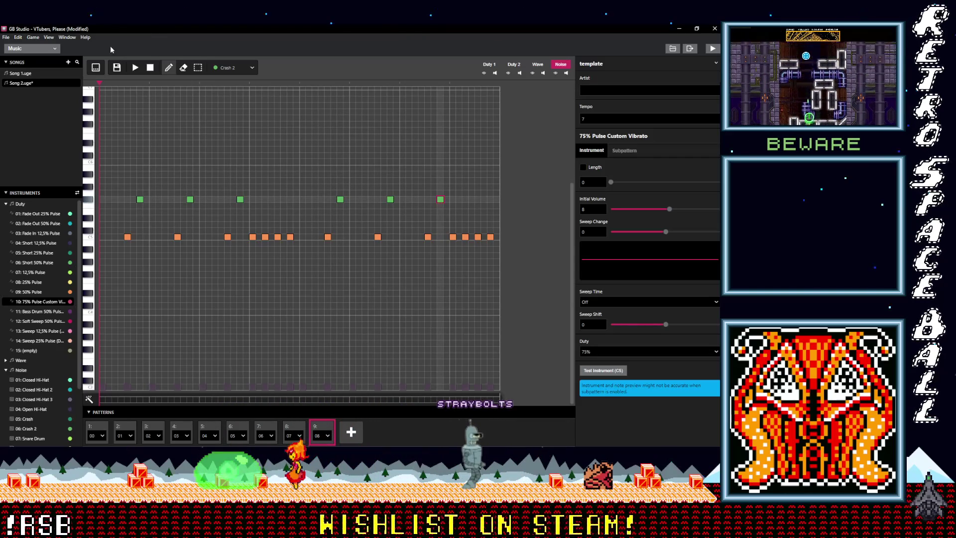
click(135, 67)
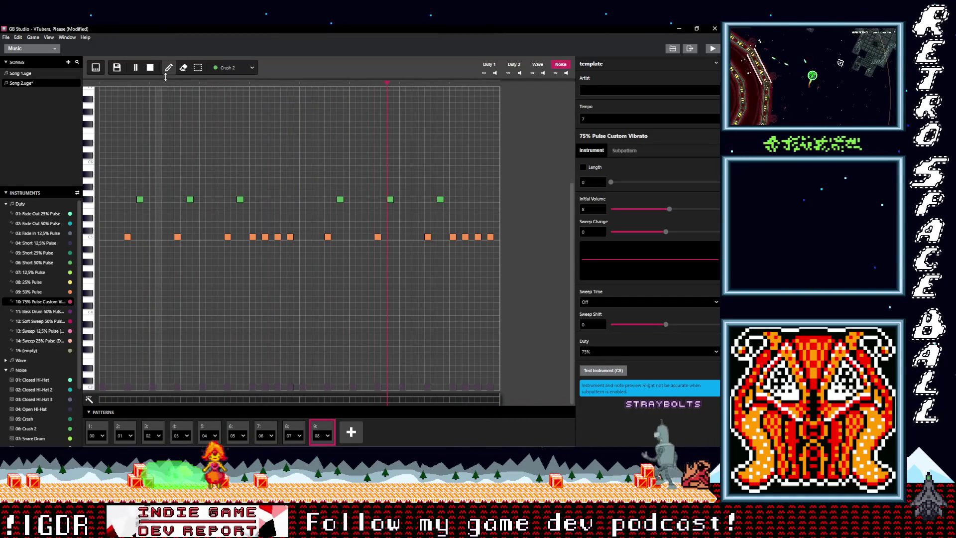
click(151, 67)
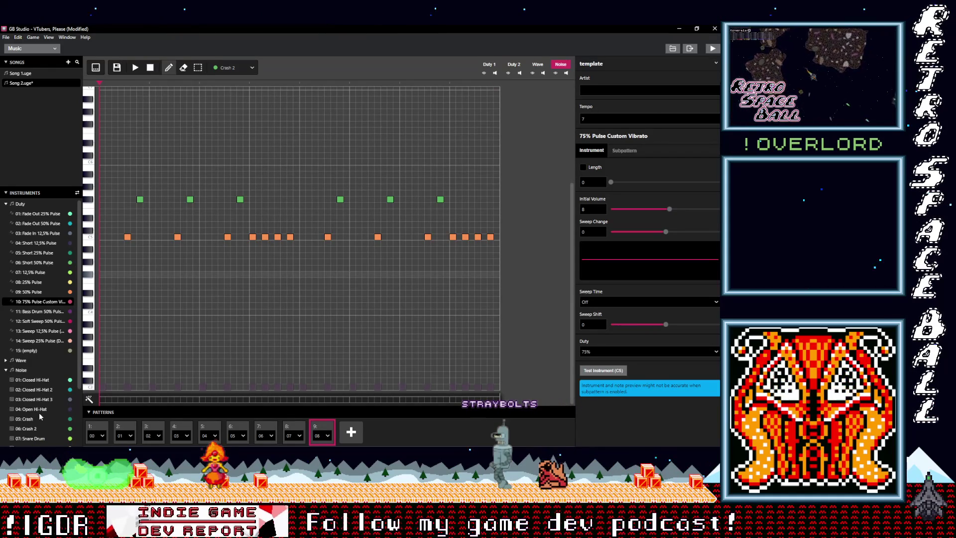
Lower Crash 2's initial volume to 7 and check it in playback
click(44, 427)
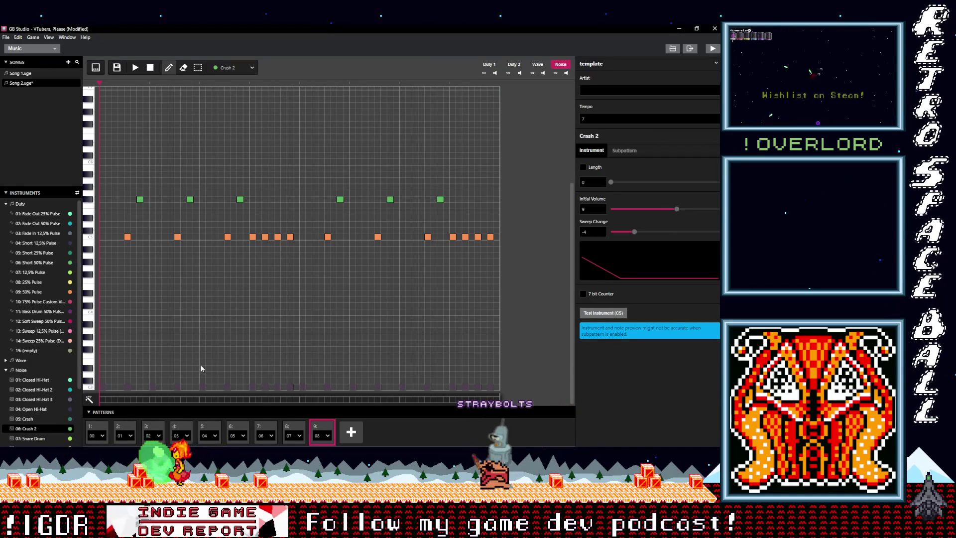
drag(677, 209, 660, 209)
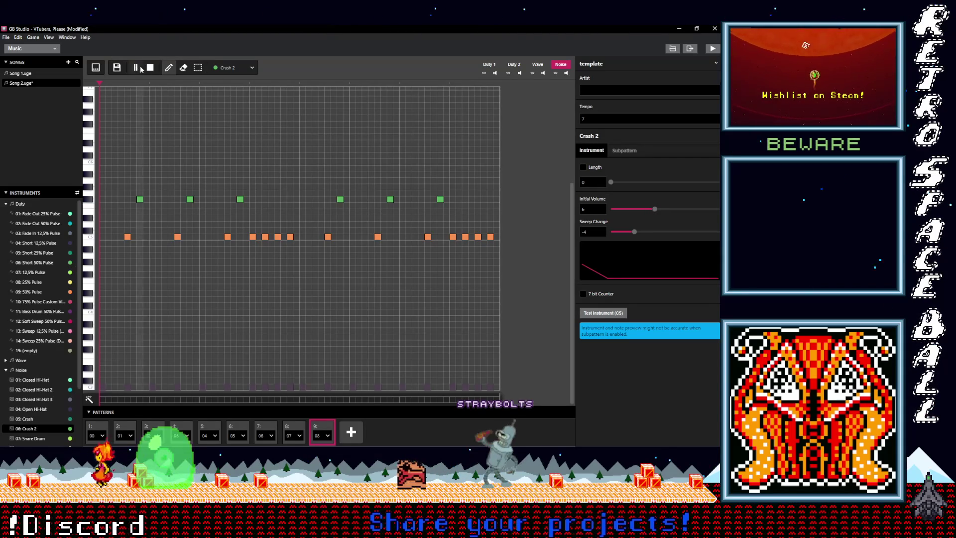
click(139, 66)
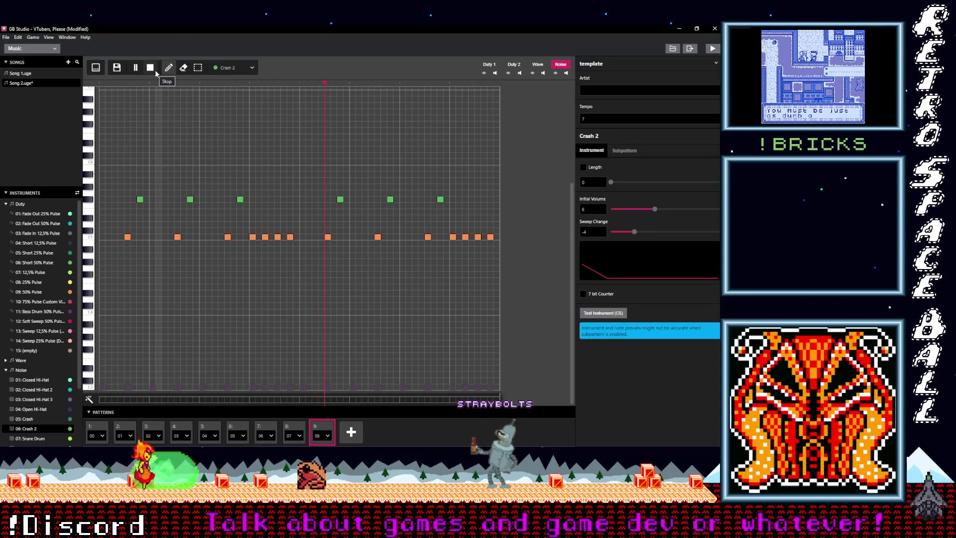
click(155, 70)
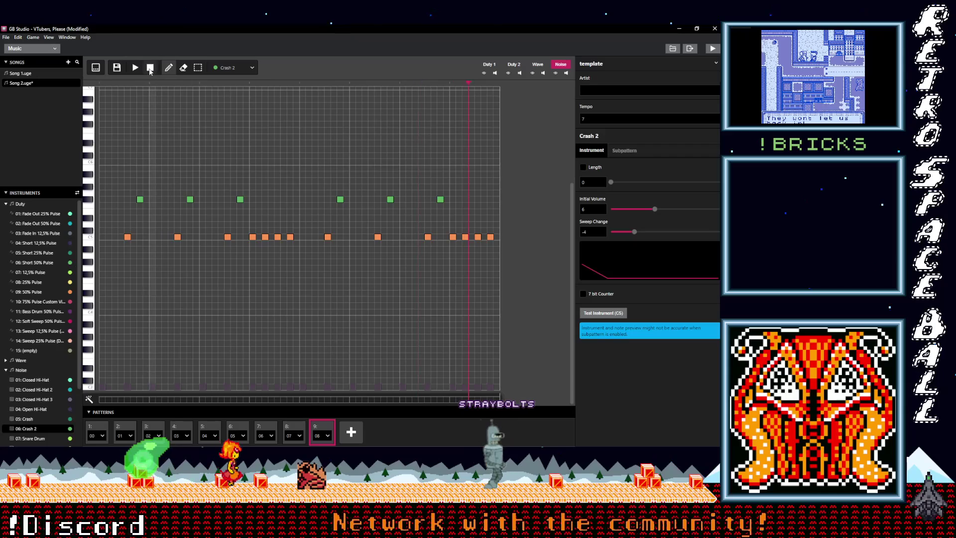
click(512, 66)
Draw an eight-note zigzagging 50% Pulse melody in pattern 08's Duty 2 channel
click(231, 68)
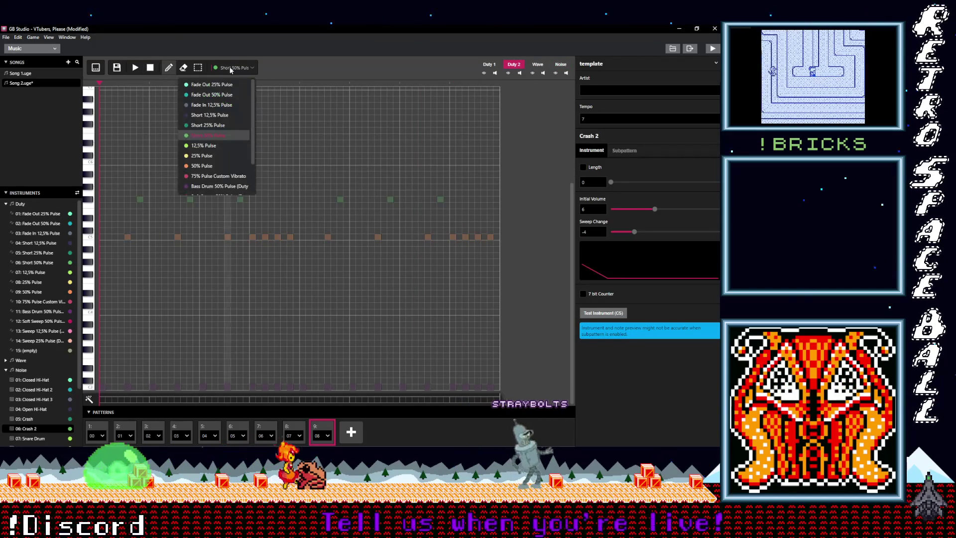
click(203, 166)
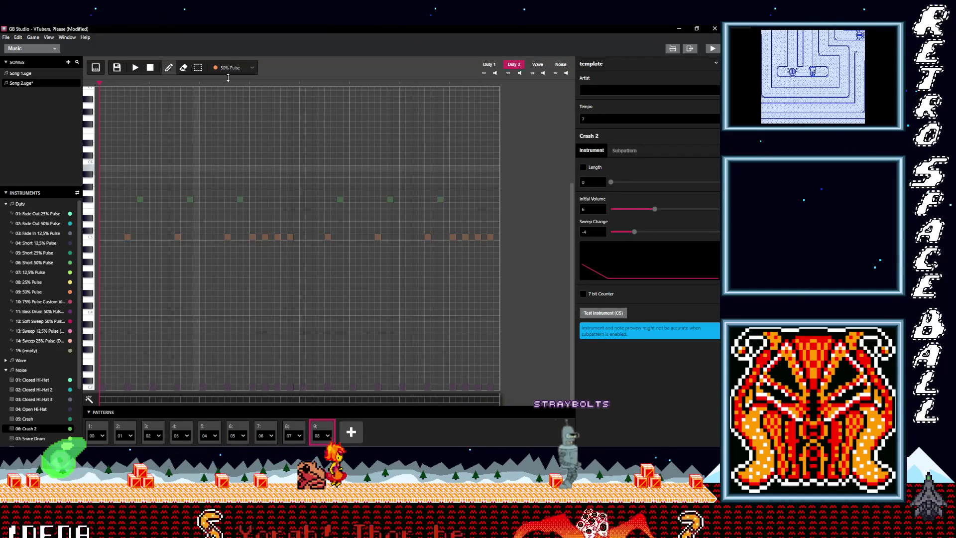
click(102, 237)
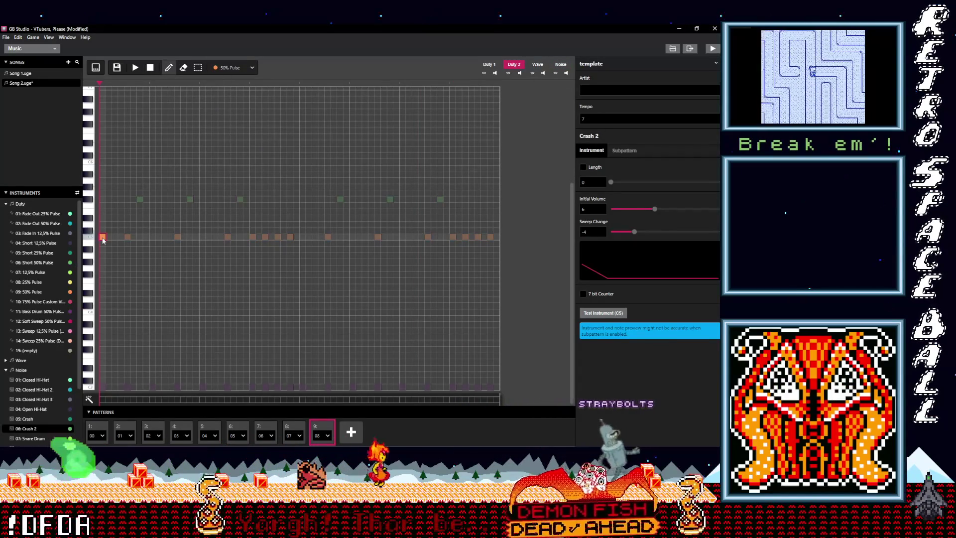
drag(101, 292, 101, 318)
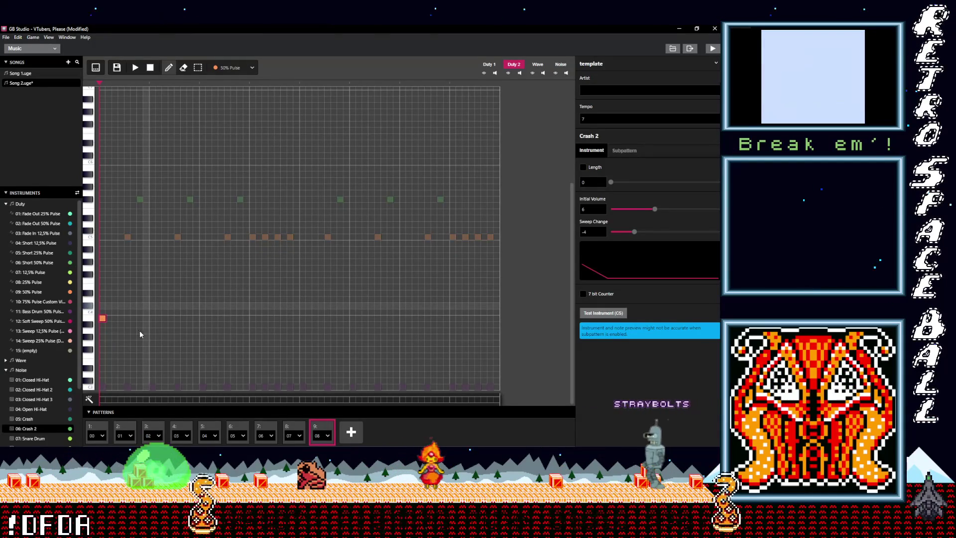
click(152, 323)
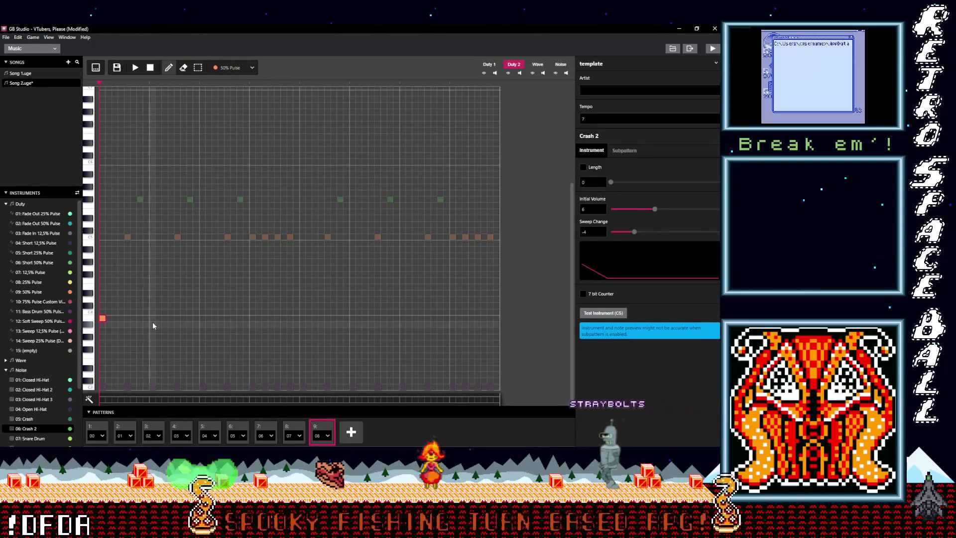
click(202, 330)
click(253, 336)
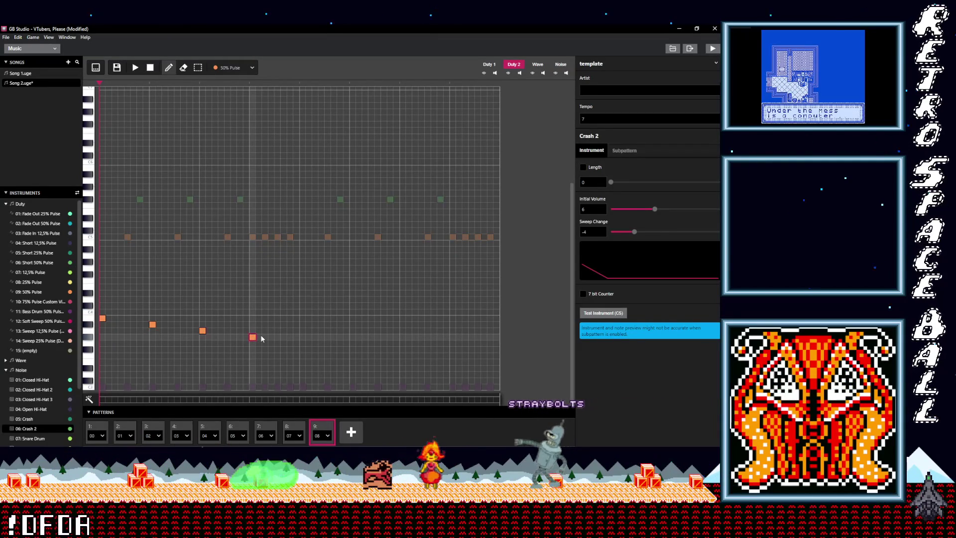
click(301, 294)
click(352, 299)
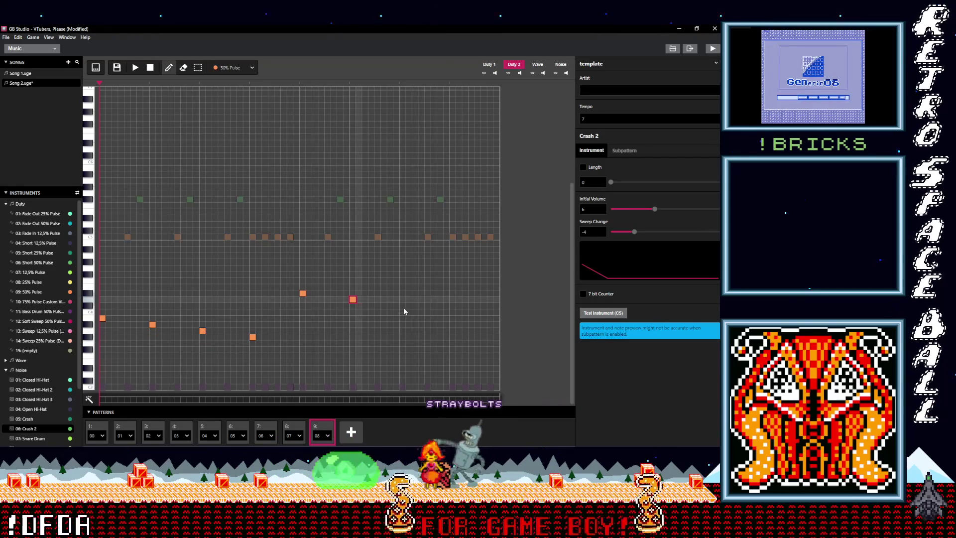
click(402, 306)
click(453, 312)
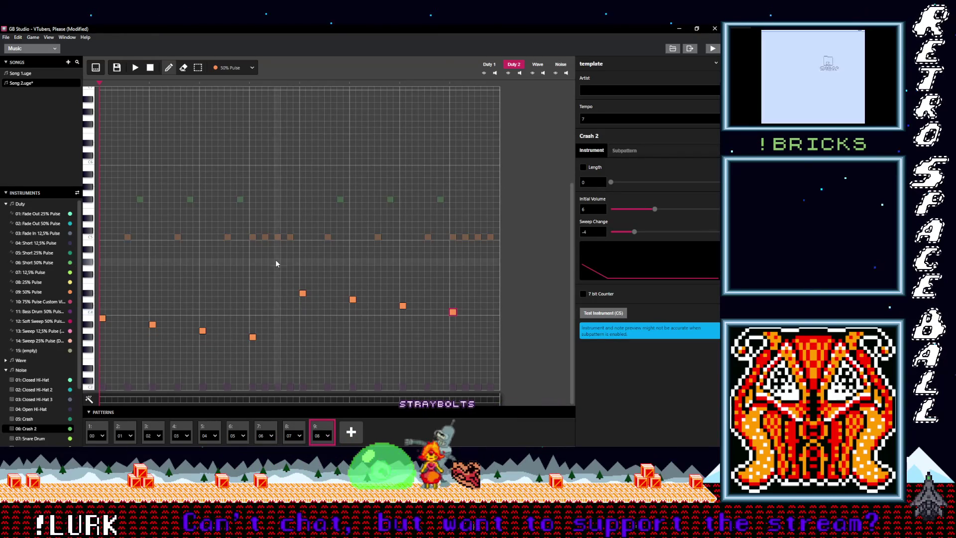
Play the melody twice, then add a tenth pattern, 09, to the song
click(137, 69)
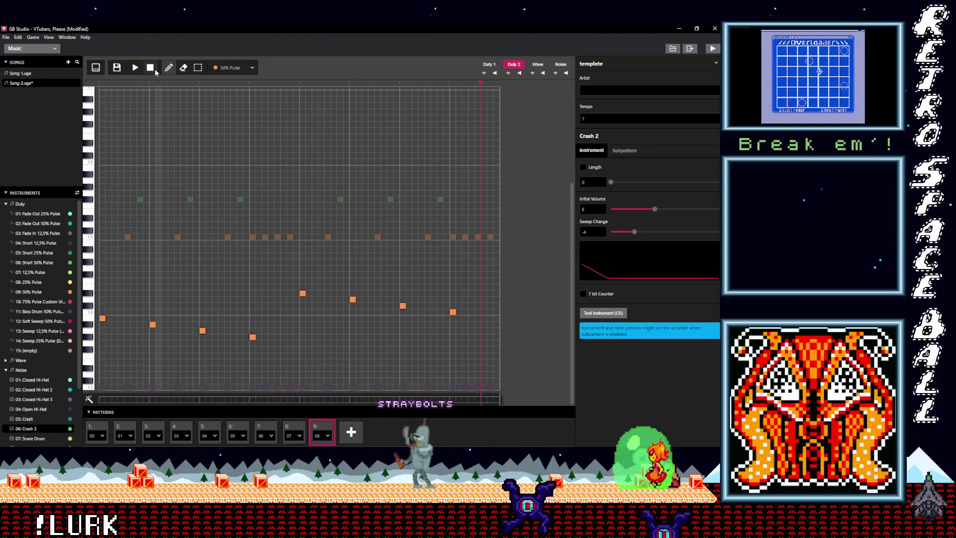
click(152, 71)
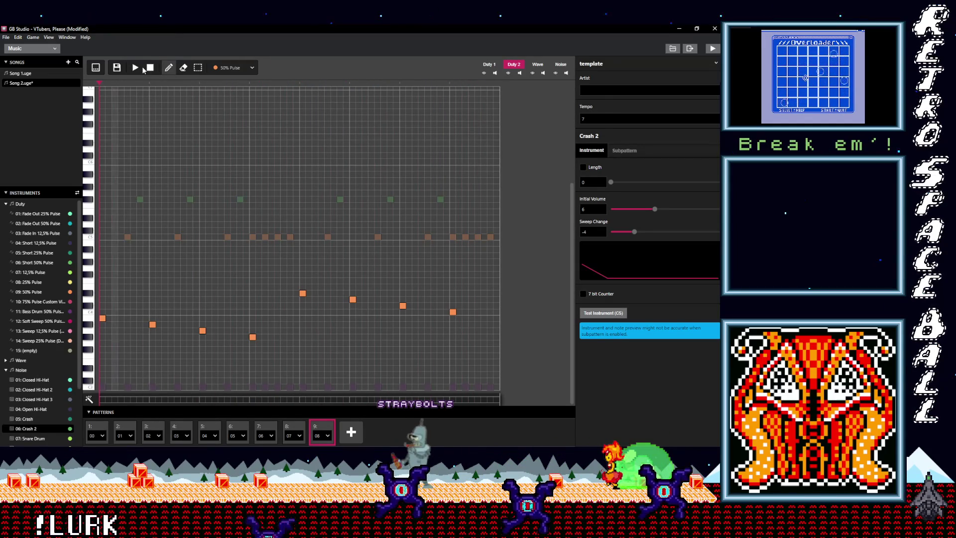
click(136, 68)
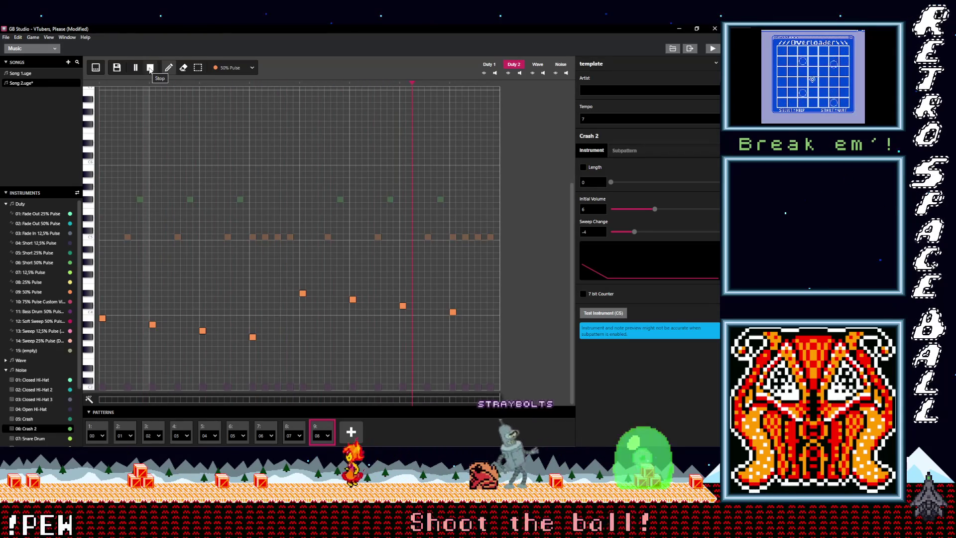
click(150, 68)
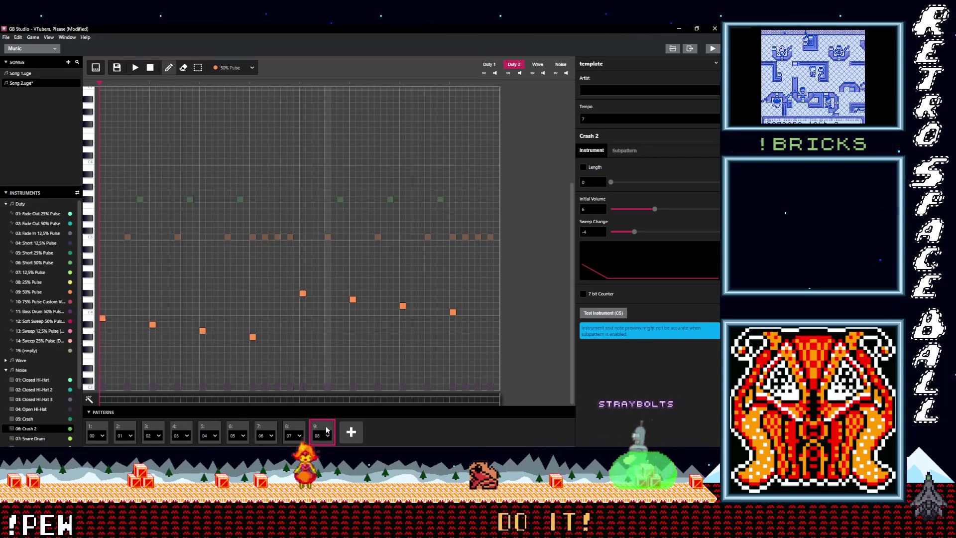
click(351, 431)
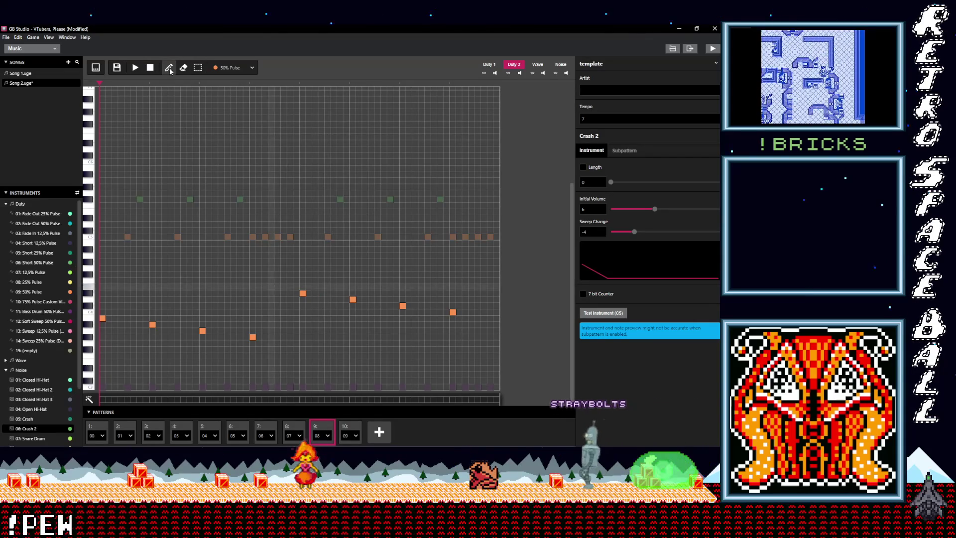
Copy all of pattern 9's notes into pattern 10 in tracker view and save
click(96, 68)
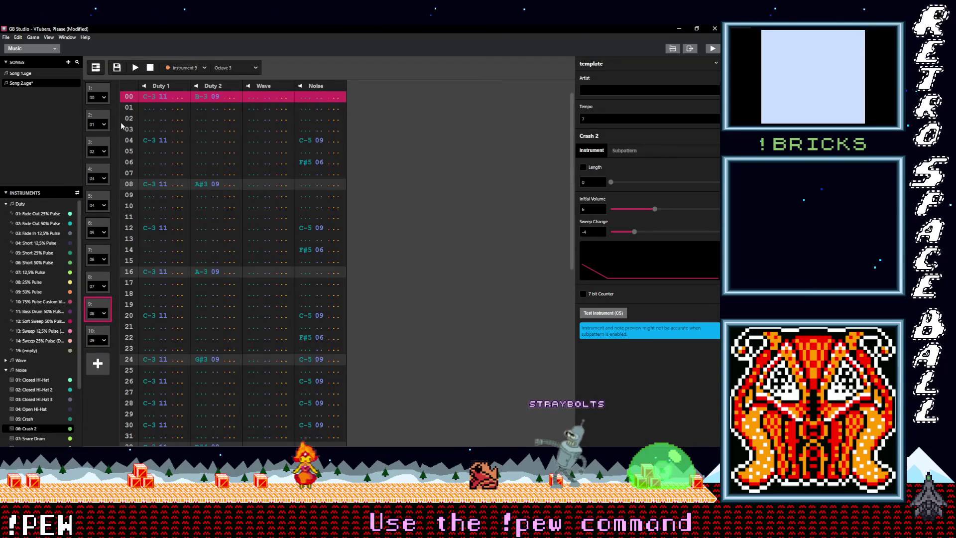
key(ctrl+a)
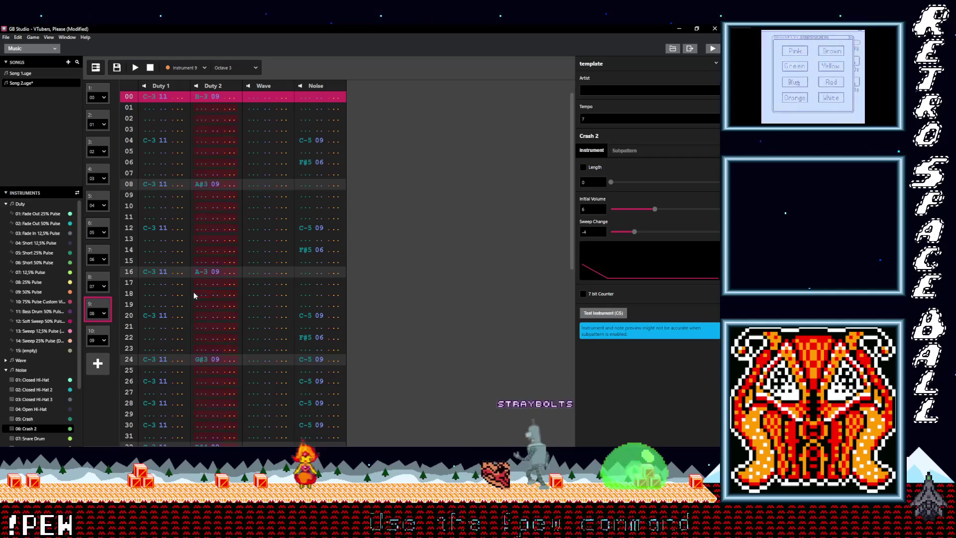
click(95, 337)
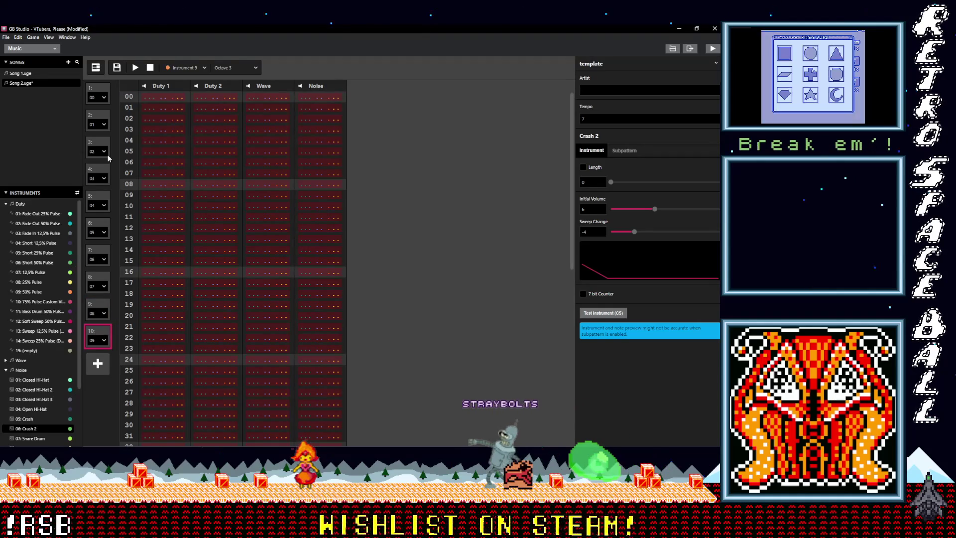
key(ctrl+v)
key(ctrl+s)
Raise the Duty 2 melody notes into a steadily rising line, save, and play
click(96, 68)
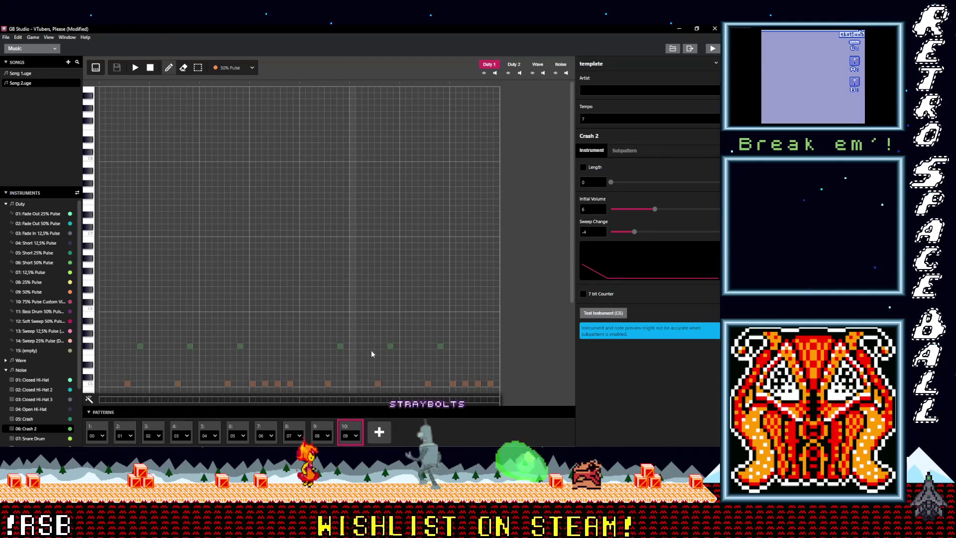
scroll(372, 351, down, 3)
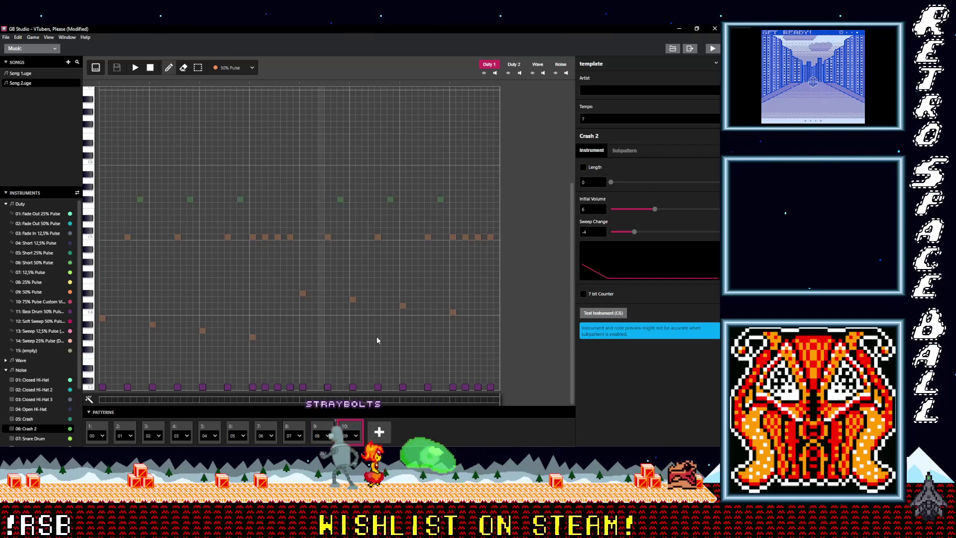
click(515, 65)
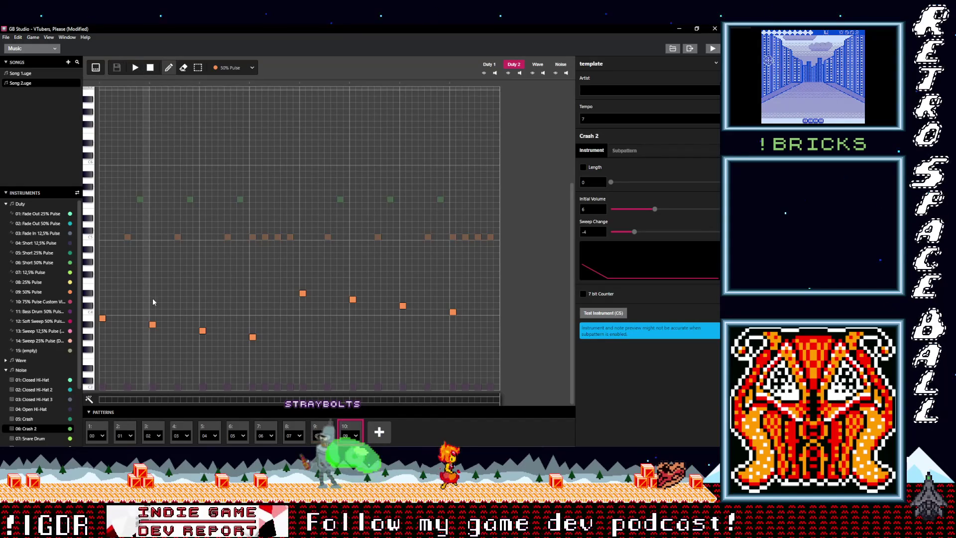
drag(153, 325, 152, 312)
drag(206, 330, 206, 306)
drag(253, 337, 258, 297)
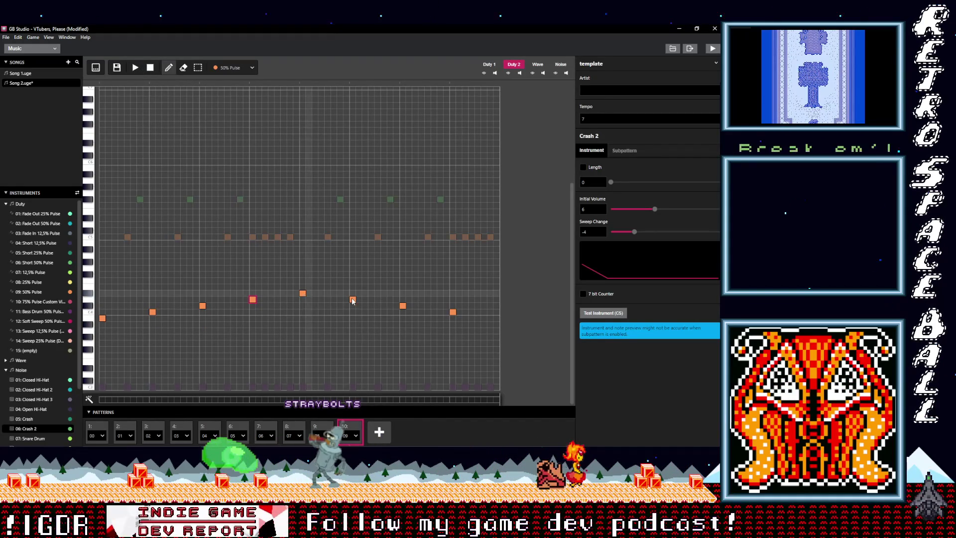
drag(353, 299, 354, 287)
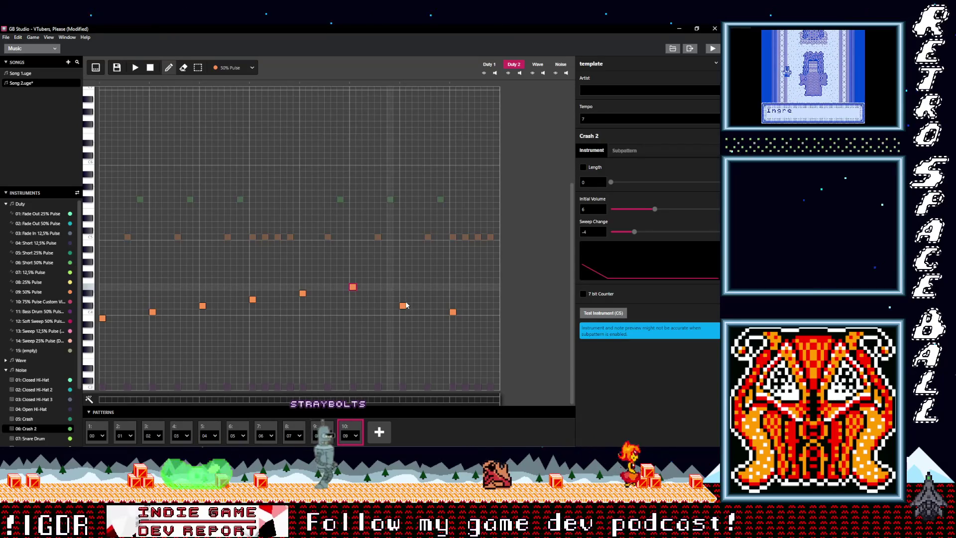
drag(402, 306, 404, 280)
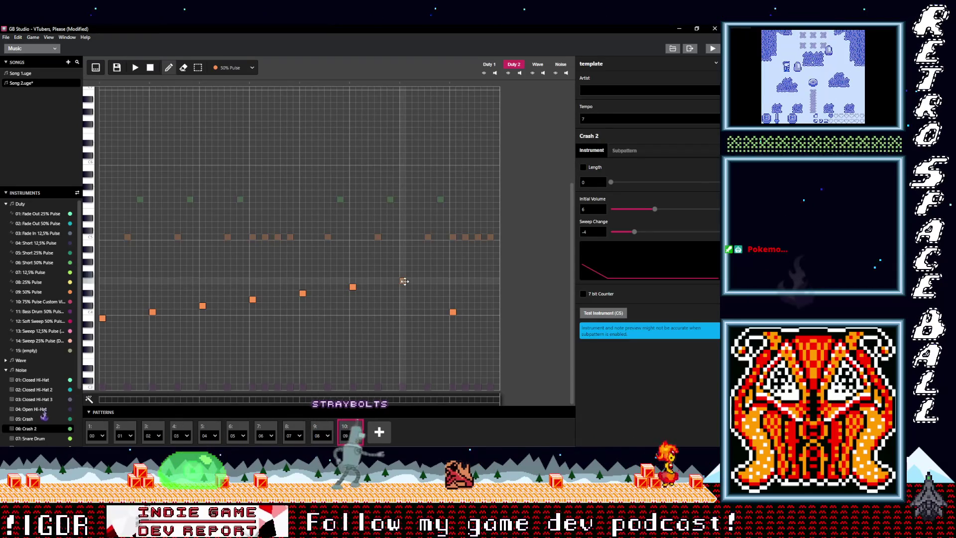
drag(453, 311, 452, 276)
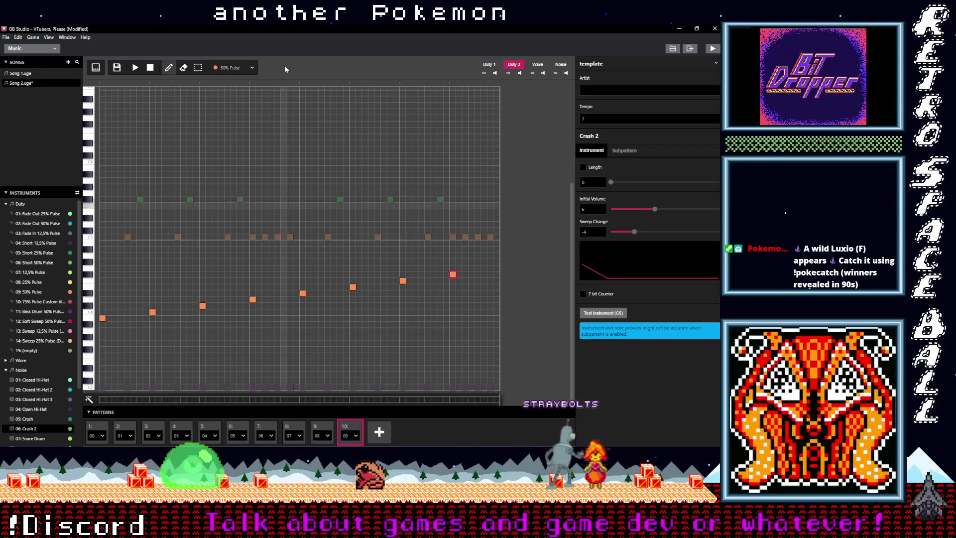
key(ctrl+s)
click(135, 70)
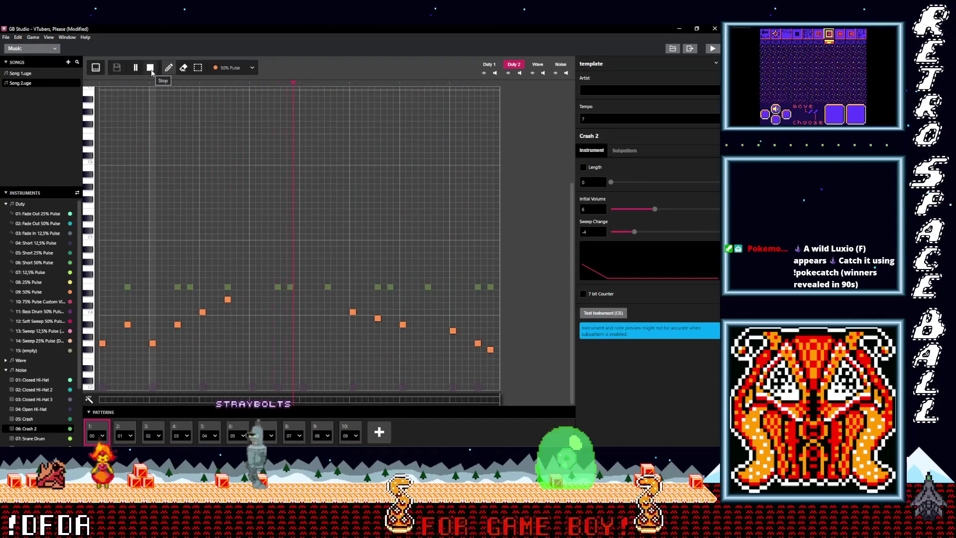
Stop playback and pick Closed Hi-Hat for pattern 10's Noise channel
click(151, 68)
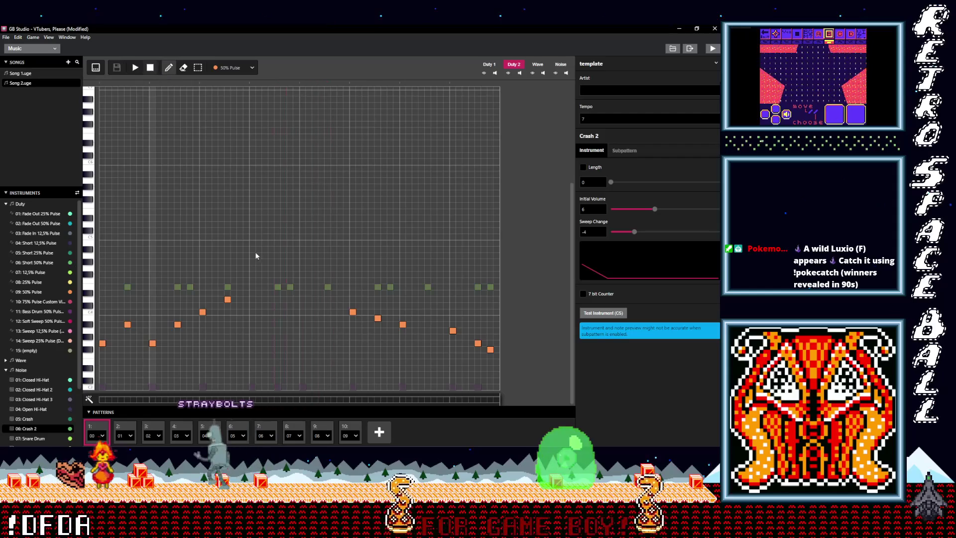
click(351, 427)
click(556, 64)
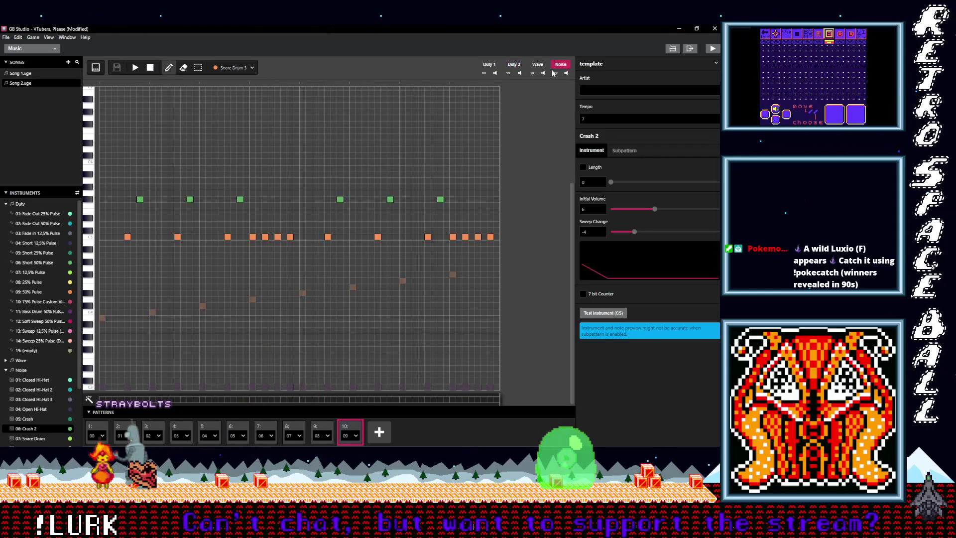
click(233, 67)
click(204, 86)
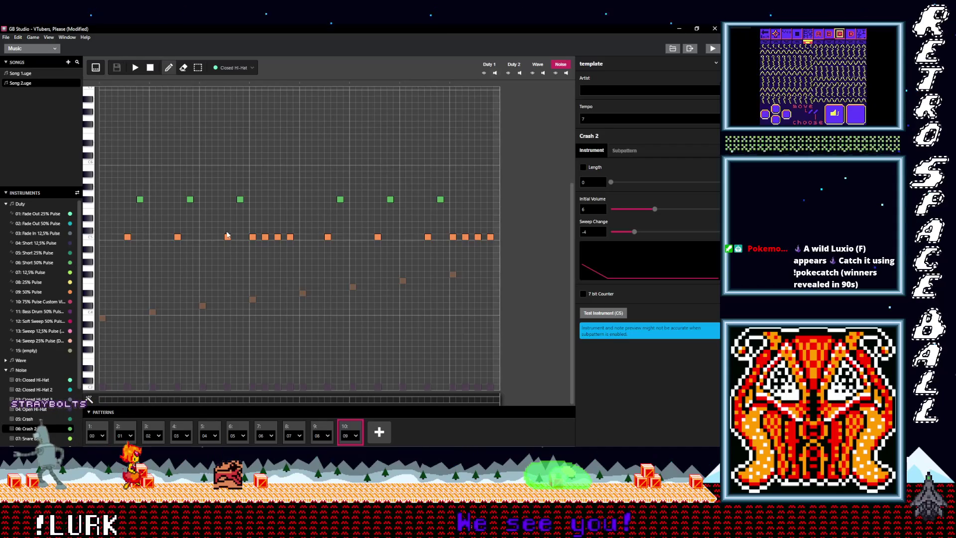
Place pairs of closed hi-hat hits along the row between the snare hits
click(104, 238)
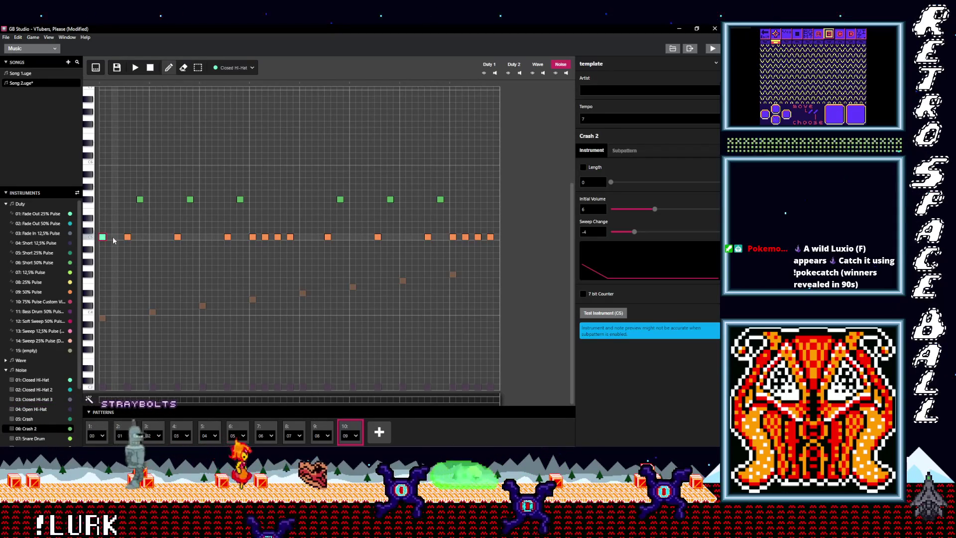
click(115, 238)
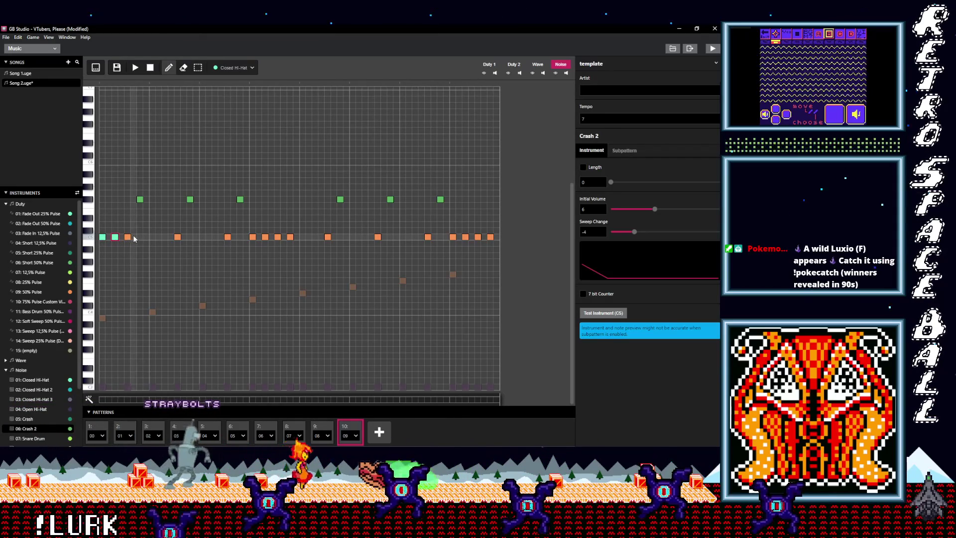
click(152, 237)
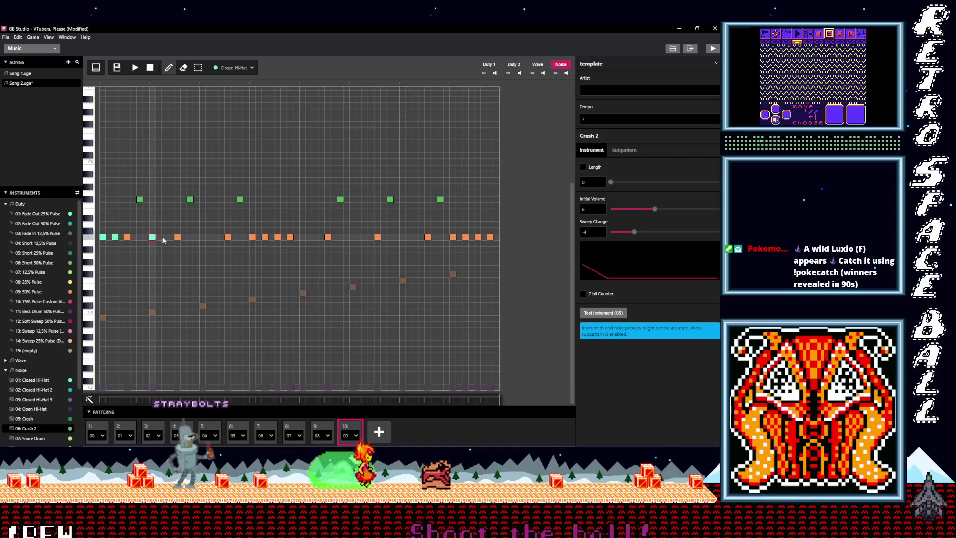
click(202, 238)
click(215, 237)
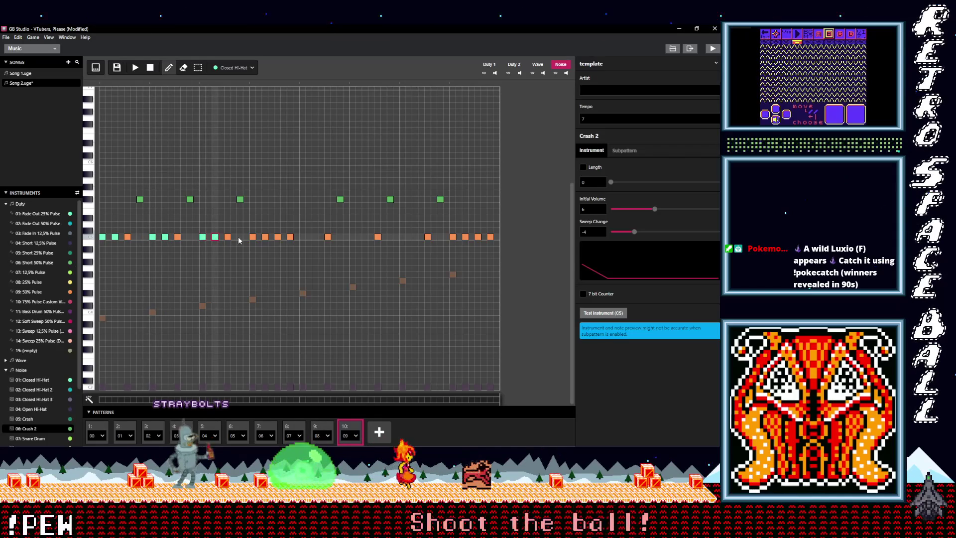
click(303, 237)
click(315, 237)
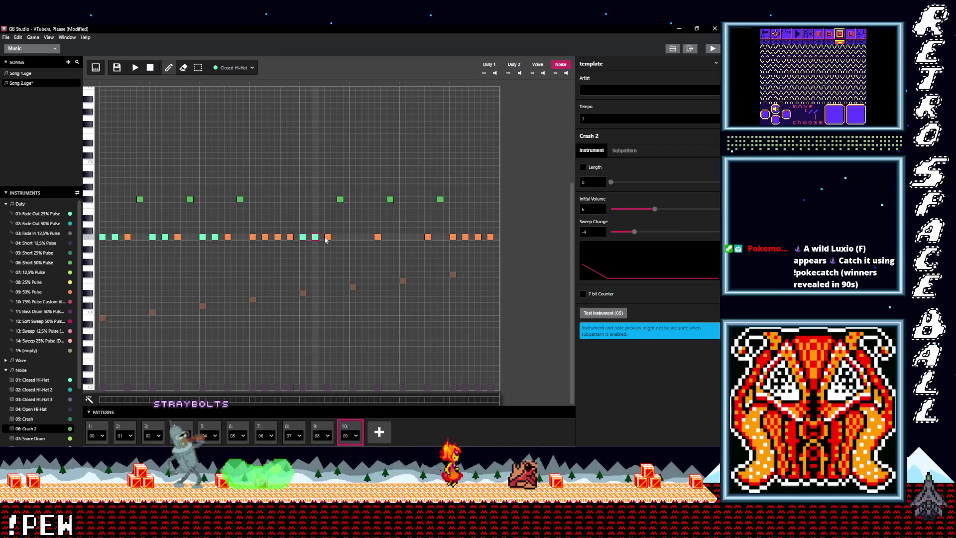
click(352, 237)
click(365, 237)
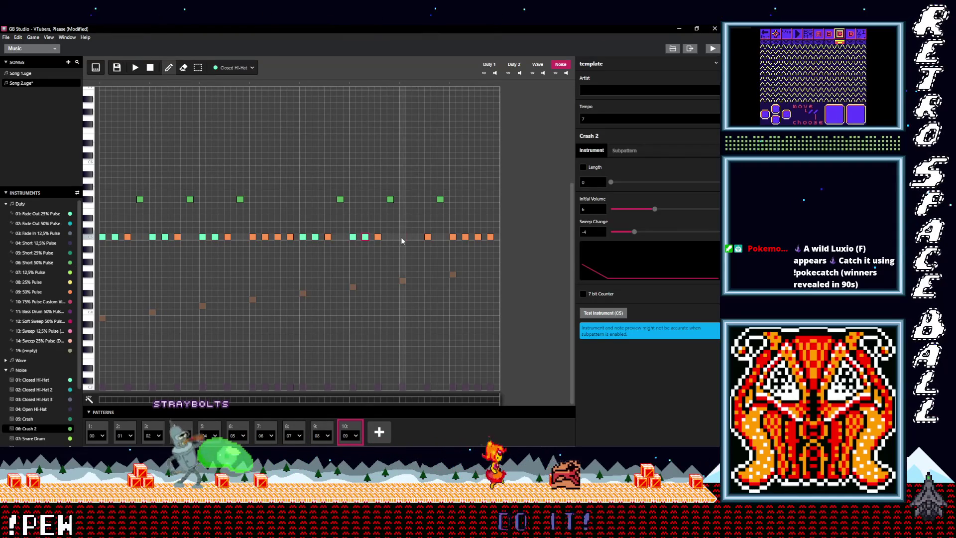
click(416, 238)
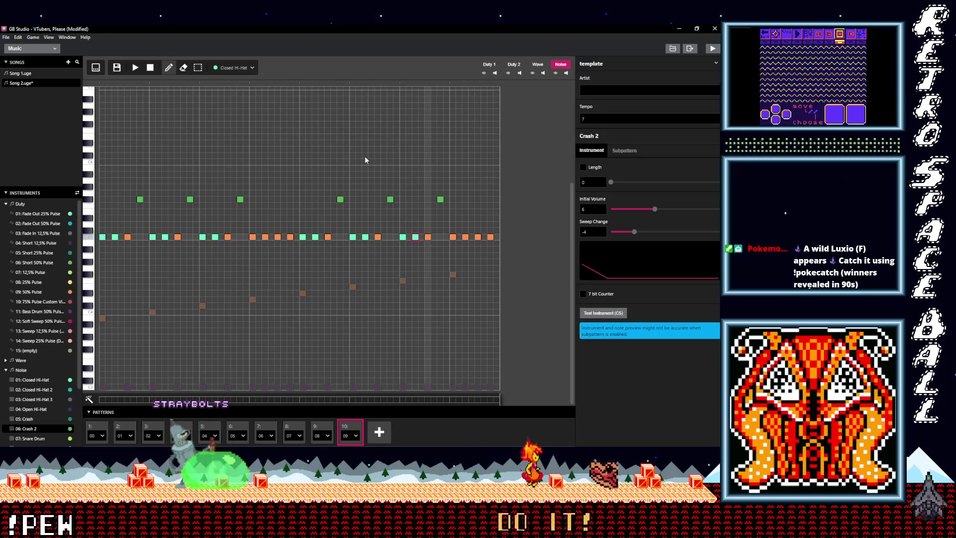
Add a short descending hi-hat run near the end and play pattern 10
click(459, 186)
drag(471, 200, 496, 224)
click(135, 67)
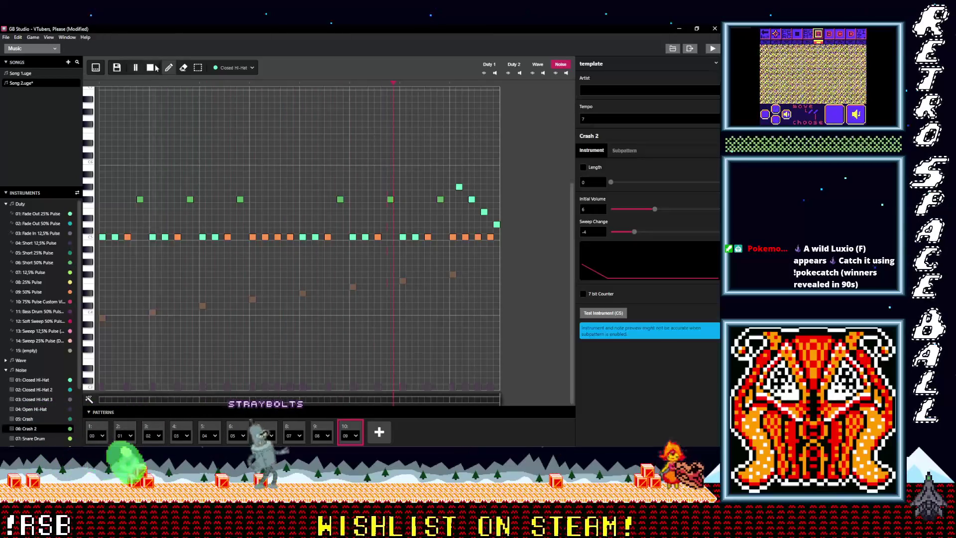
Stop playback, lower two noise notes in the final pattern, and add a four-note rising noise run
click(151, 68)
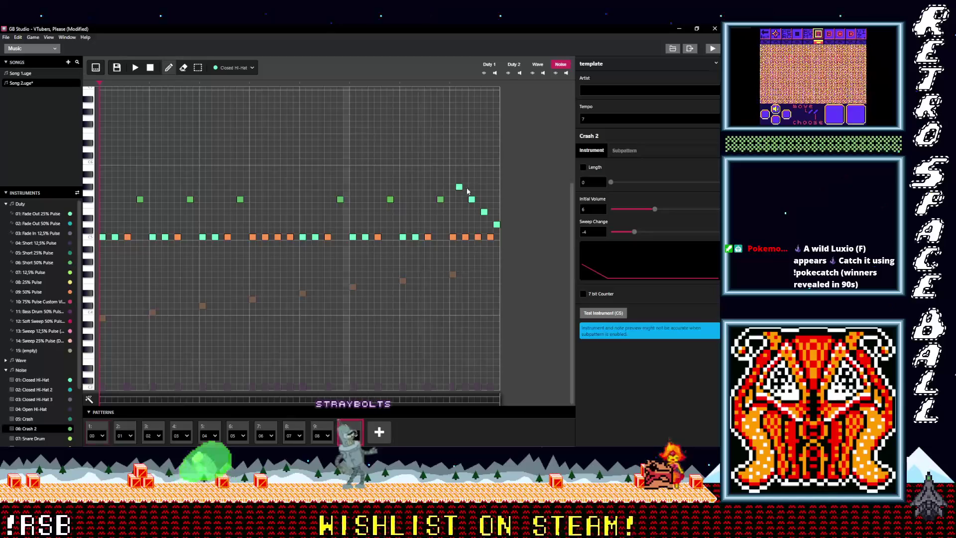
click(459, 212)
drag(472, 201, 488, 234)
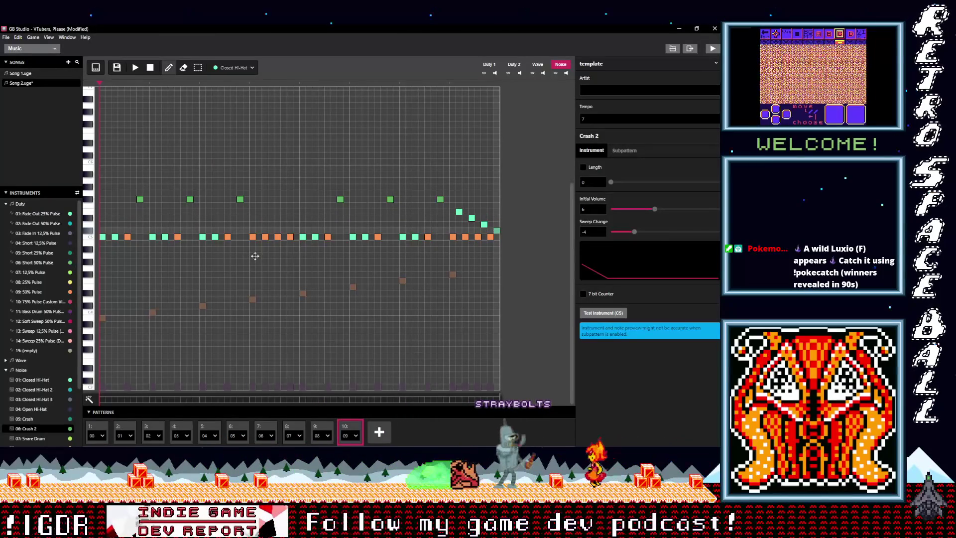
click(259, 262)
click(271, 256)
click(284, 249)
click(297, 243)
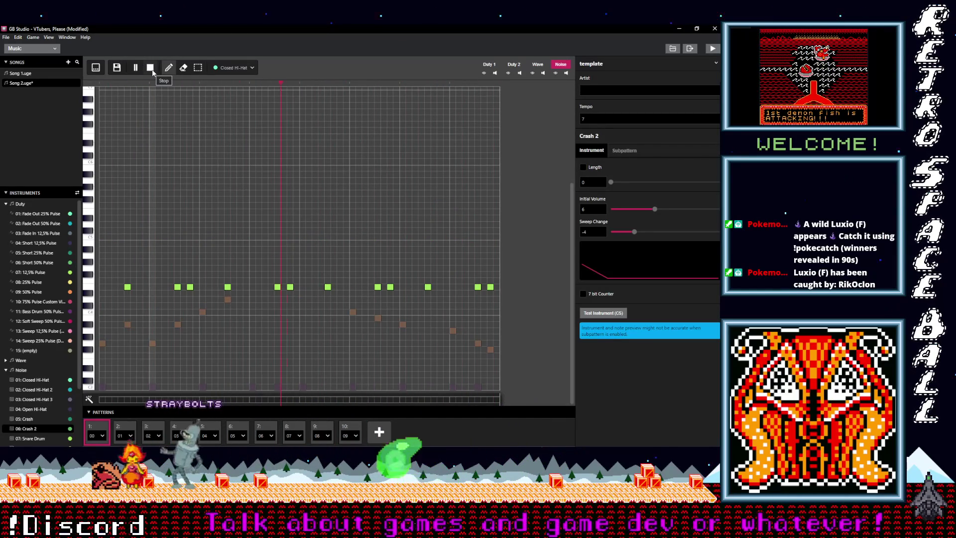
Compare the closing patterns, then play the whole song from pattern 1 and pause it
click(152, 73)
click(349, 427)
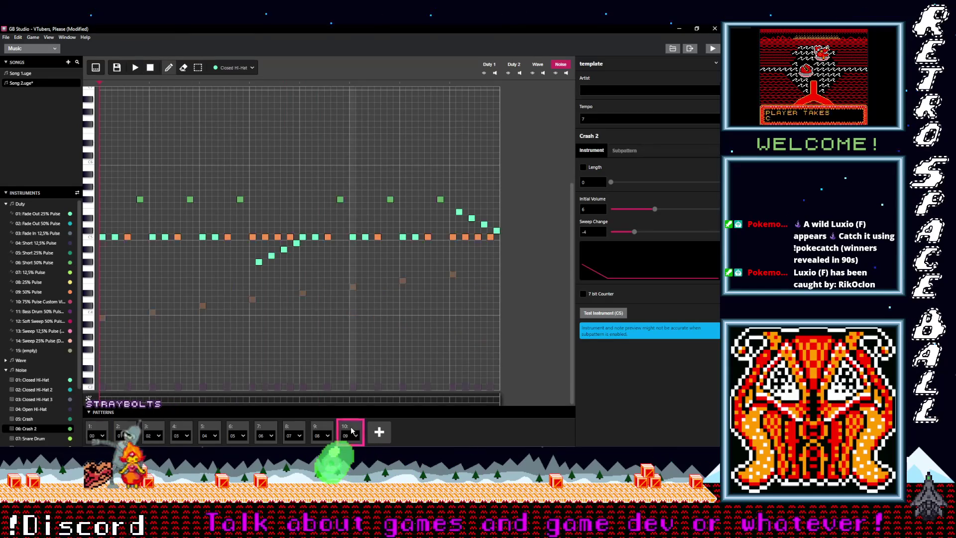
click(324, 428)
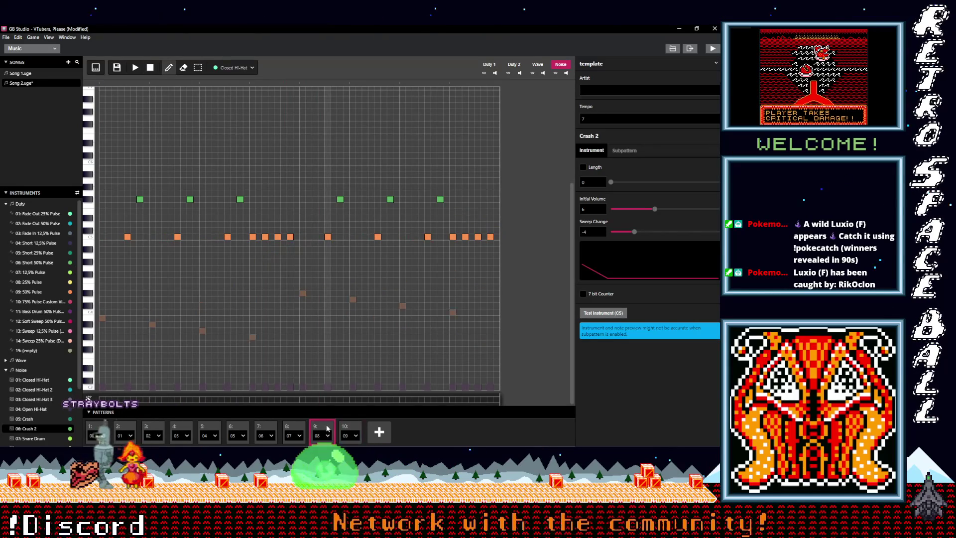
click(299, 429)
click(322, 428)
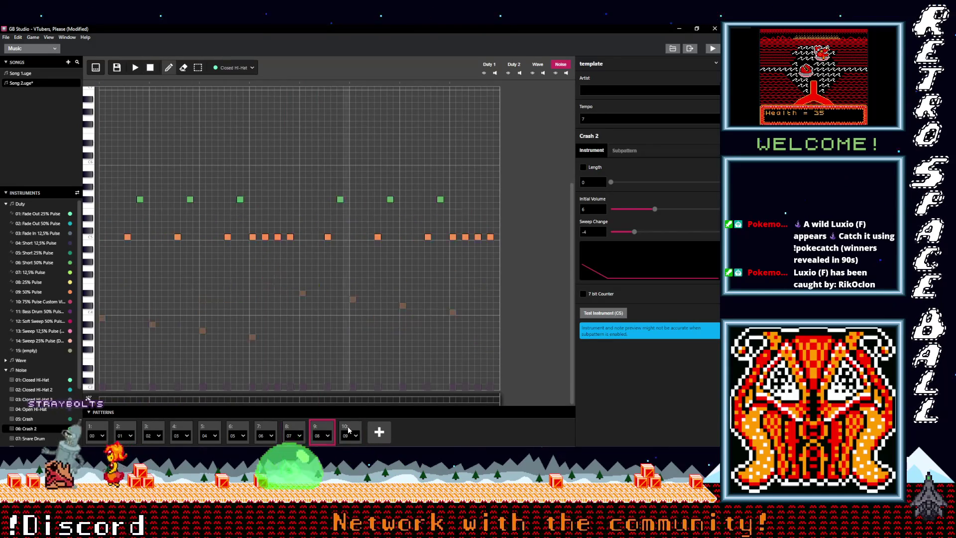
click(339, 429)
click(319, 429)
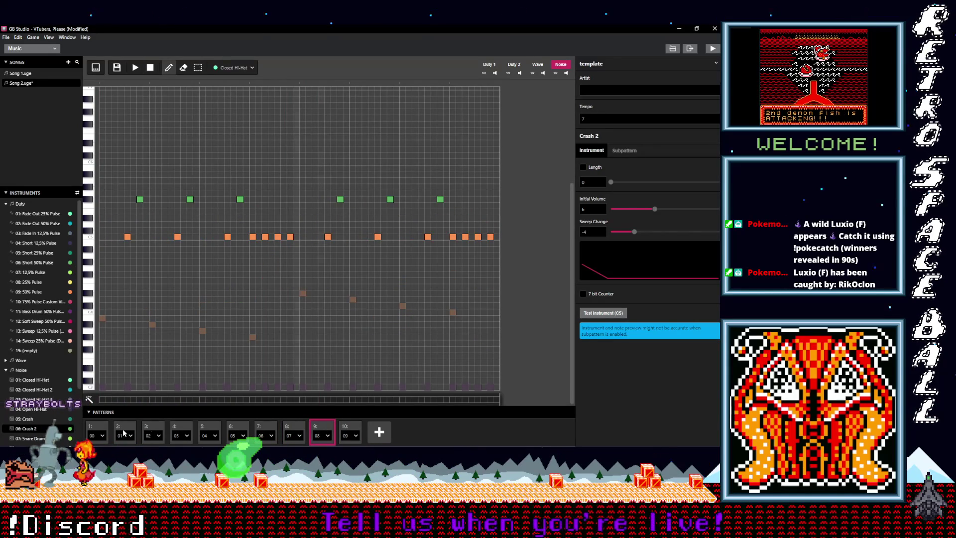
click(92, 434)
key(space)
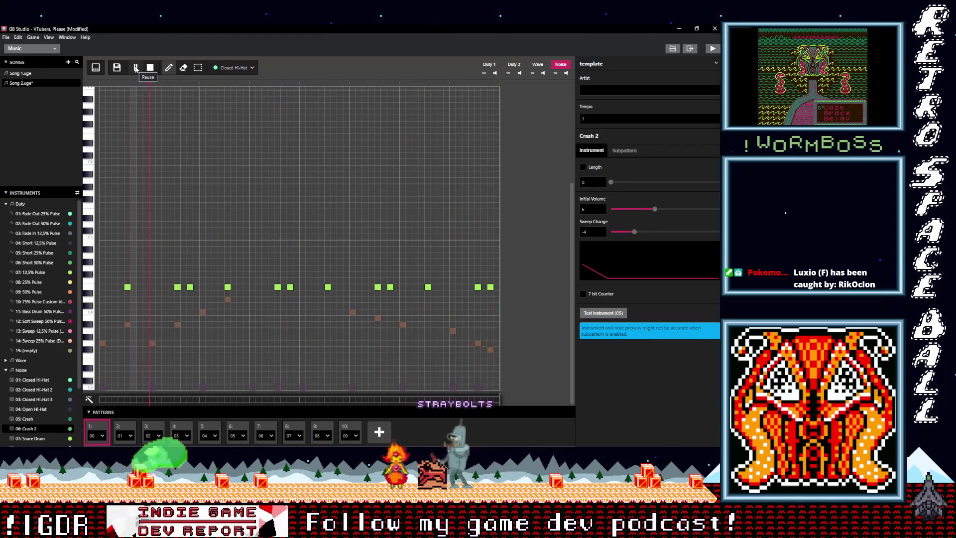
click(135, 68)
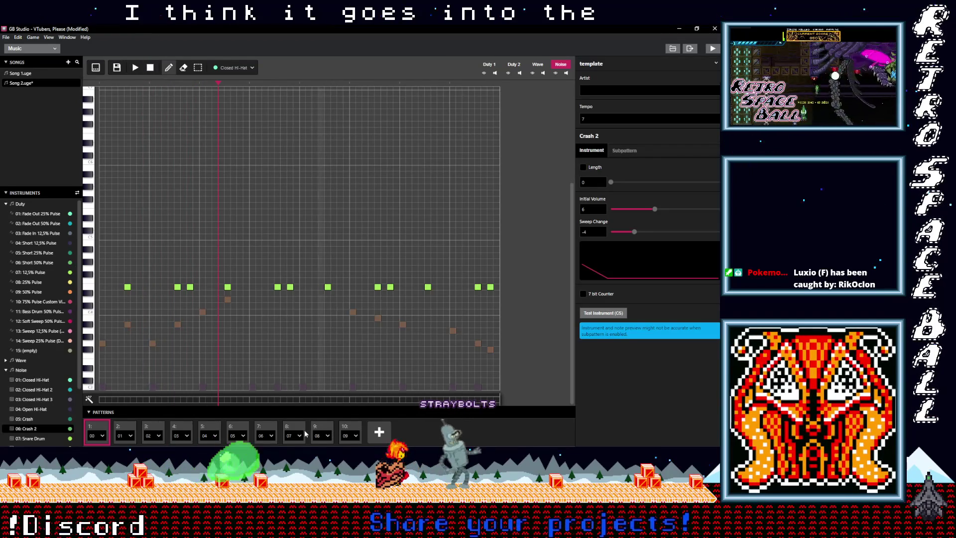
Add two pattern slots, putting pattern 08 in slot 11 and 09 in slot 12
click(377, 435)
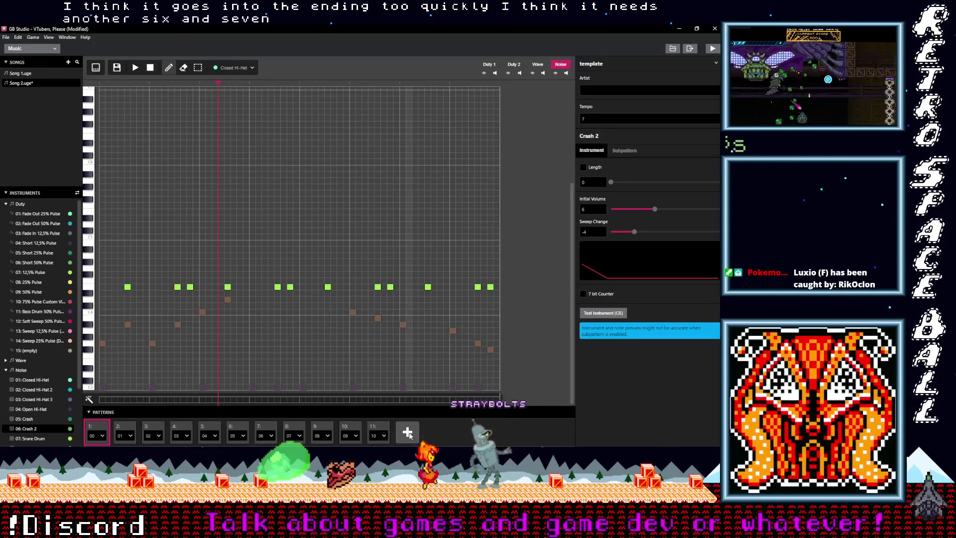
click(408, 435)
click(411, 437)
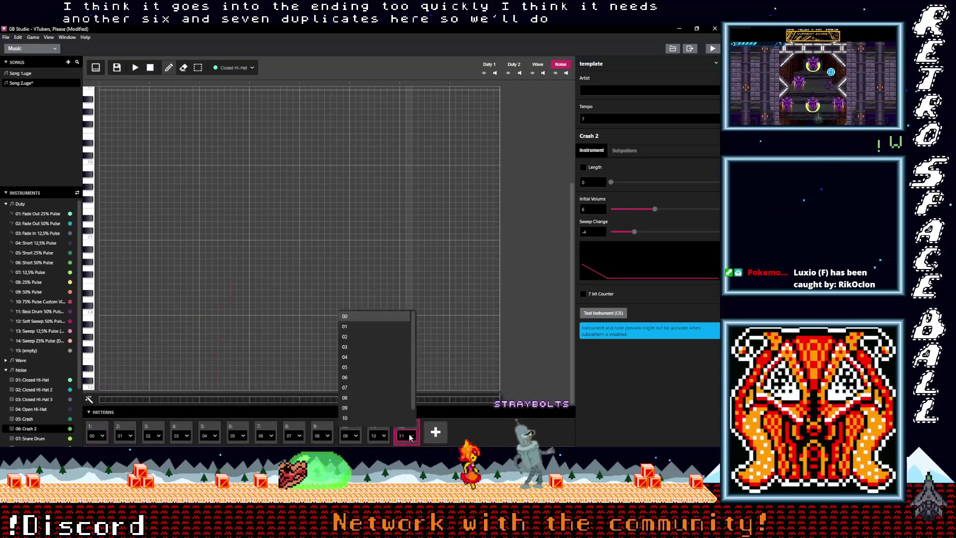
click(359, 407)
click(382, 435)
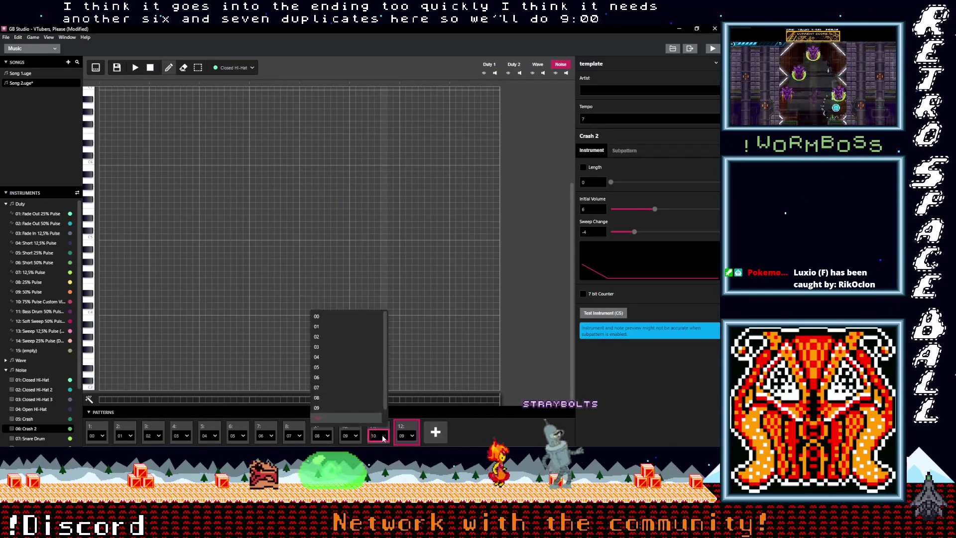
click(351, 398)
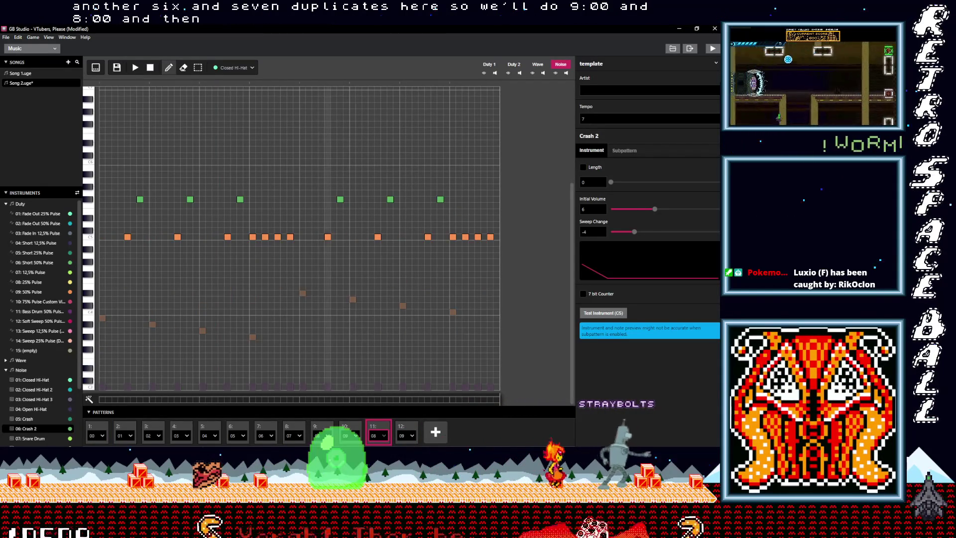
Put new patterns 10 and 11 into slots 9 and 10 and view pattern 10
click(324, 436)
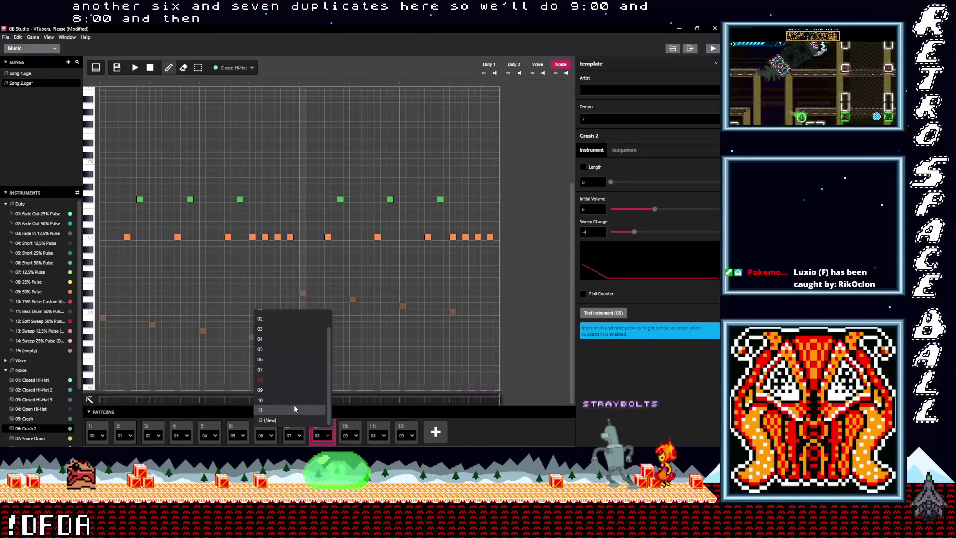
click(296, 418)
click(342, 435)
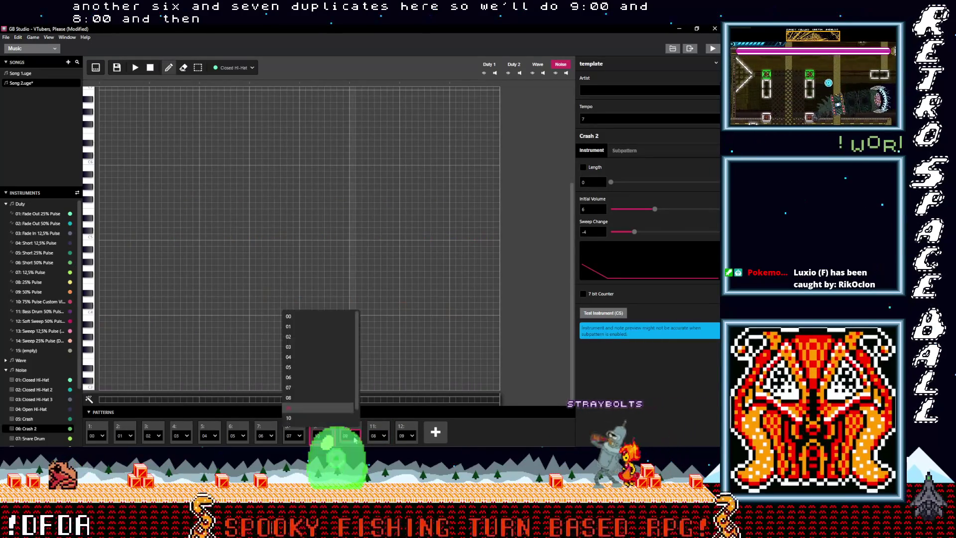
click(307, 411)
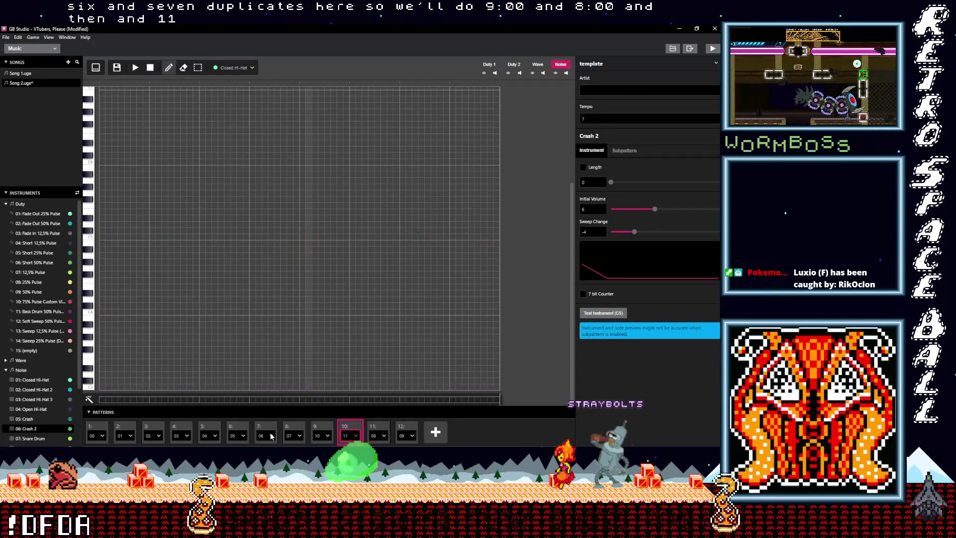
click(321, 430)
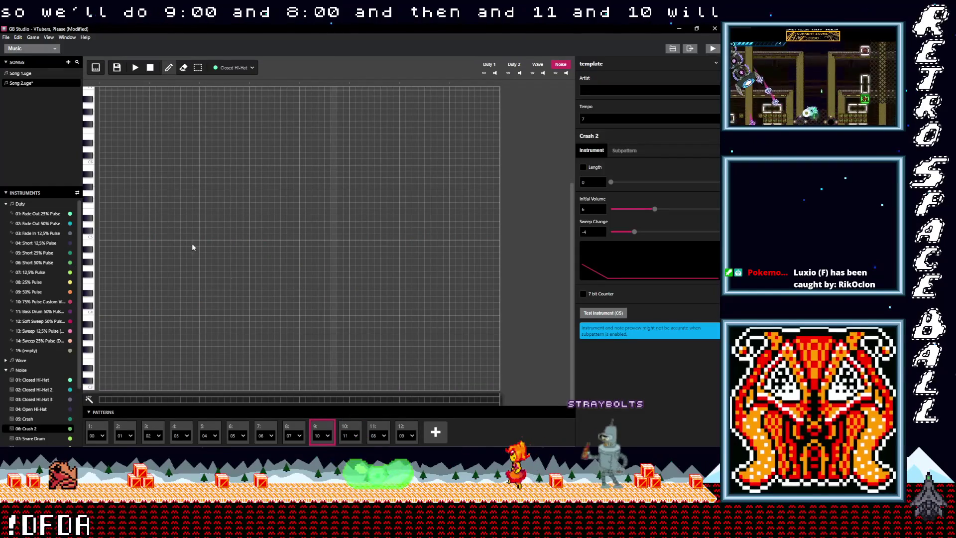
click(96, 69)
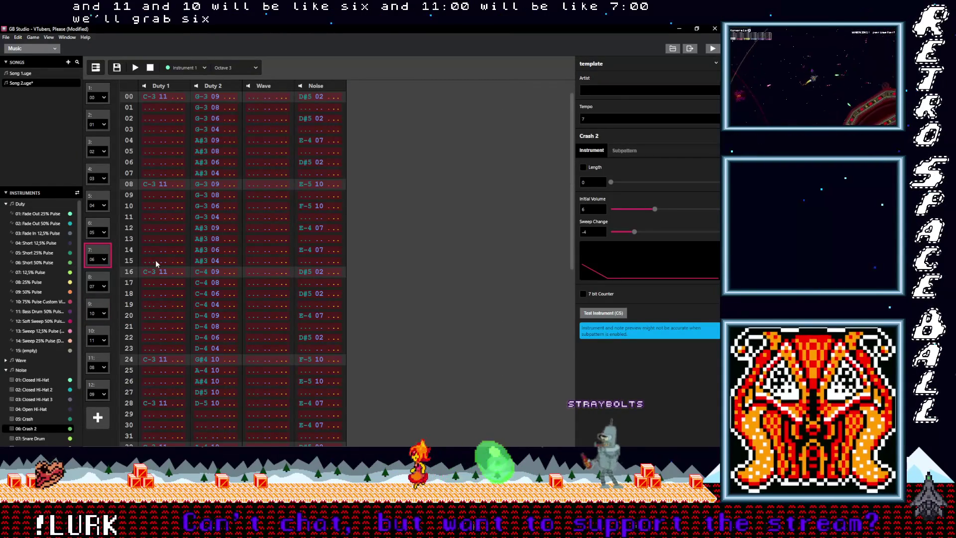
Paste pattern 06's notes into pattern 10 and pattern 07's into pattern 11
click(99, 309)
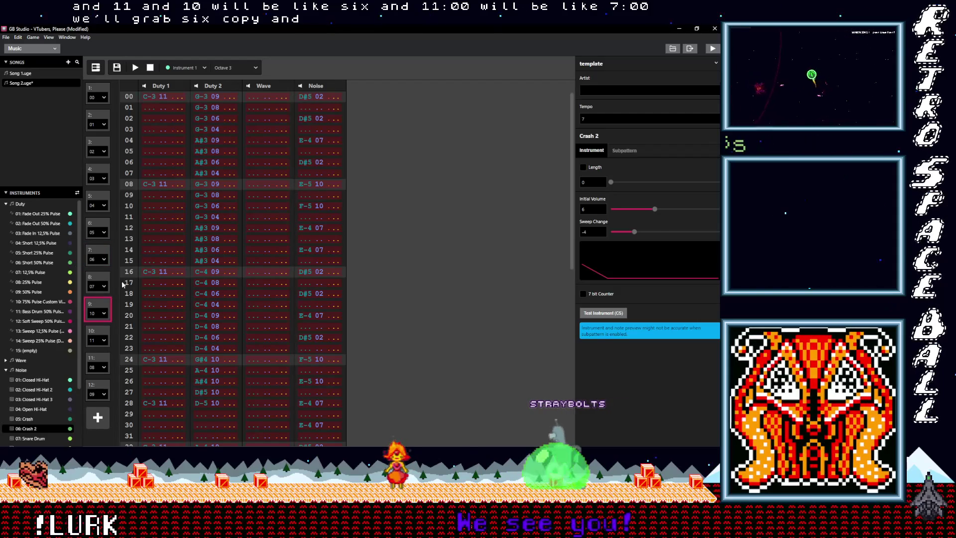
click(95, 334)
key(ctrl+v)
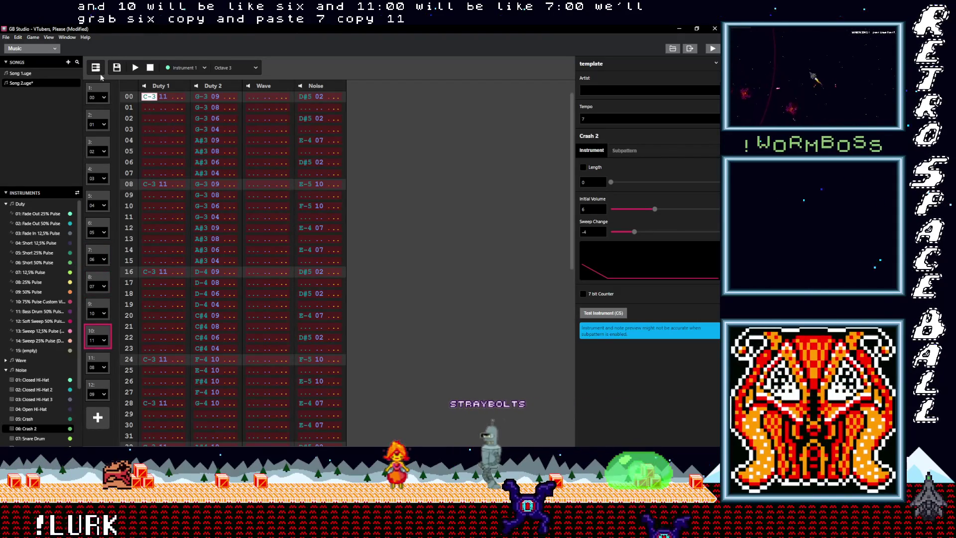
click(97, 69)
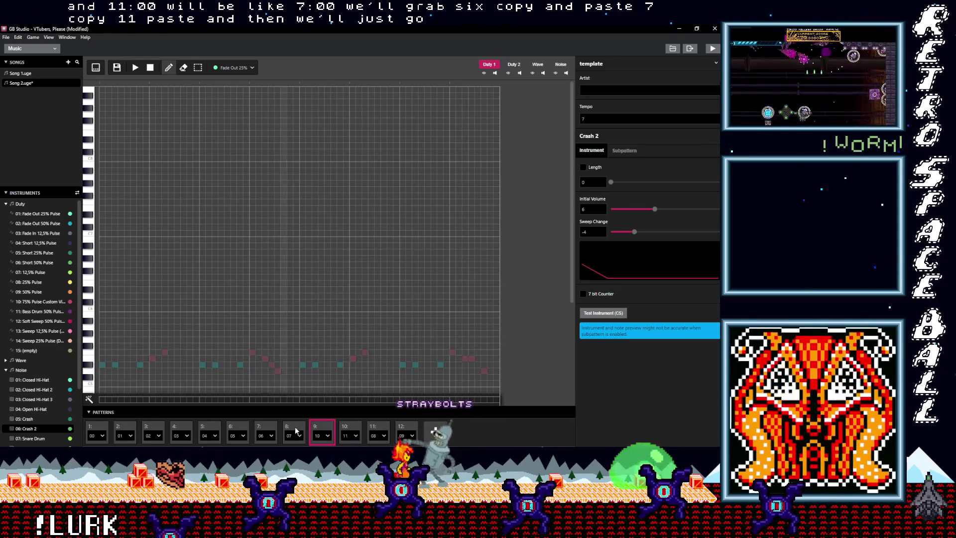
Add Duty 2 solo notes using the Fade Out 25% and 75% Pulse Custom Vibrato instruments
scroll(319, 358, down, 3)
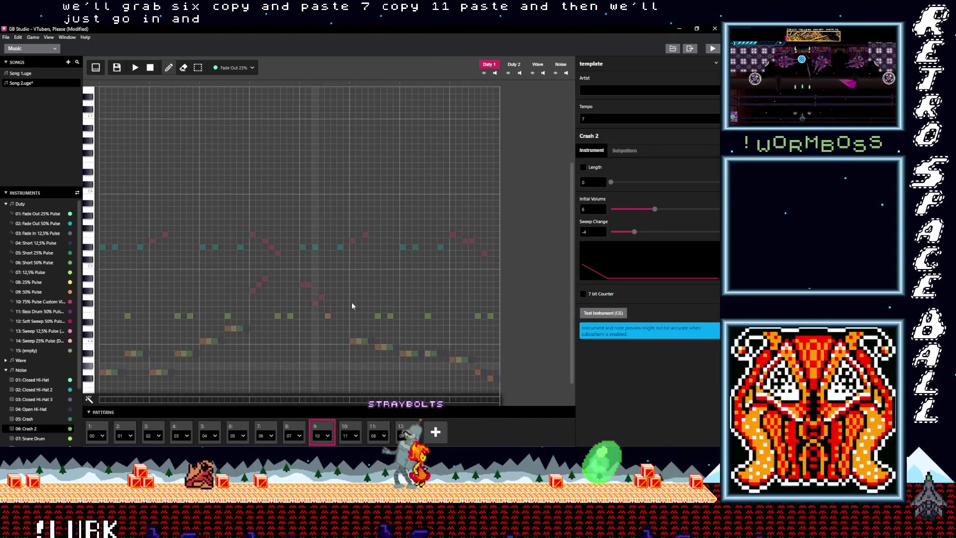
click(515, 64)
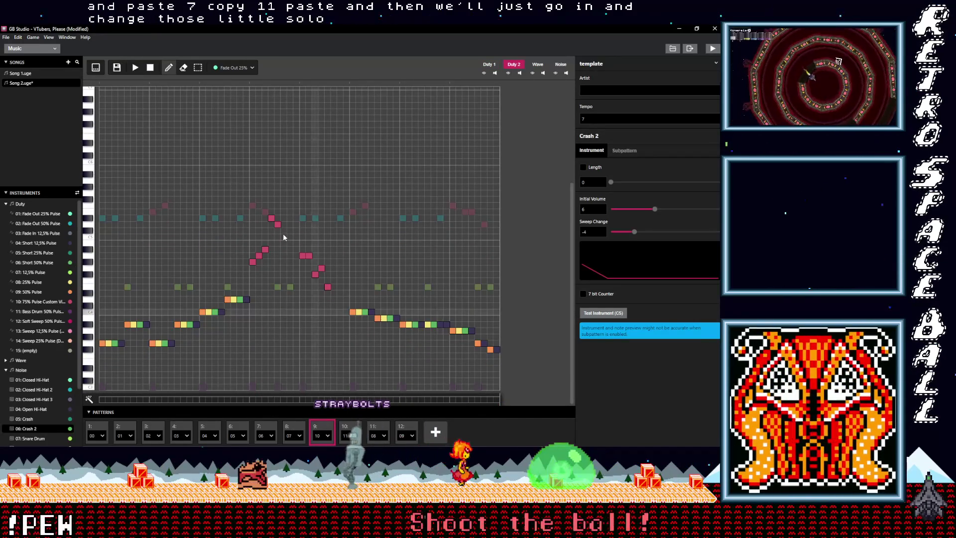
drag(252, 262, 252, 281)
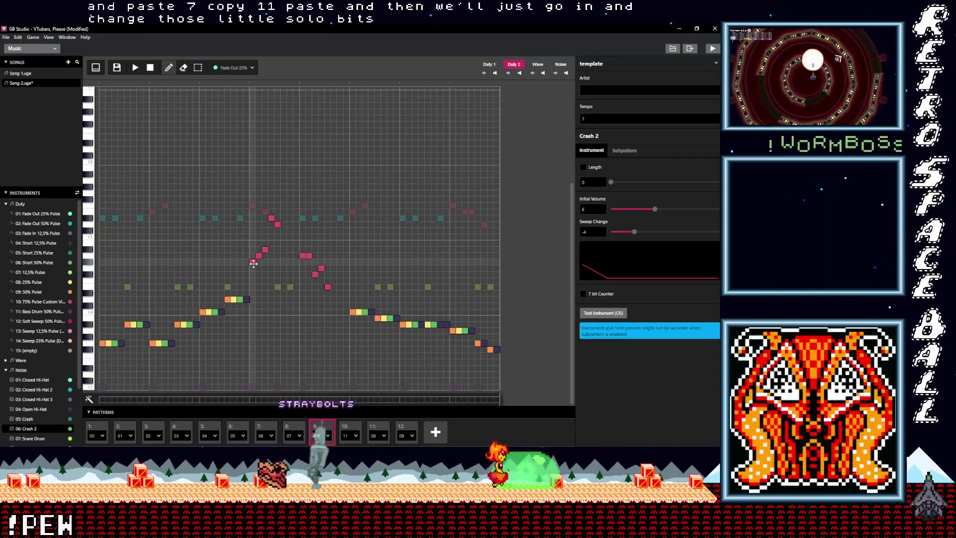
key(ctrl+z)
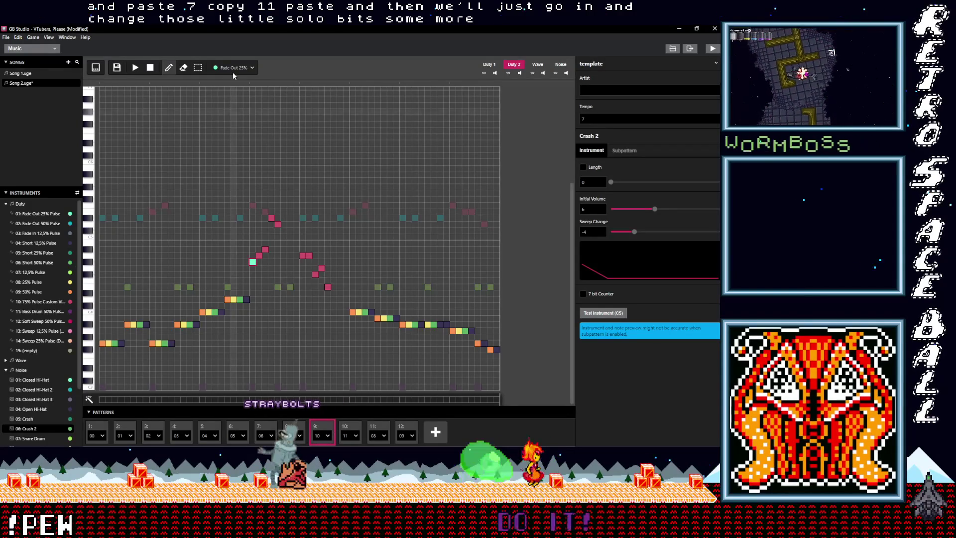
click(278, 225)
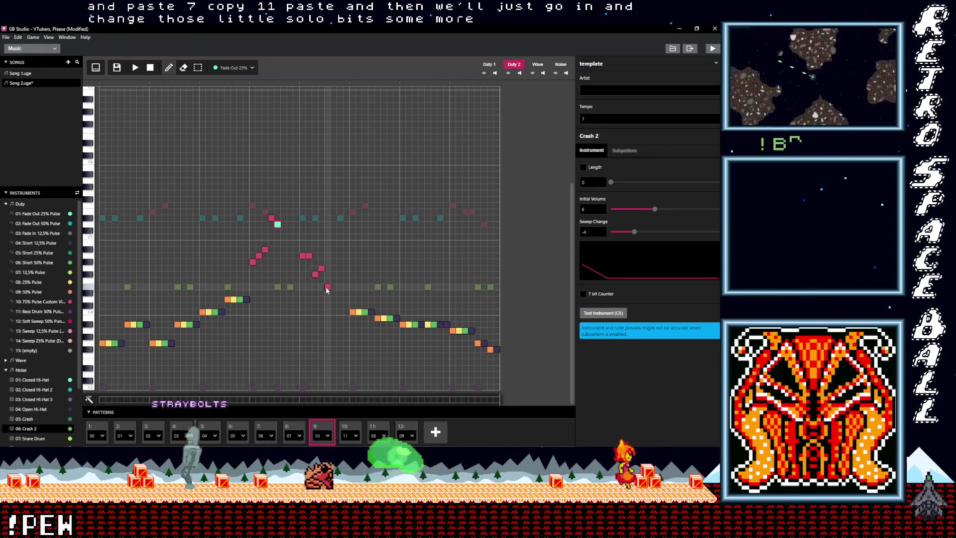
click(240, 67)
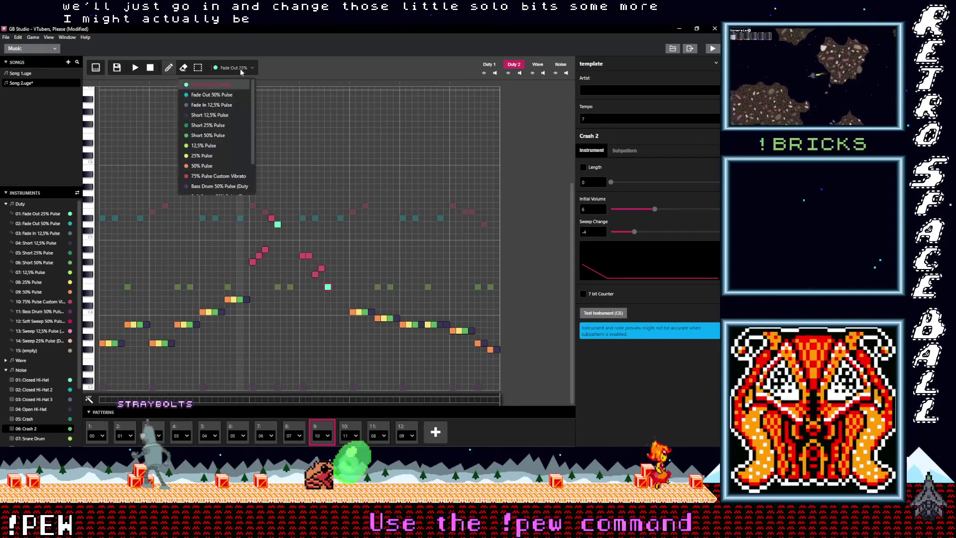
click(219, 175)
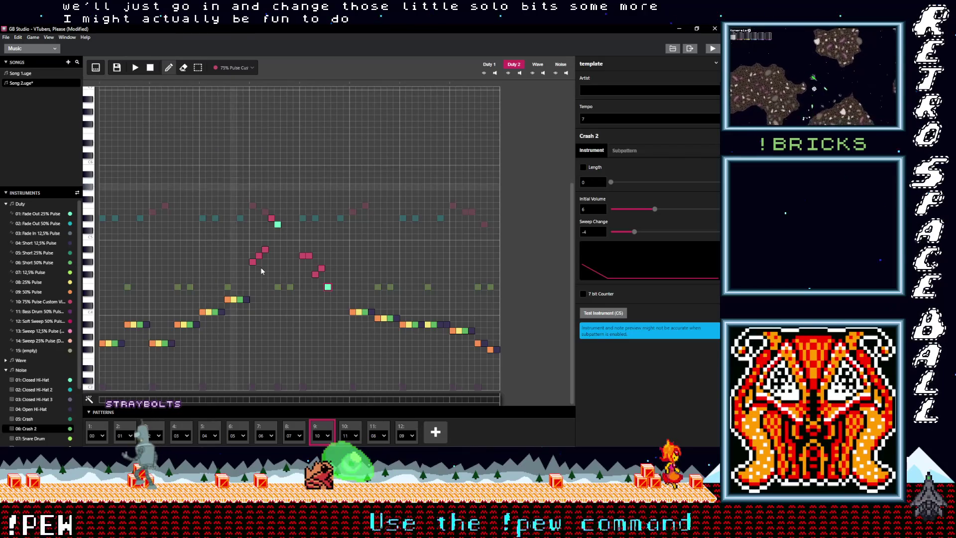
mouse_move(252, 262)
mouse_down()
mouse_move(253, 280)
mouse_move(277, 199)
mouse_move(277, 225)
mouse_up()
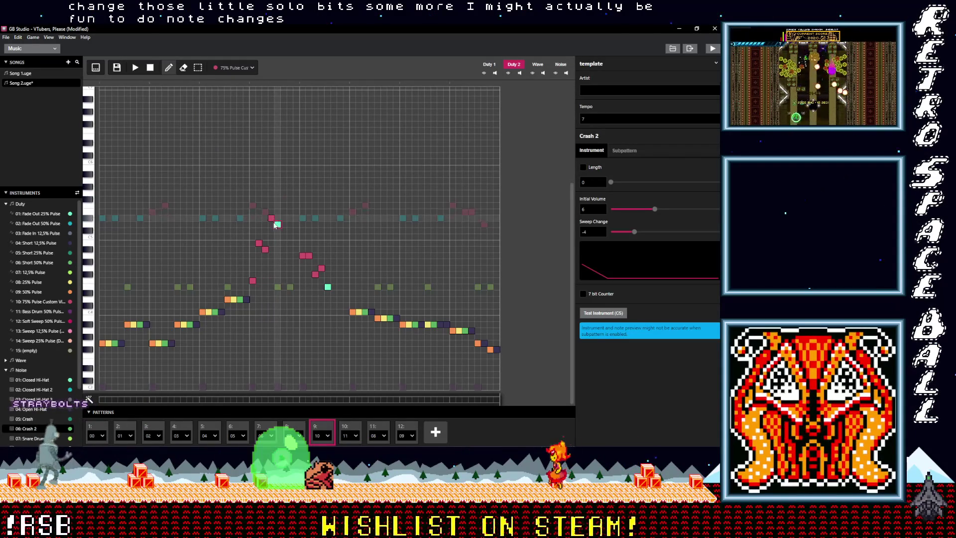
click(271, 206)
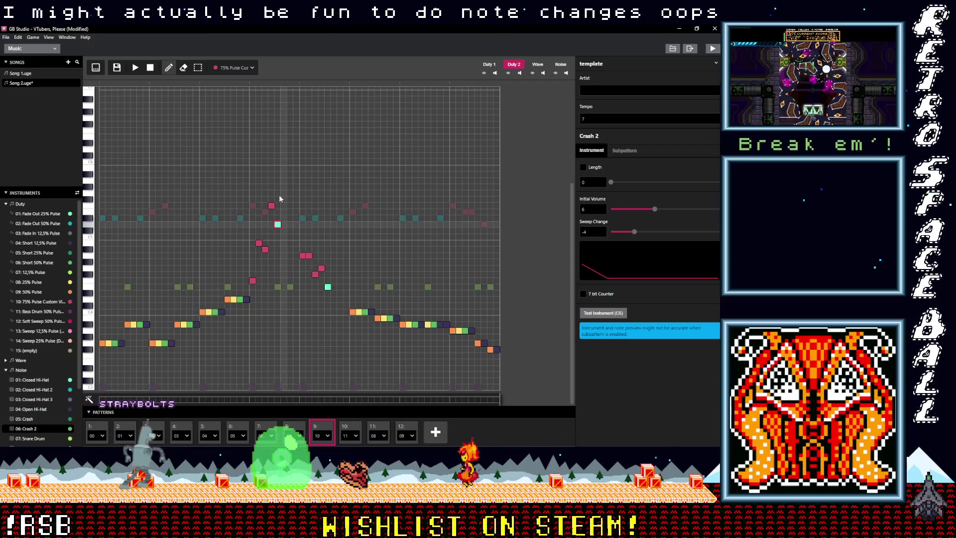
Raise three Duty 2 melody notes and play the song from the pattern start
mouse_move(278, 225)
mouse_down()
mouse_move(278, 198)
mouse_move(302, 222)
mouse_up()
drag(309, 256, 310, 235)
mouse_move(319, 275)
mouse_down()
mouse_move(317, 259)
mouse_move(329, 268)
mouse_up()
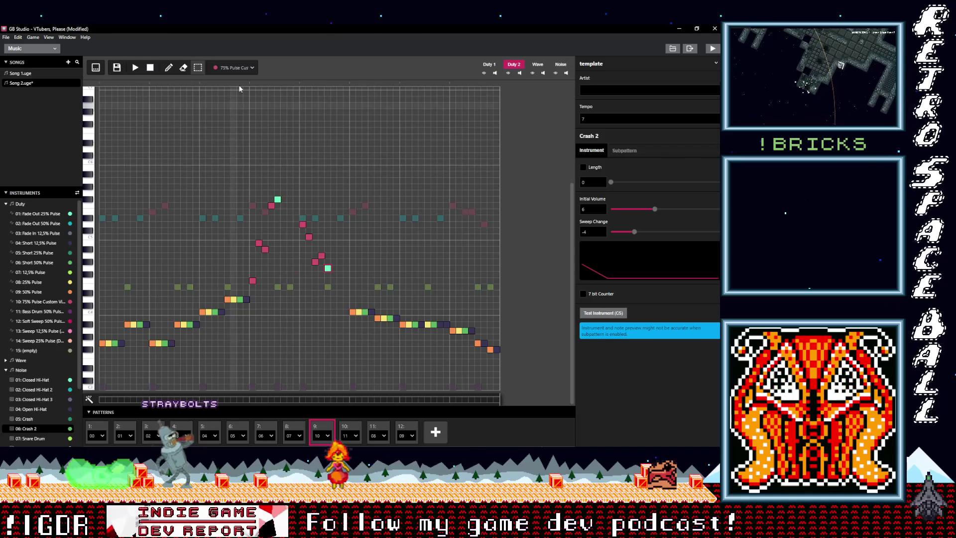
click(103, 82)
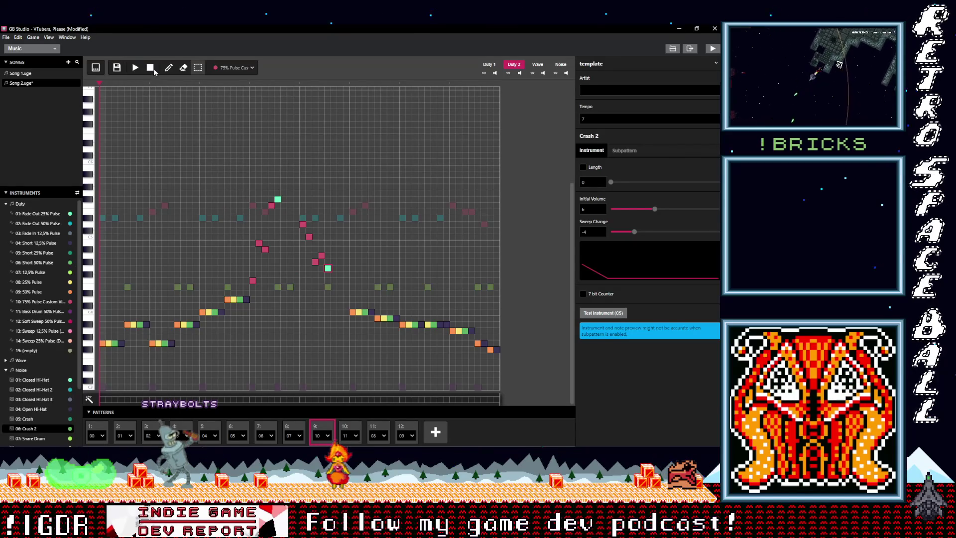
click(137, 70)
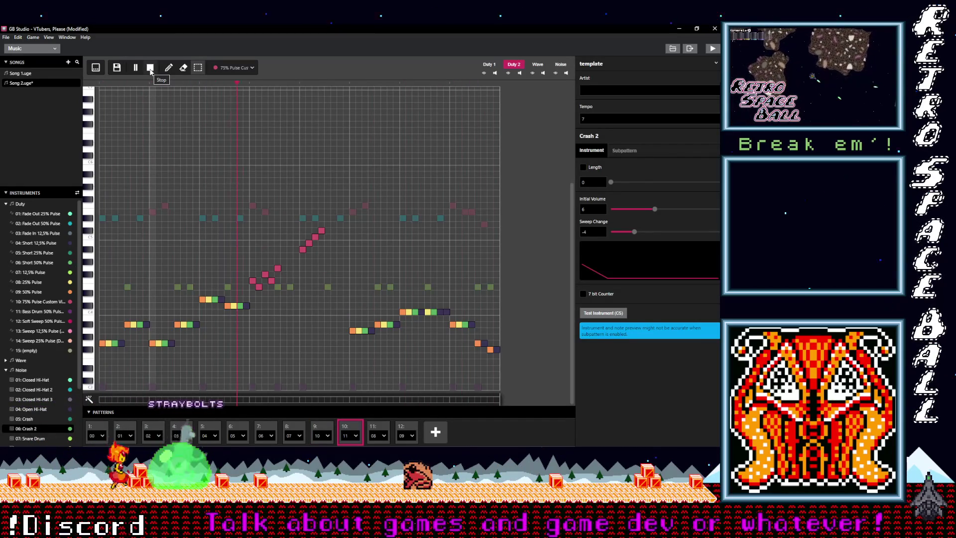
Apply the Fade Out 25% instrument to two Duty 2 melody notes
click(233, 67)
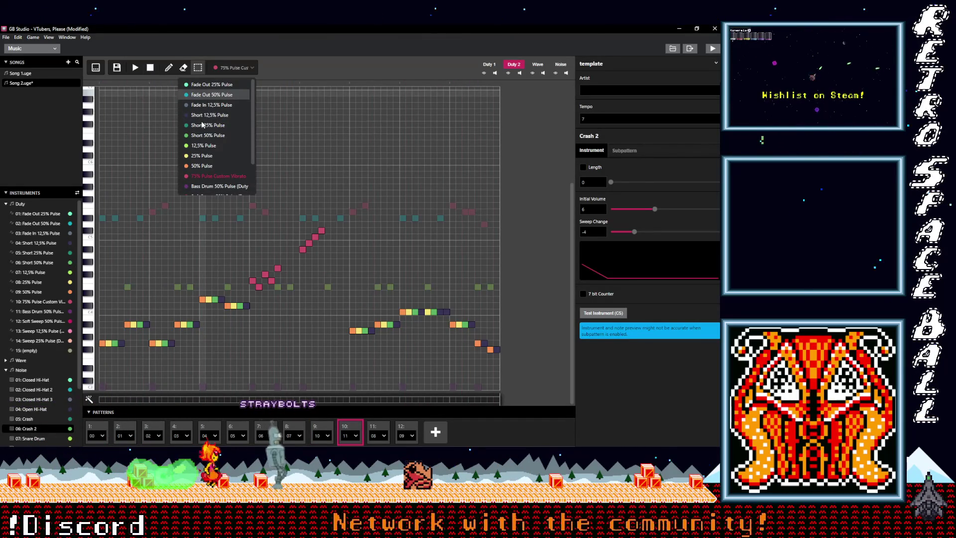
click(204, 84)
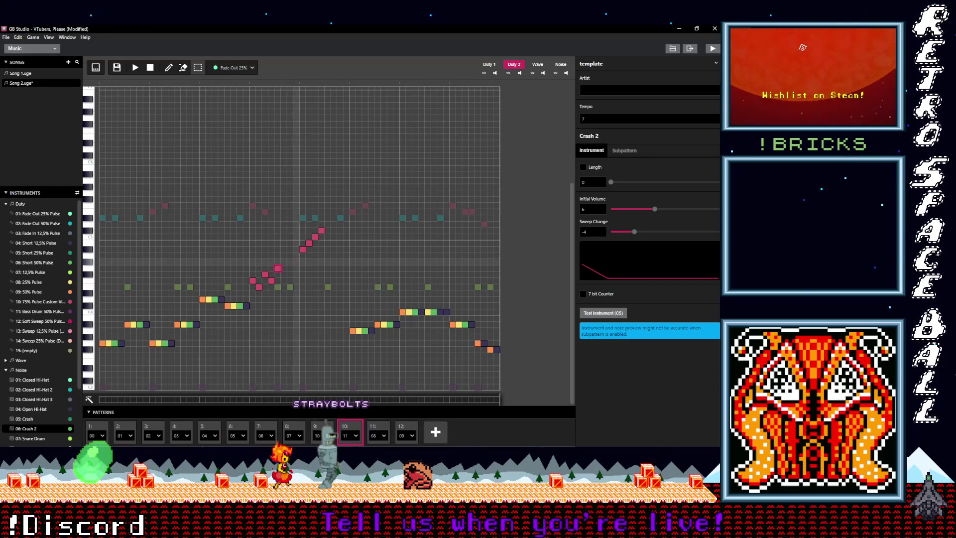
click(277, 269)
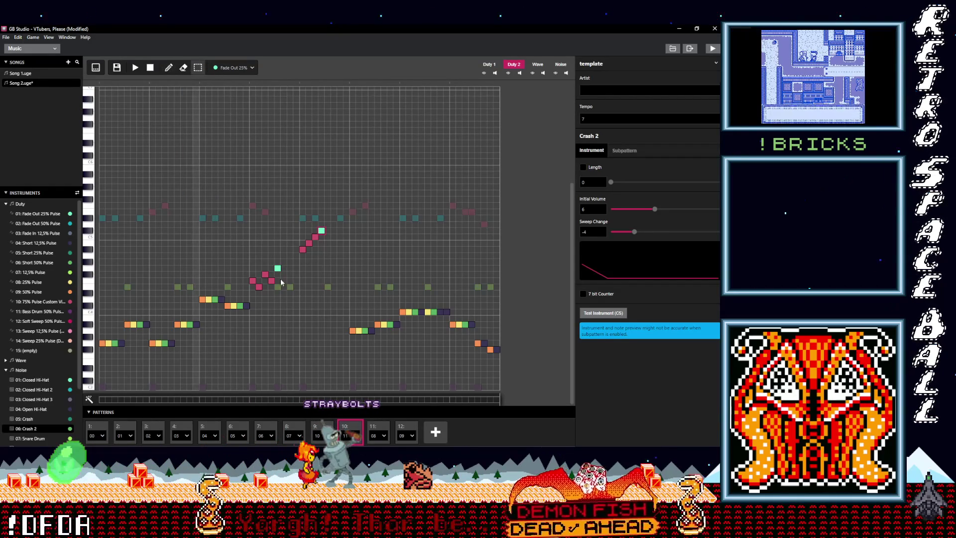
Lower three melody notes several rows and raise one pink note about five rows
drag(259, 288, 260, 317)
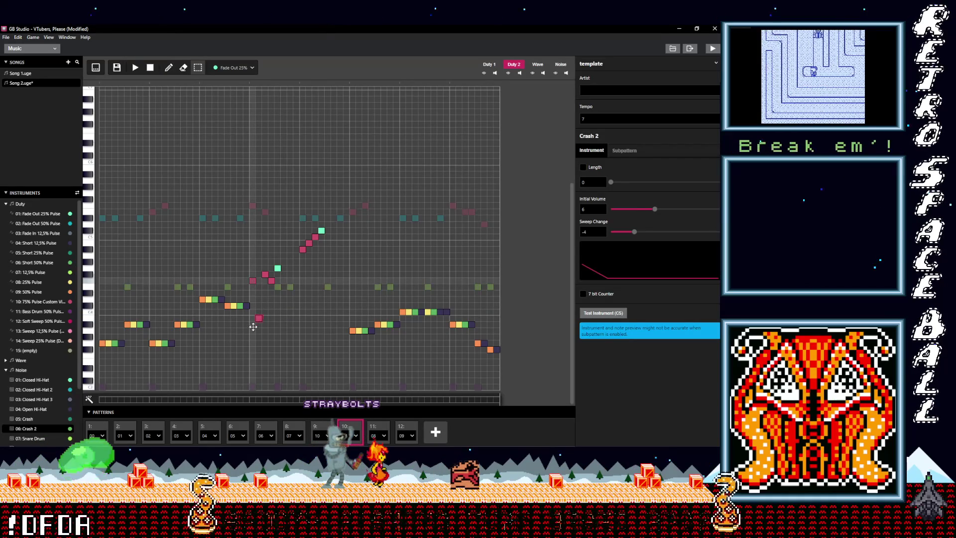
drag(266, 277, 271, 312)
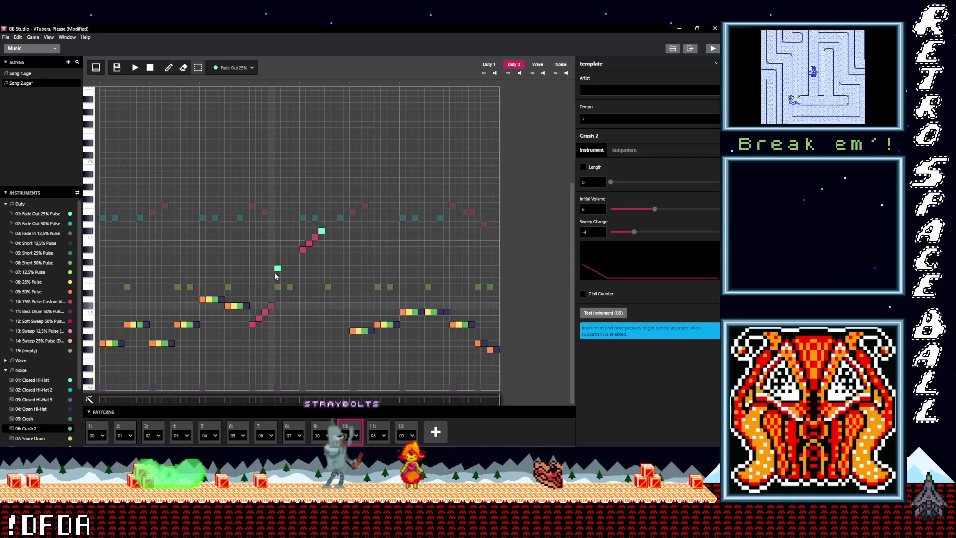
drag(277, 268, 277, 299)
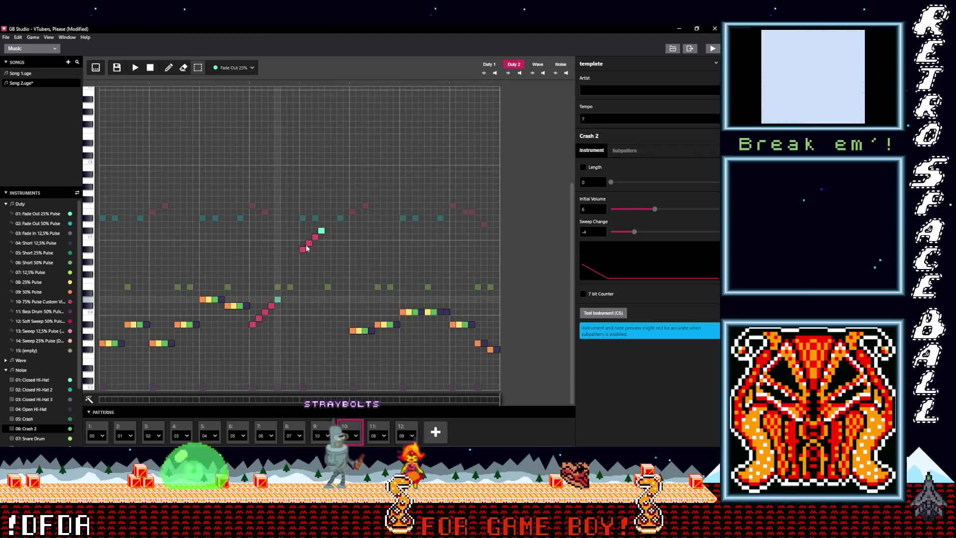
mouse_move(304, 229)
mouse_down()
mouse_move(304, 217)
mouse_move(321, 237)
mouse_up()
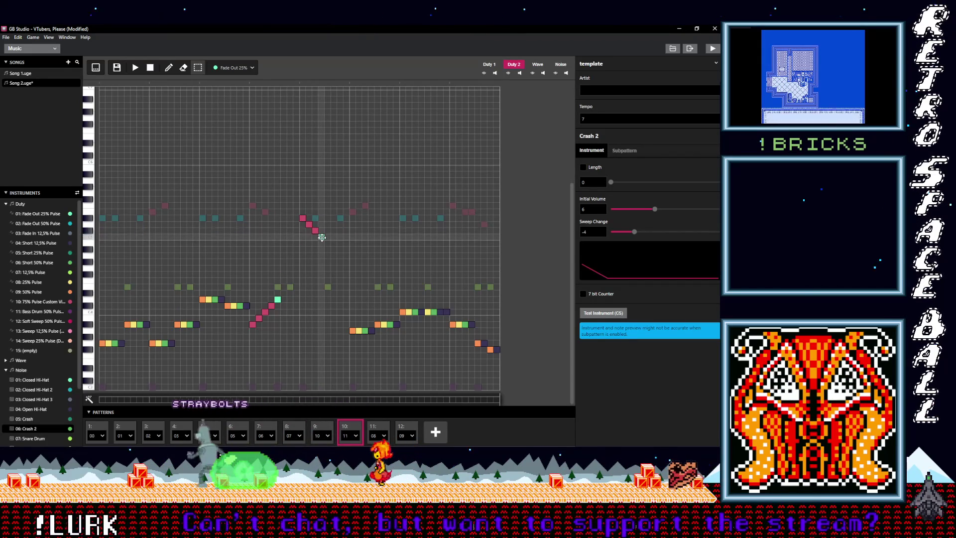
click(317, 428)
click(266, 429)
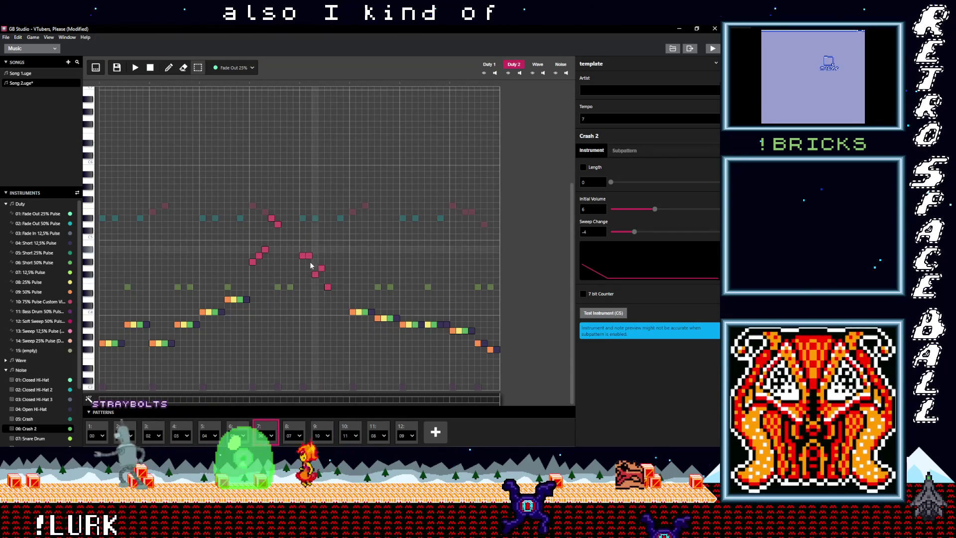
Lower a pink melody note two rows and audition the pattern
drag(316, 275, 316, 242)
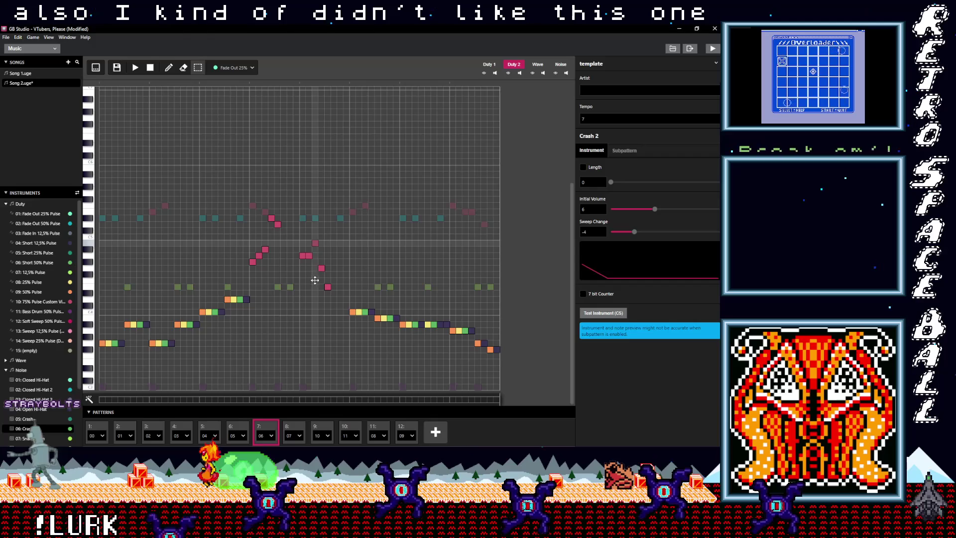
key(ctrl+z)
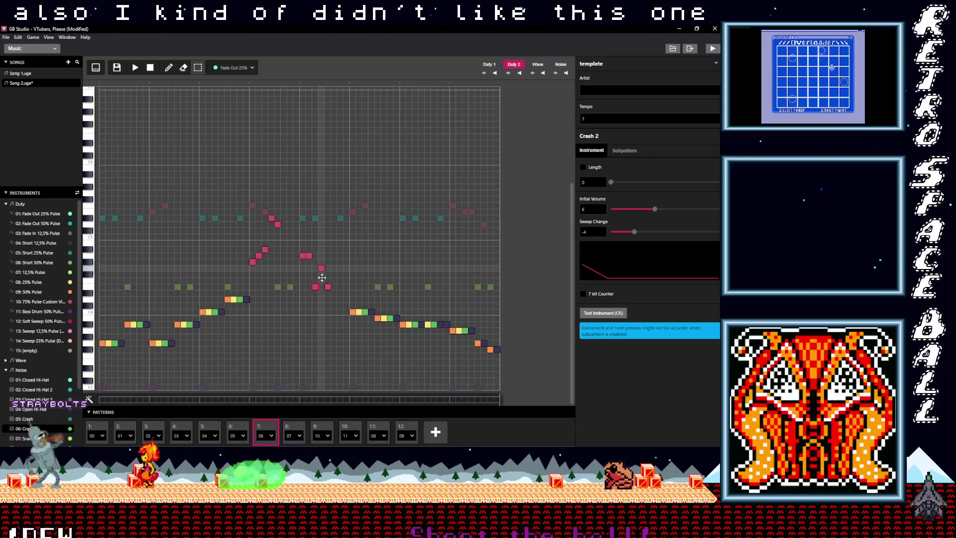
drag(322, 277, 323, 283)
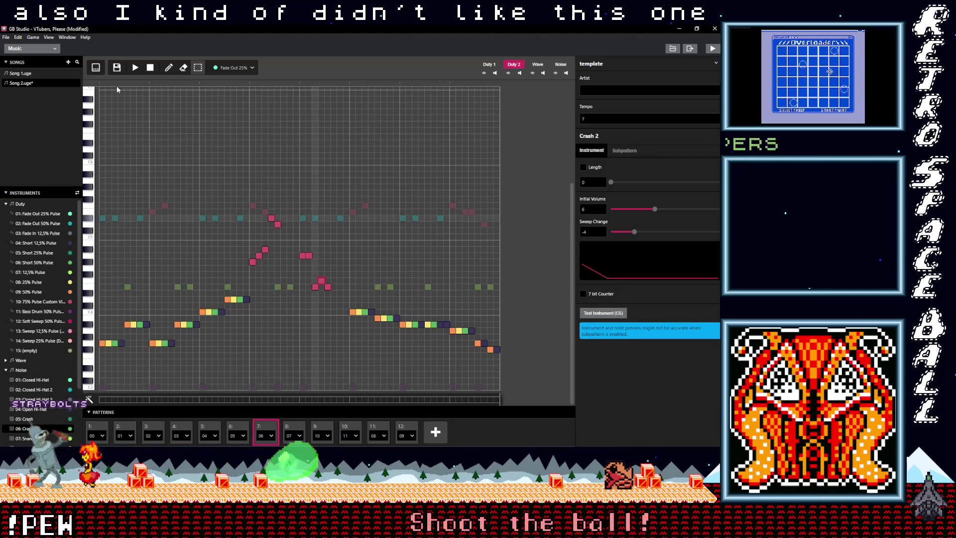
click(135, 67)
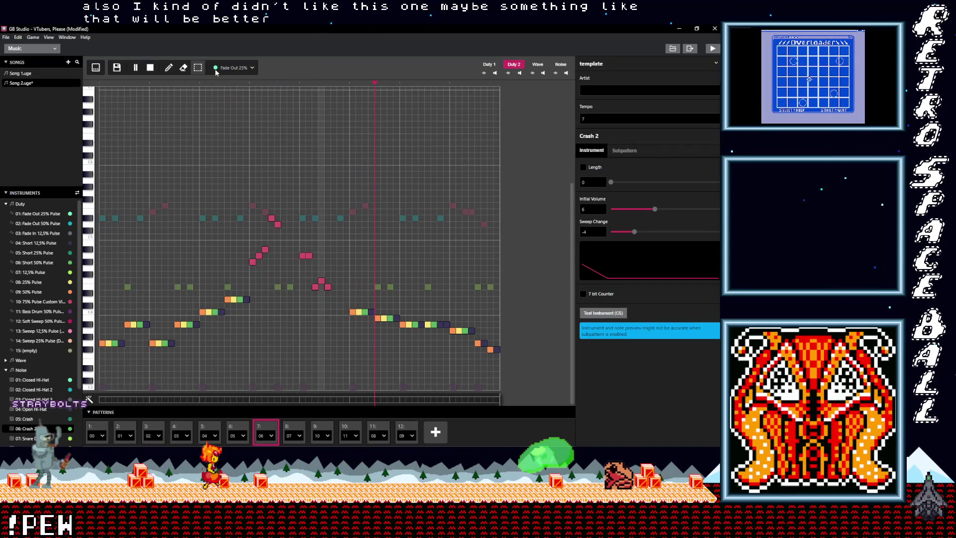
key(space)
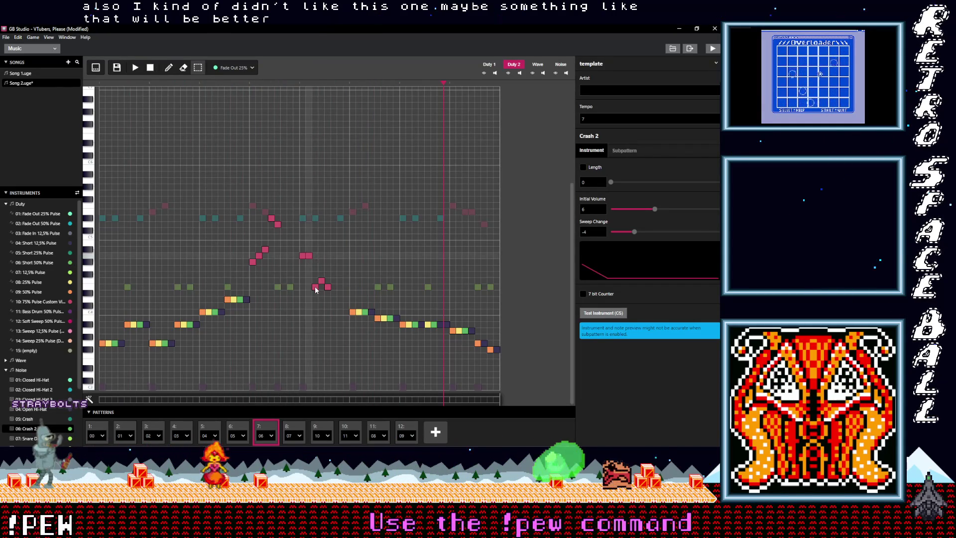
Delete the right note of a pair and shift three pink notes one step right
right_click(309, 257)
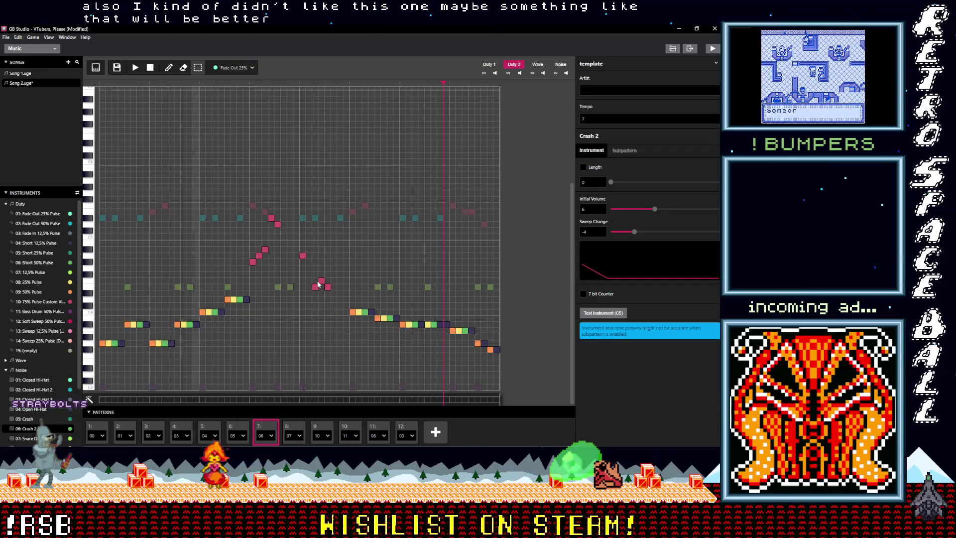
drag(319, 287, 325, 287)
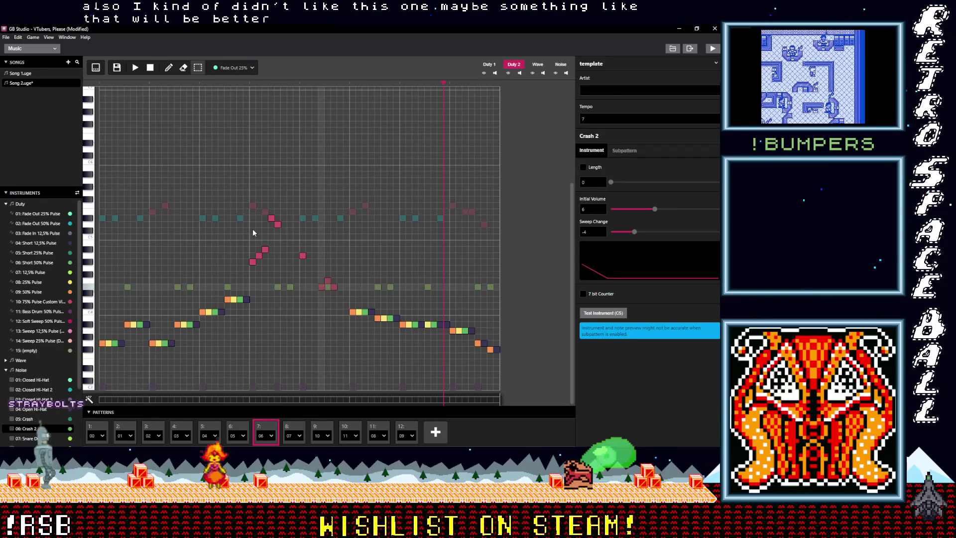
click(150, 67)
click(136, 71)
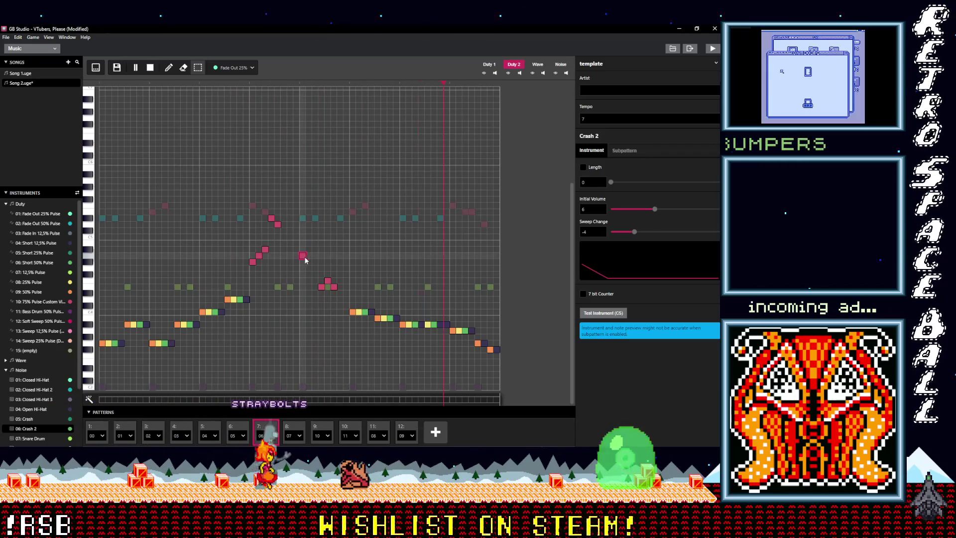
click(150, 68)
click(264, 428)
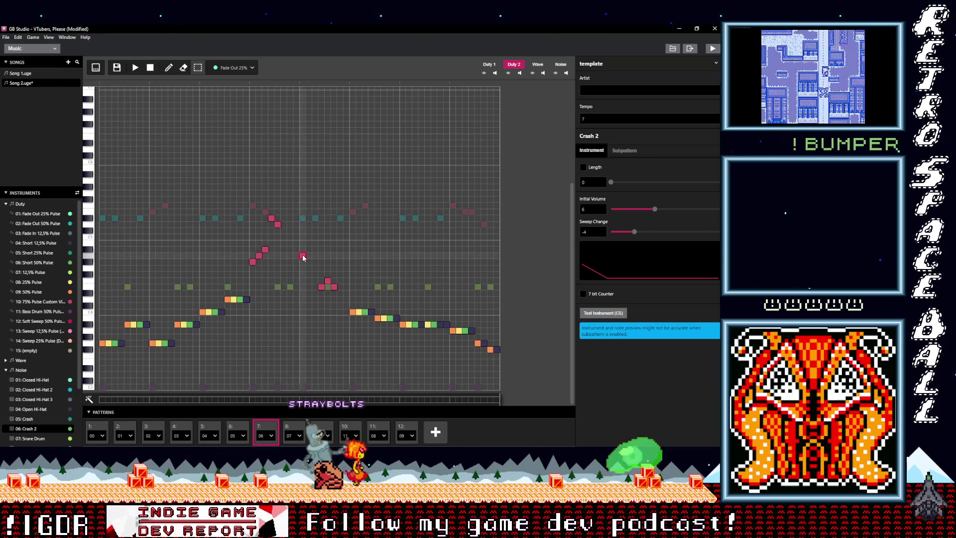
Add a new pink note and raise several pink notes higher, then audition
click(308, 274)
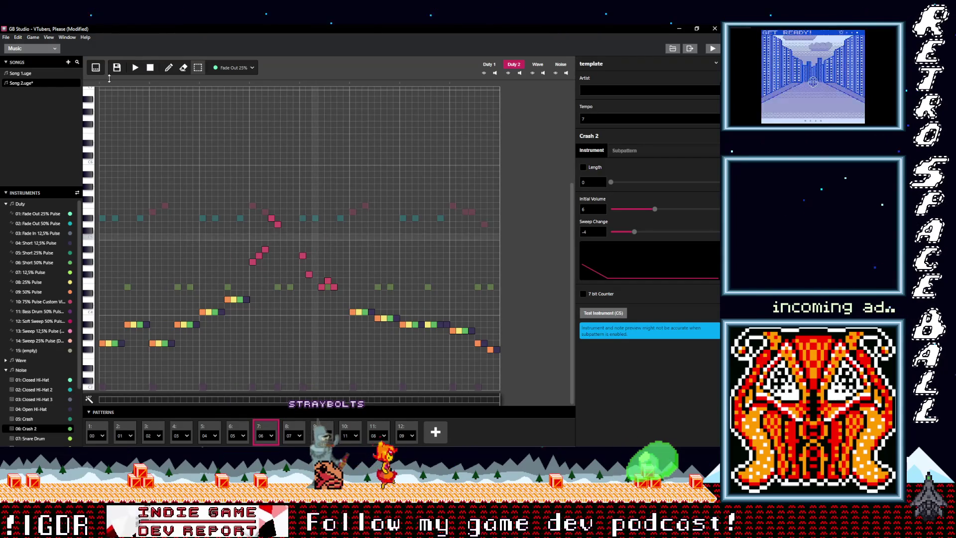
click(136, 68)
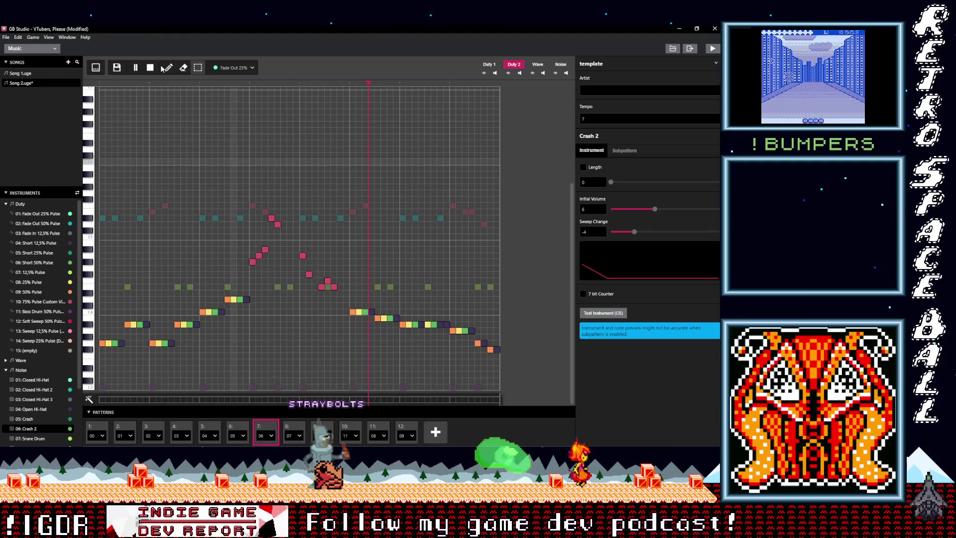
drag(328, 280, 334, 249)
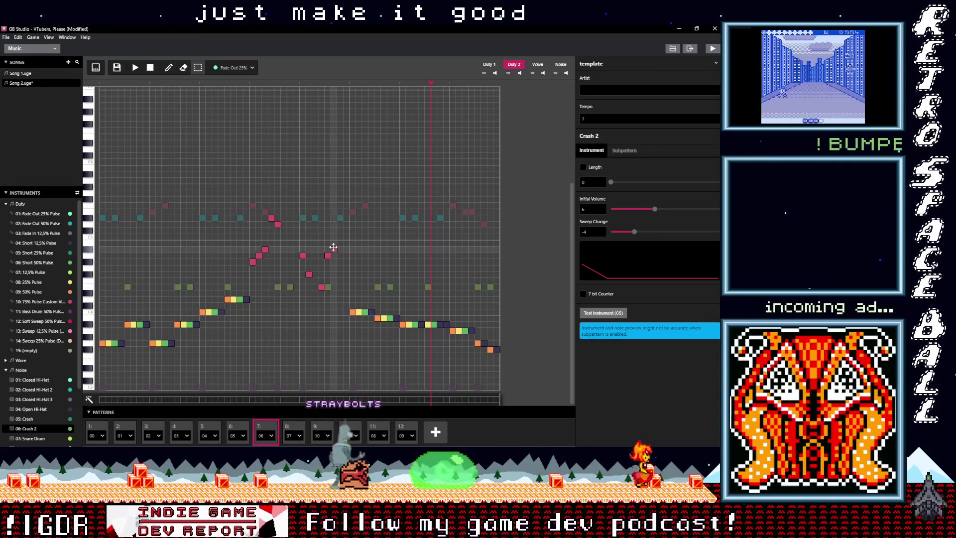
click(334, 249)
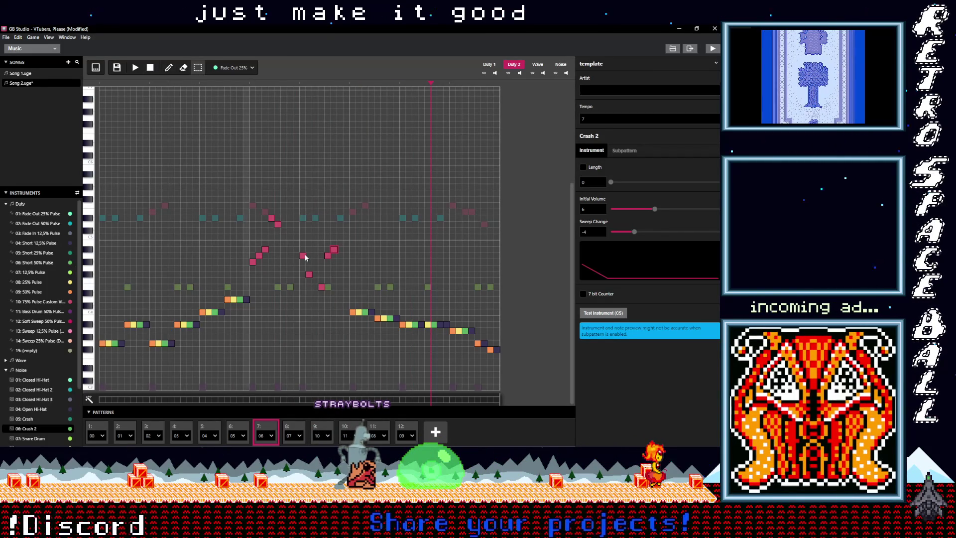
drag(309, 274, 309, 249)
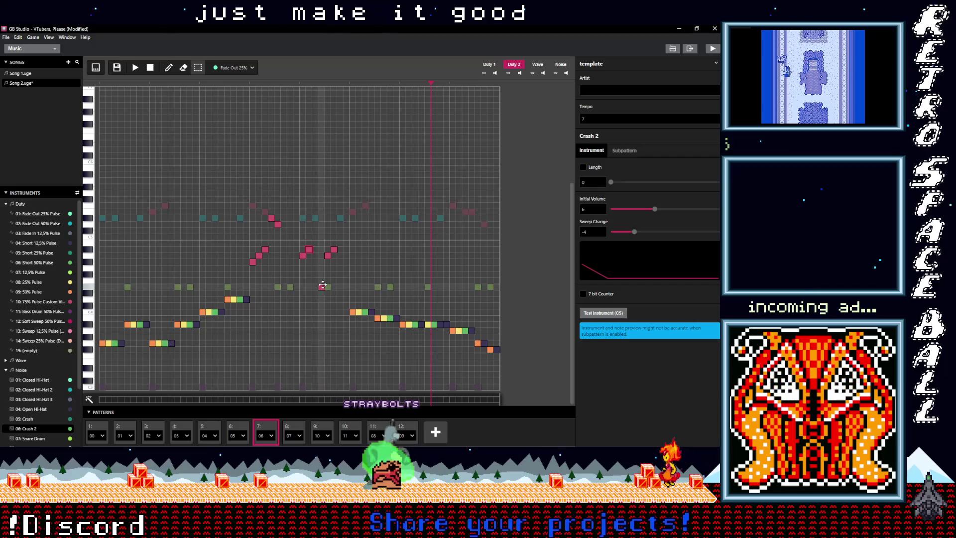
drag(322, 287, 324, 227)
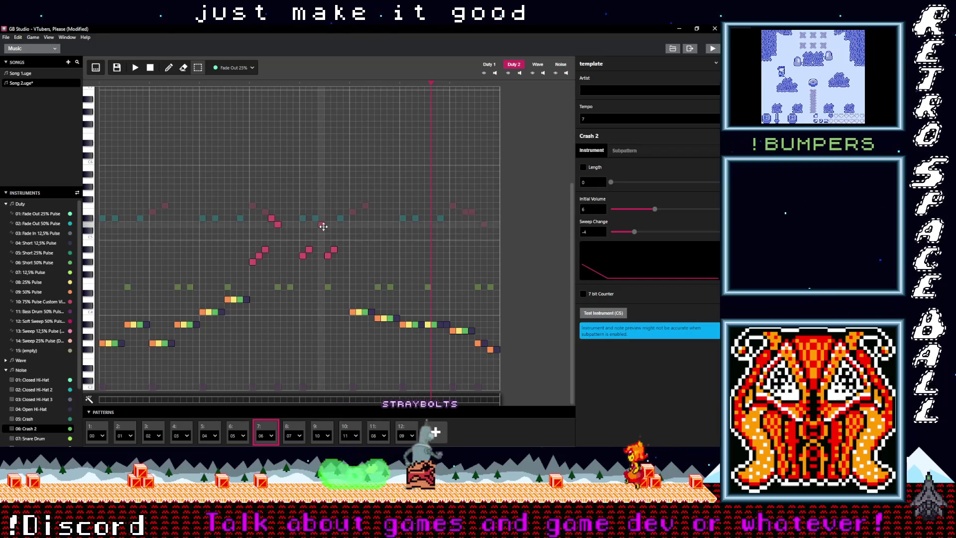
click(139, 68)
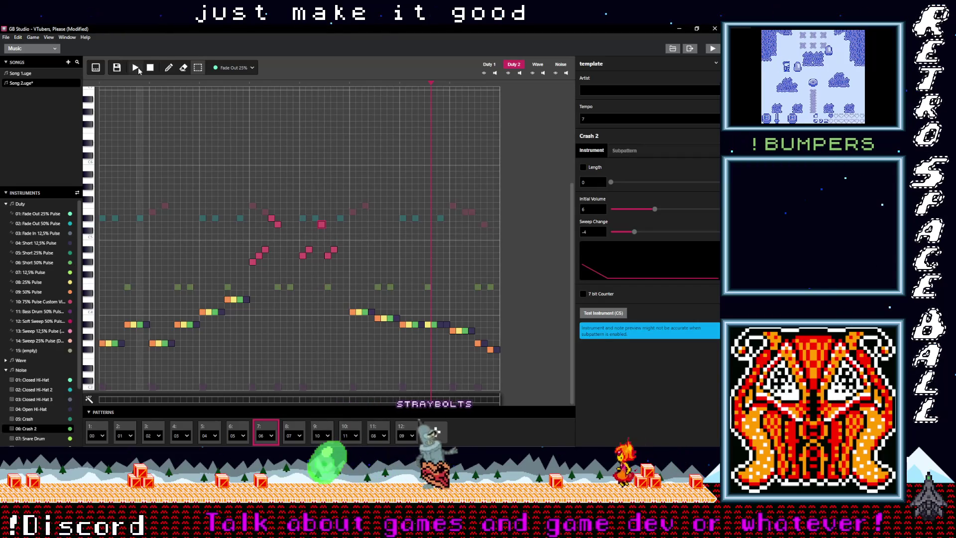
Lower a pink melody note two steps in pitch and listen to the change
click(169, 67)
key(space)
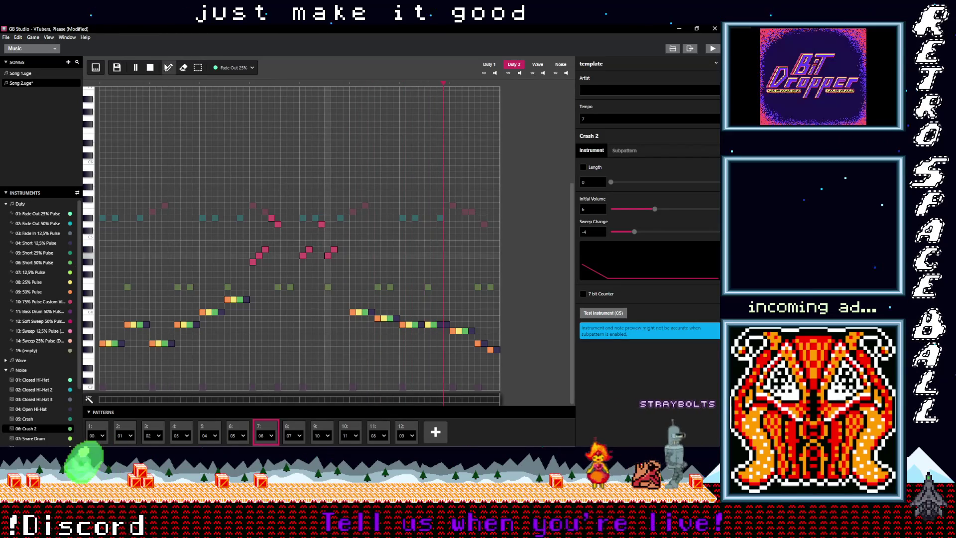
click(328, 256)
drag(329, 259, 330, 257)
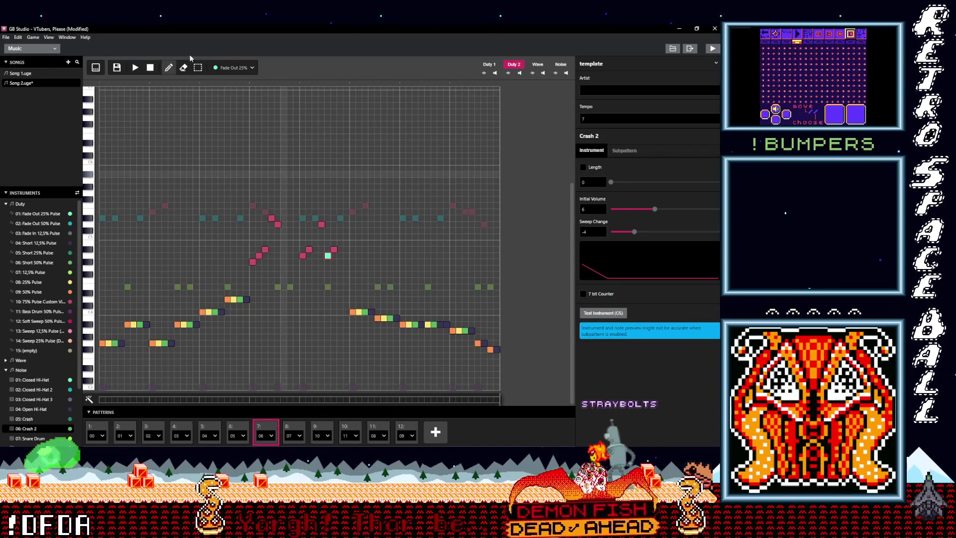
click(195, 69)
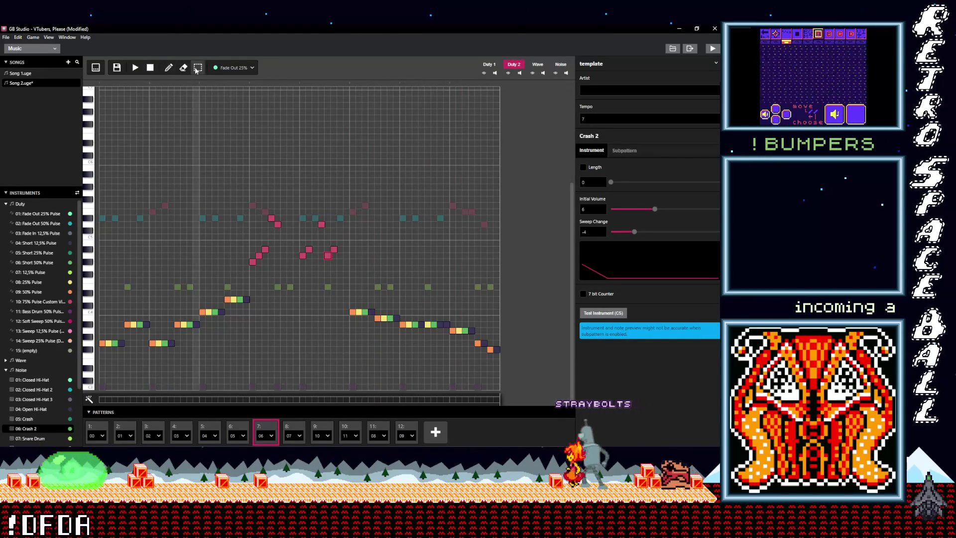
mouse_move(328, 255)
mouse_down()
mouse_move(337, 285)
mouse_move(334, 278)
mouse_up()
click(135, 69)
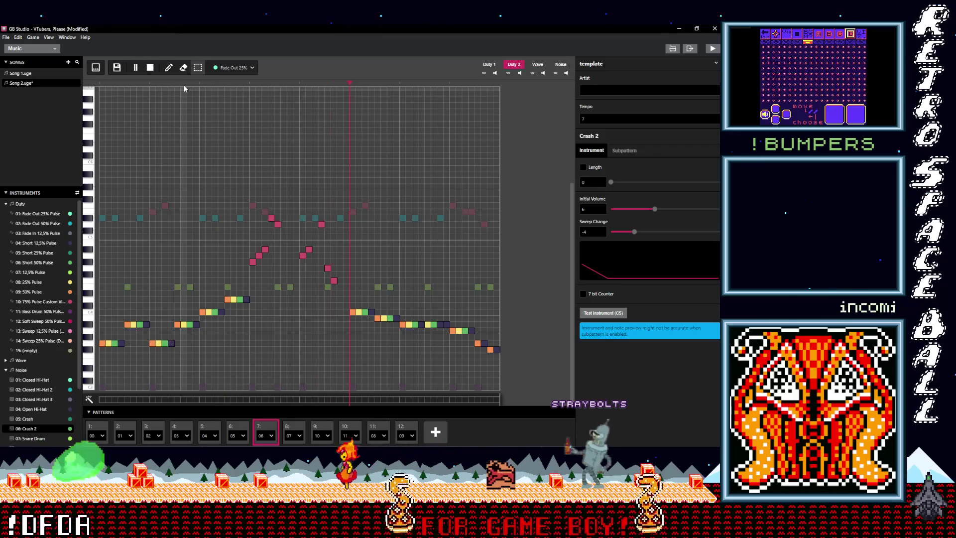
click(154, 69)
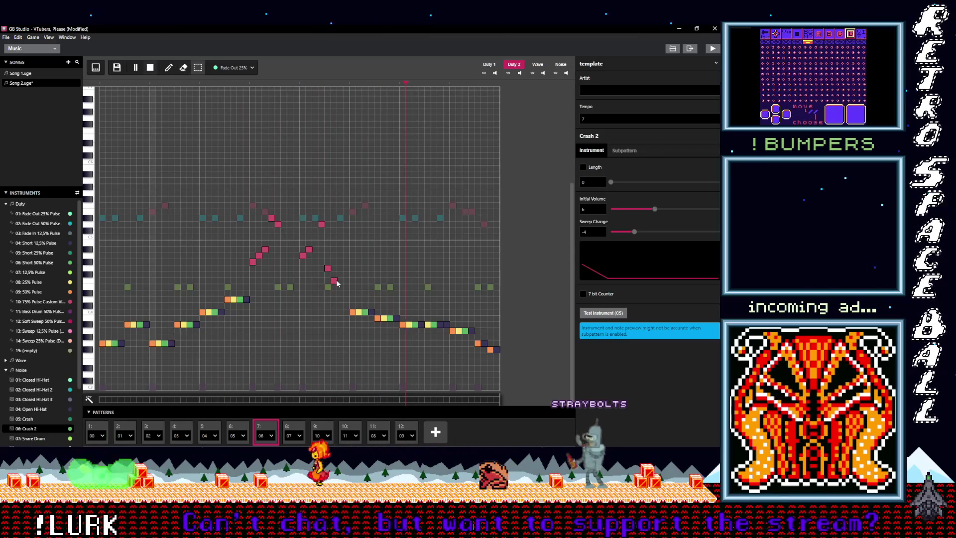
Shift a pink note one step later and raise two notes into the rising run
drag(328, 268, 334, 268)
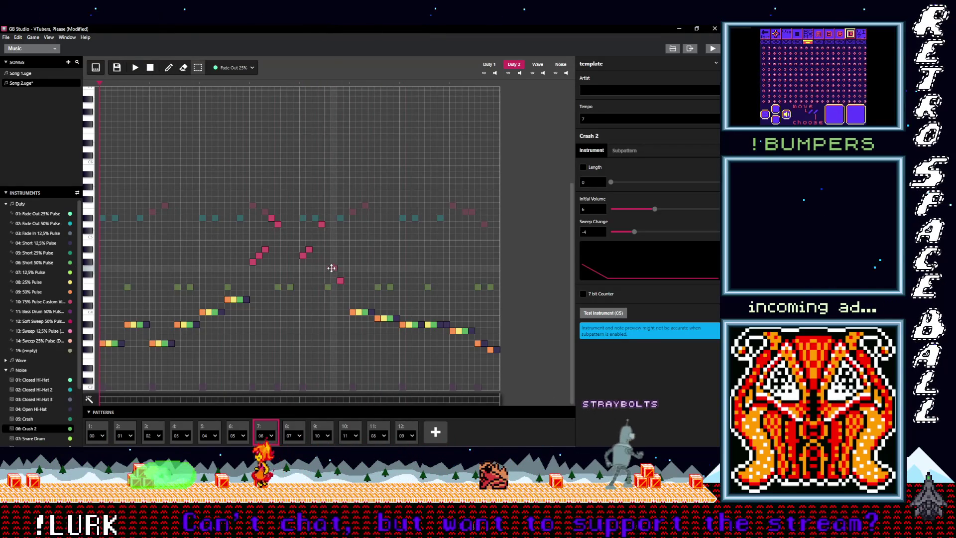
click(135, 68)
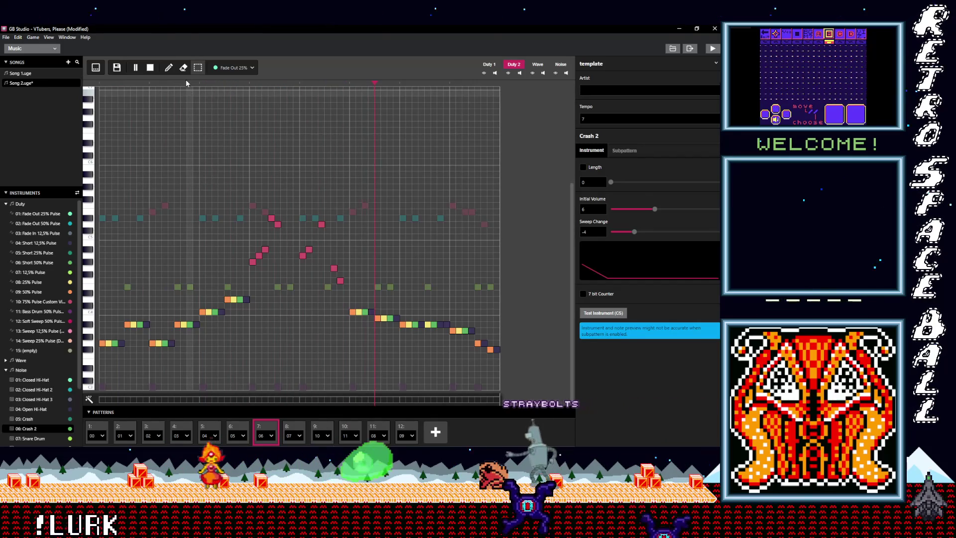
click(135, 67)
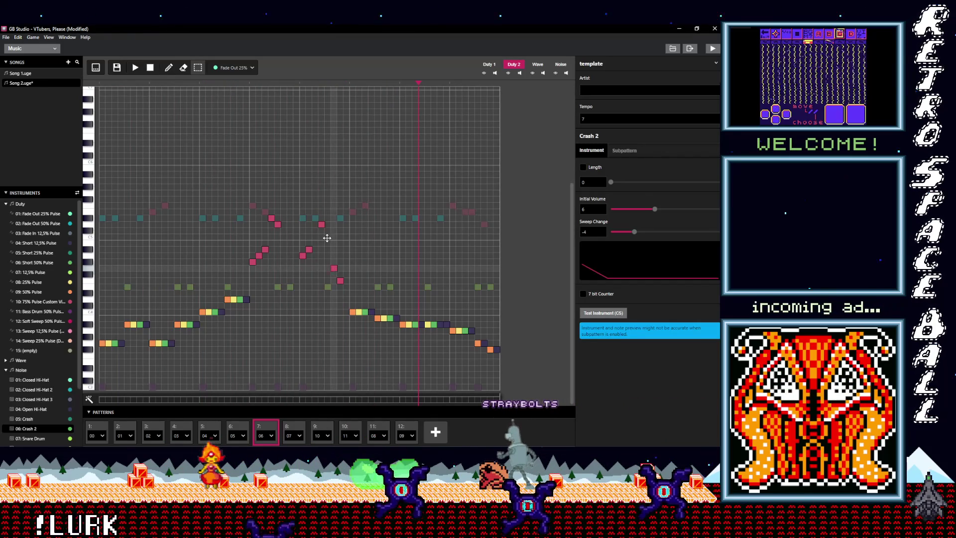
drag(334, 270, 328, 230)
drag(340, 280, 333, 236)
click(135, 68)
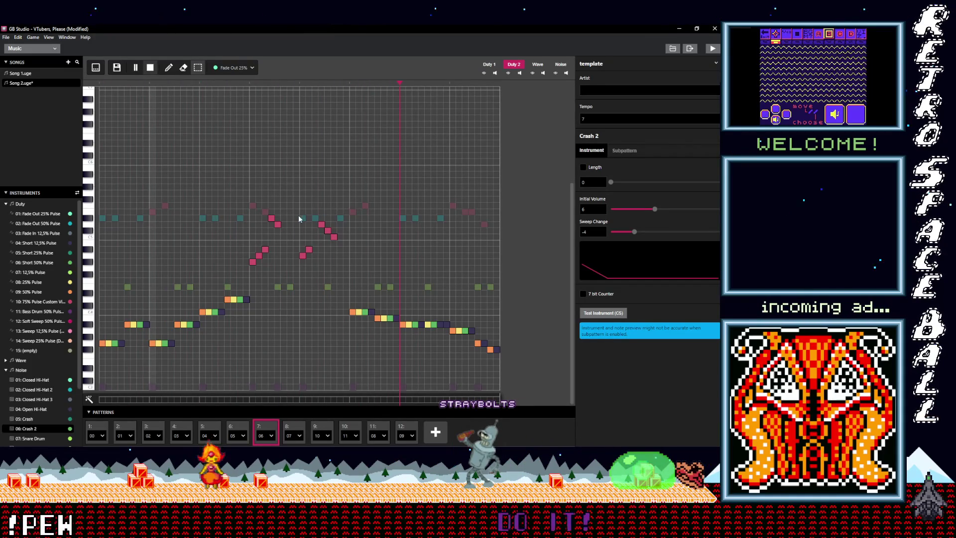
key(space)
Lower and delete notes at the run's end, drop the first note three steps, and replay
drag(334, 236, 334, 255)
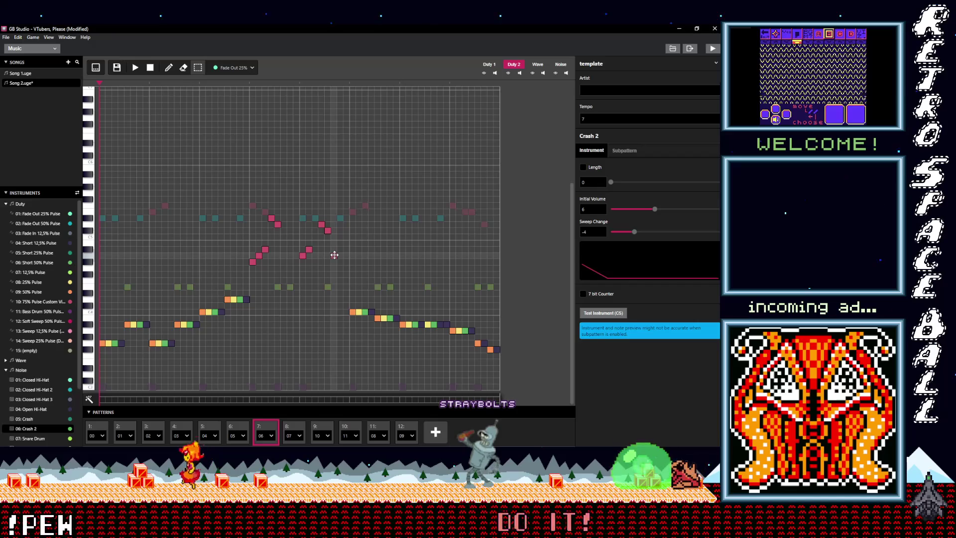
key(Delete)
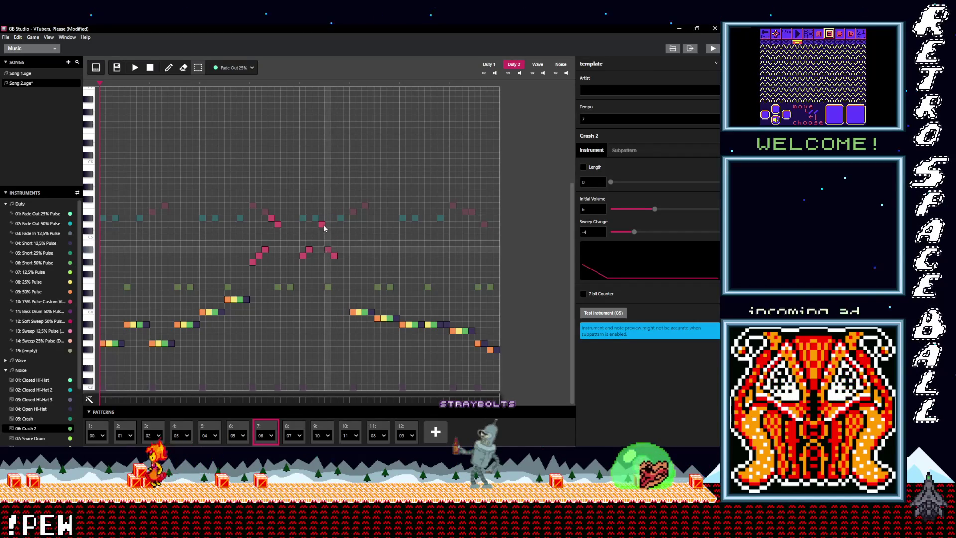
drag(322, 225, 322, 242)
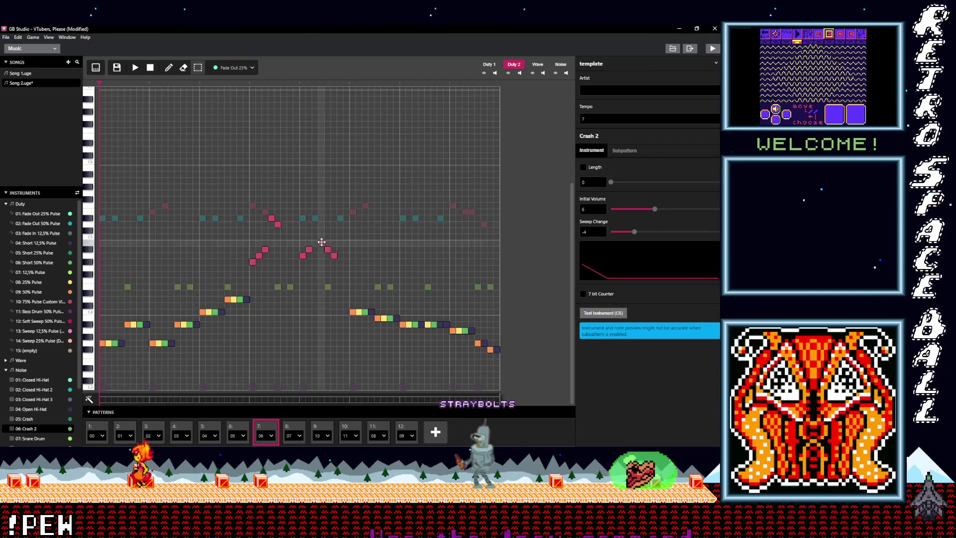
click(136, 68)
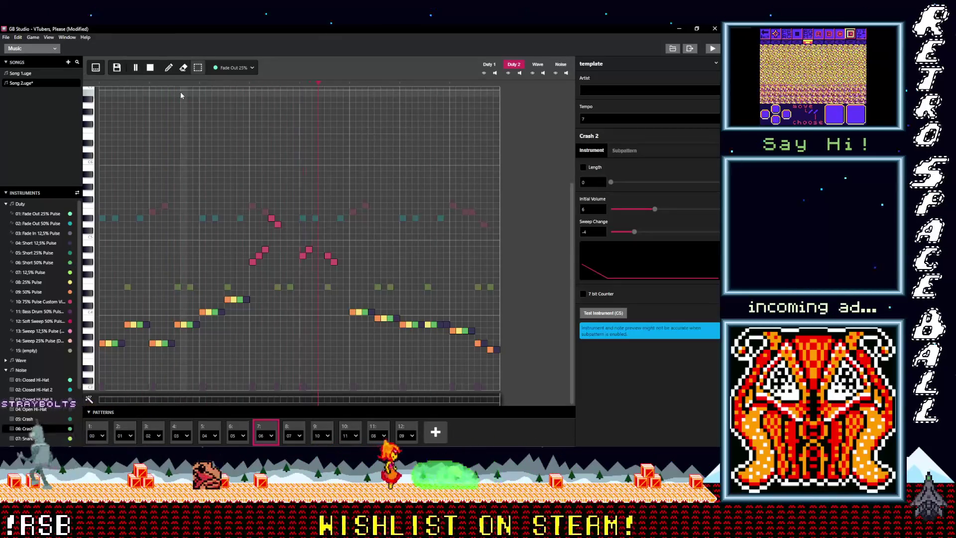
Remove the trailing pink note, add two pink notes, raise one a step, and play
key(space)
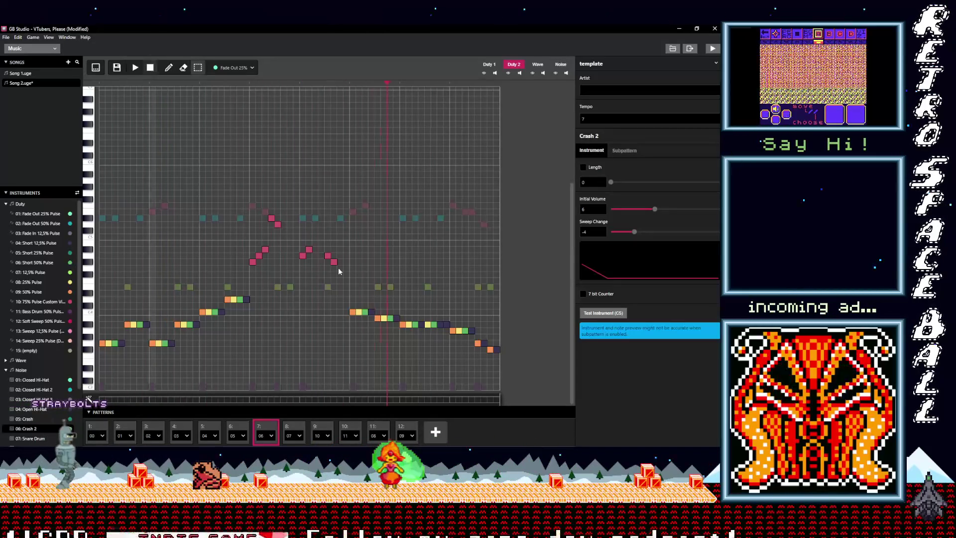
click(333, 262)
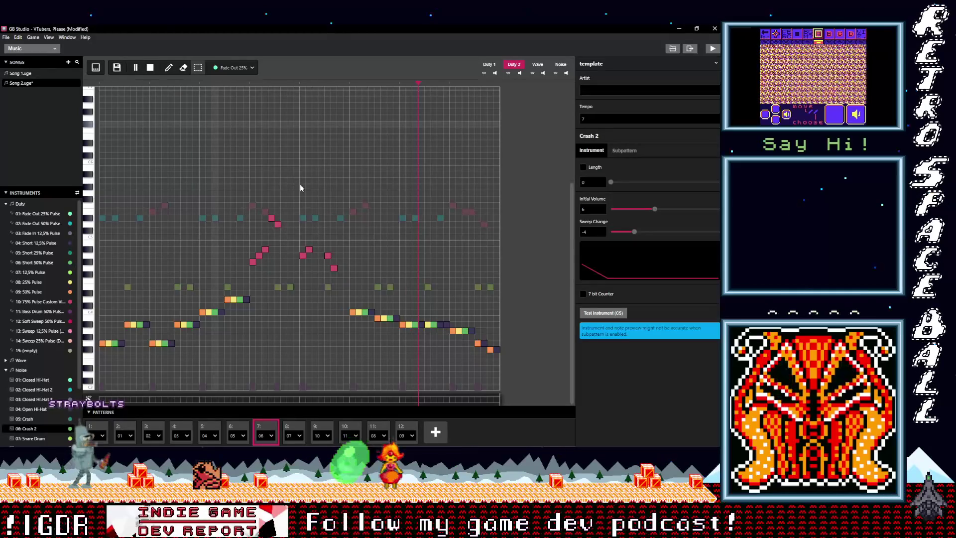
key(space)
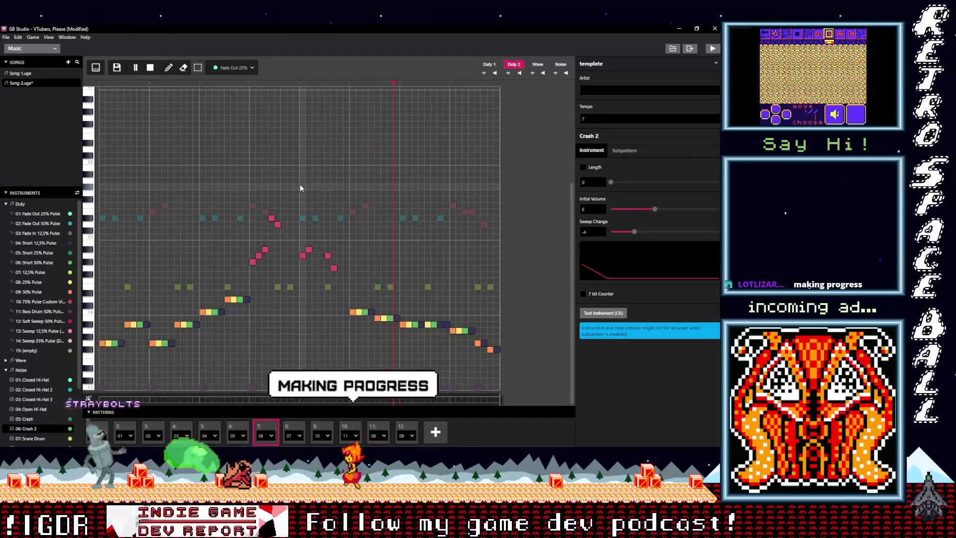
click(136, 67)
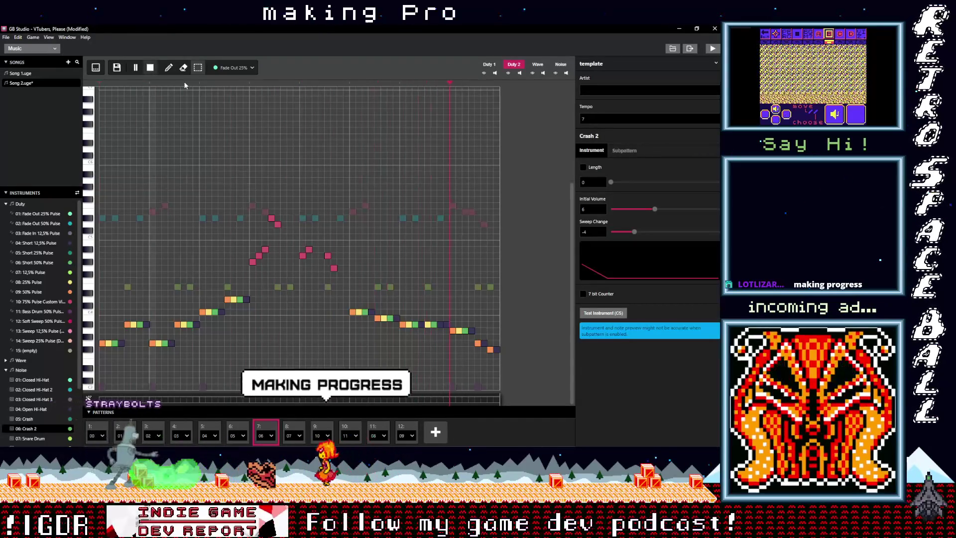
click(328, 255)
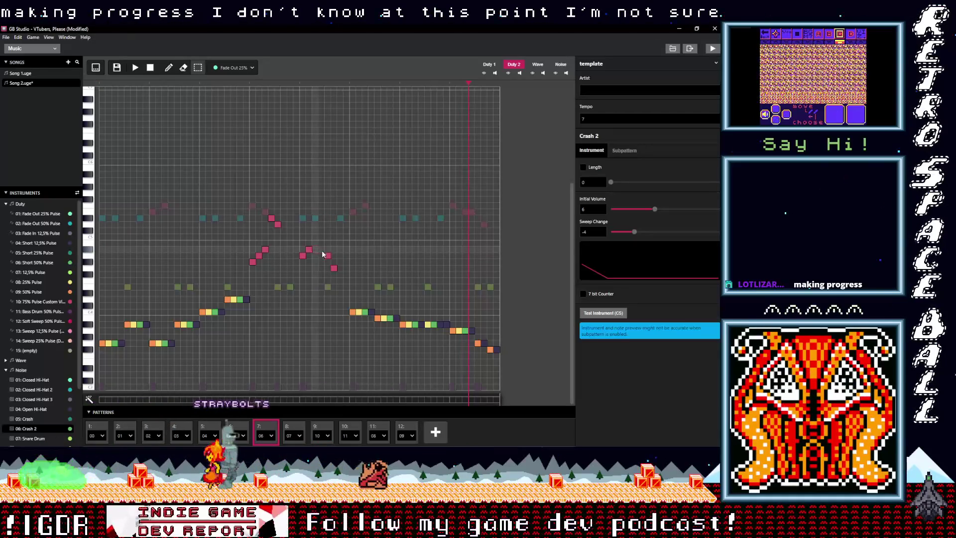
click(314, 249)
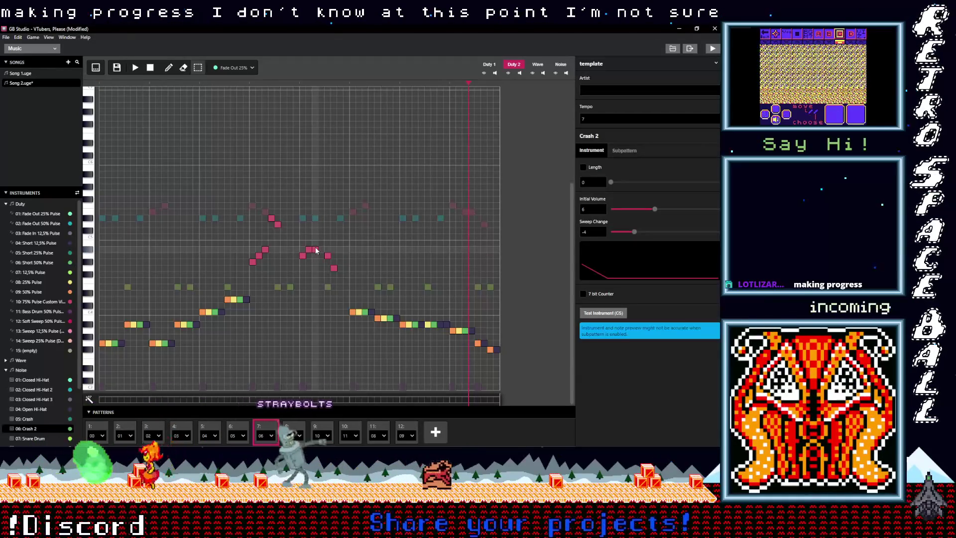
drag(315, 246, 316, 240)
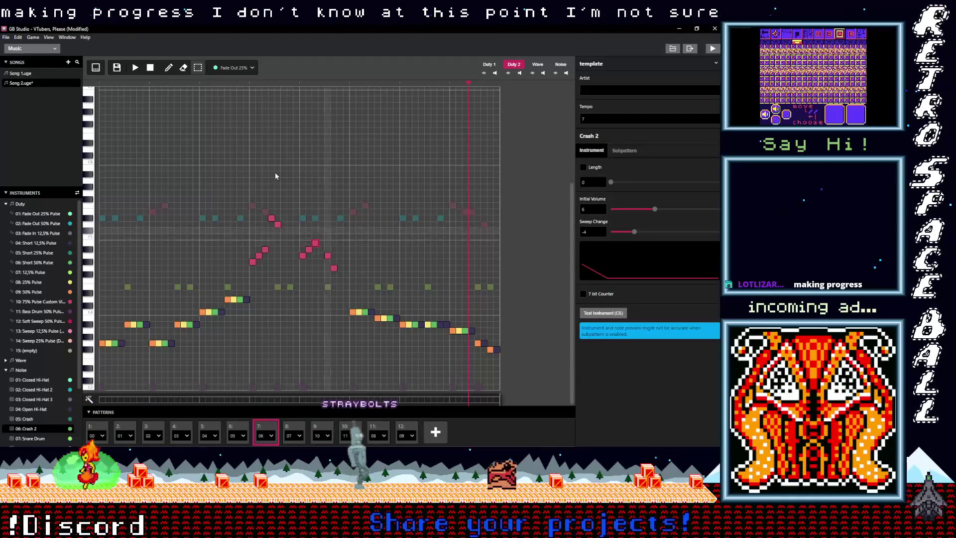
click(135, 69)
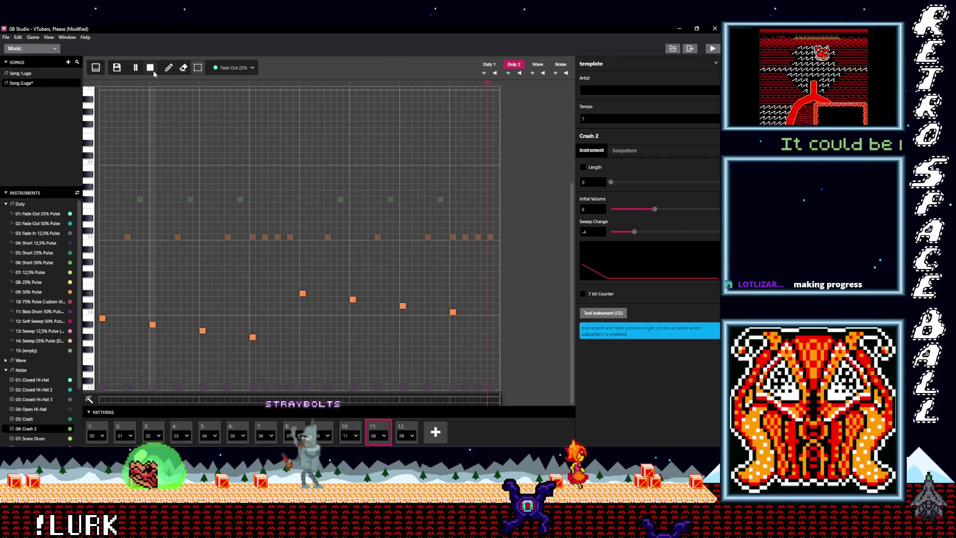
Raise the last dark note and the final orange note at pattern 10's end, then play
click(150, 67)
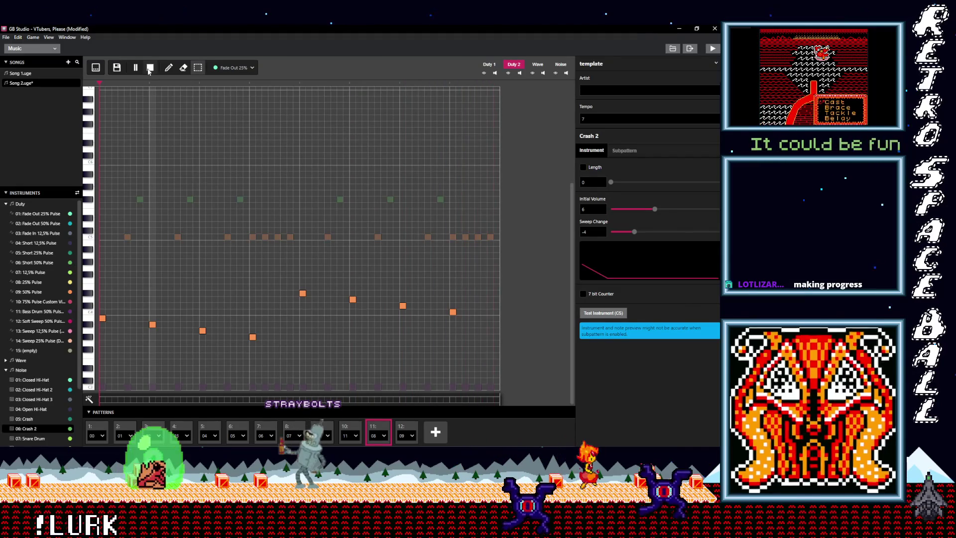
click(348, 428)
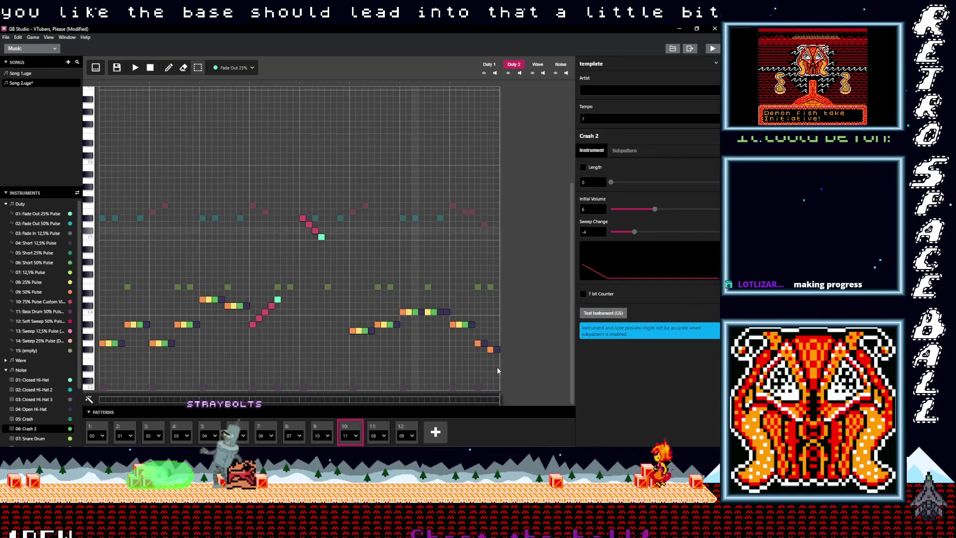
mouse_move(494, 365)
mouse_down()
mouse_move(452, 321)
mouse_move(453, 280)
mouse_up()
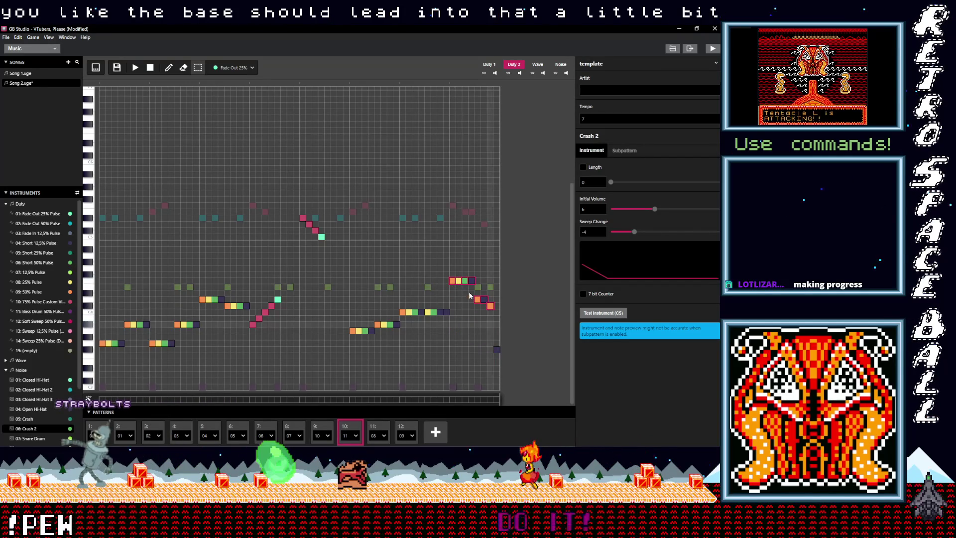
click(492, 355)
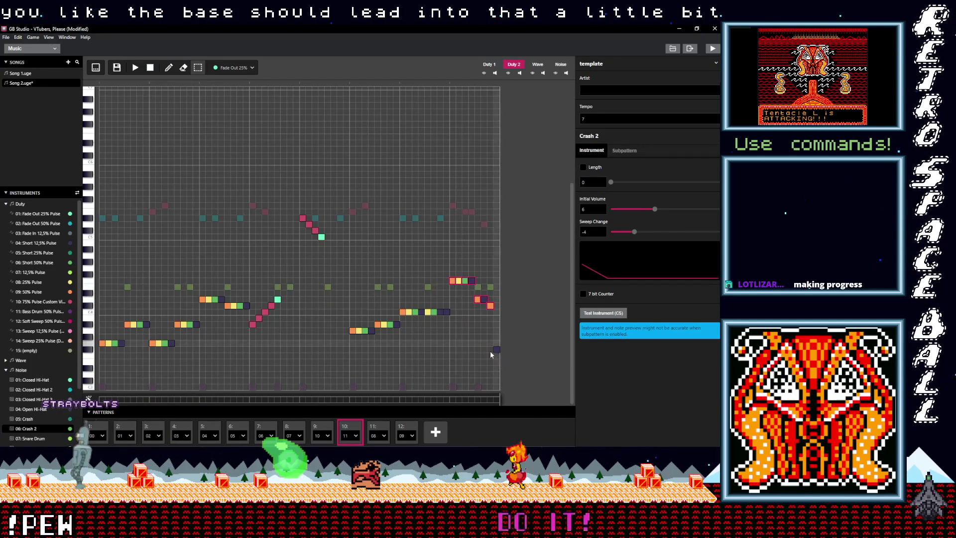
mouse_move(497, 349)
mouse_down()
mouse_move(496, 305)
mouse_move(502, 315)
mouse_move(483, 265)
mouse_up()
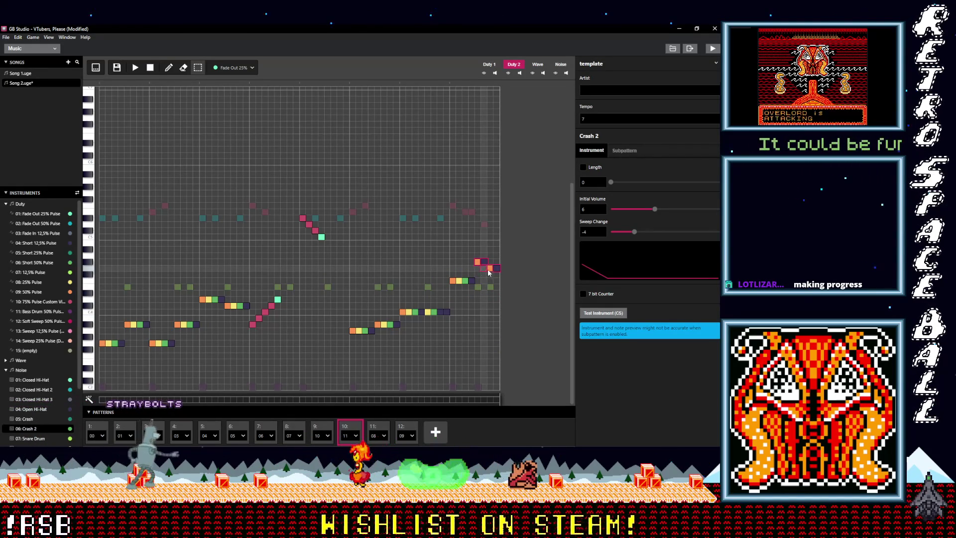
click(490, 269)
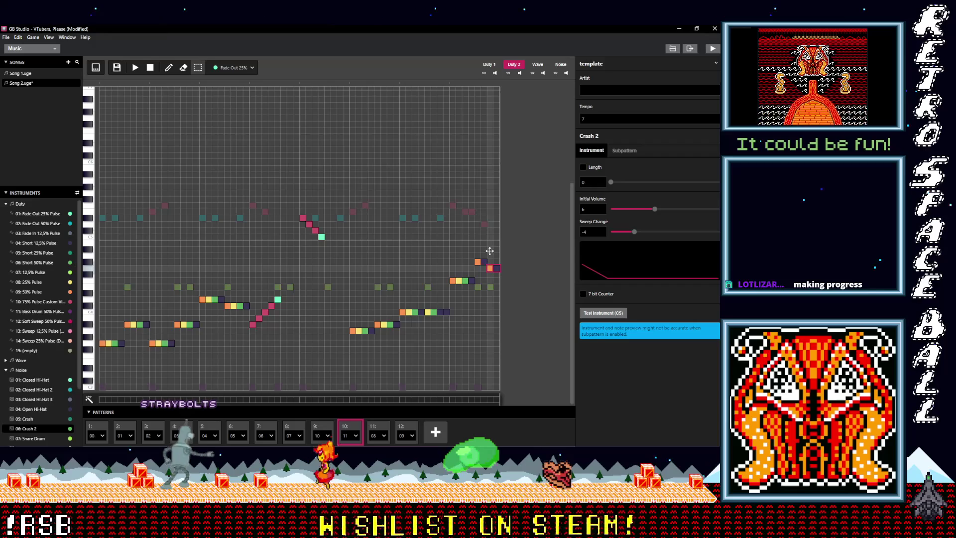
drag(489, 252, 489, 250)
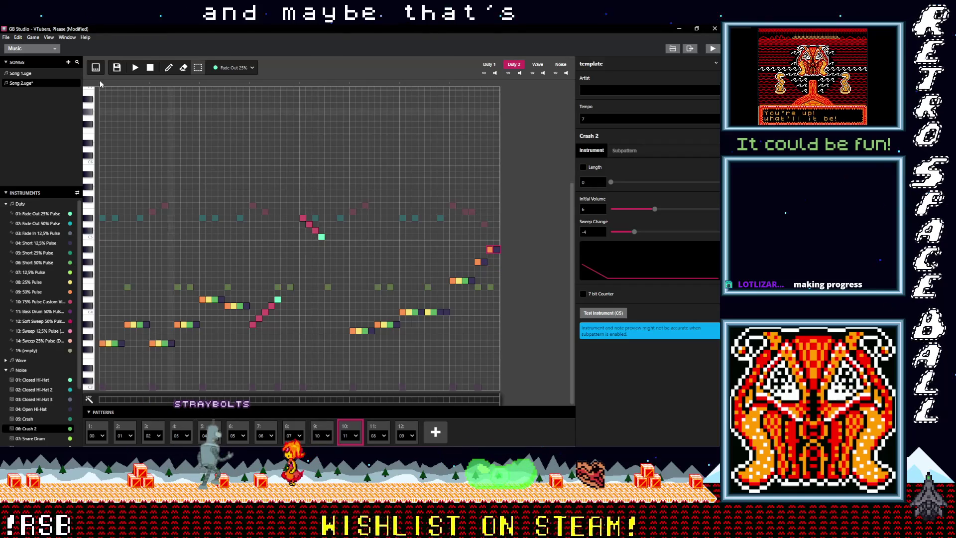
click(135, 67)
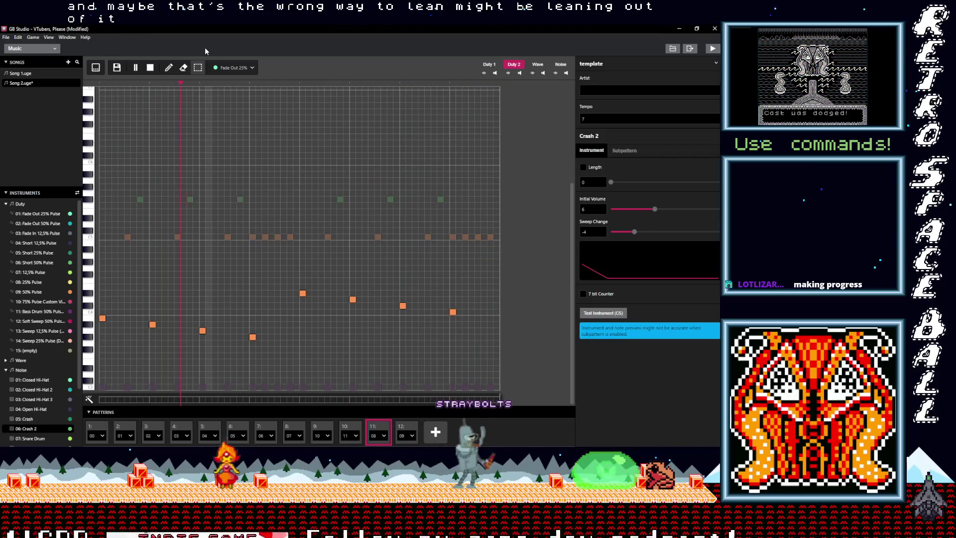
Review patterns 12, 11 and 10, then play the song from pattern 10
key(space)
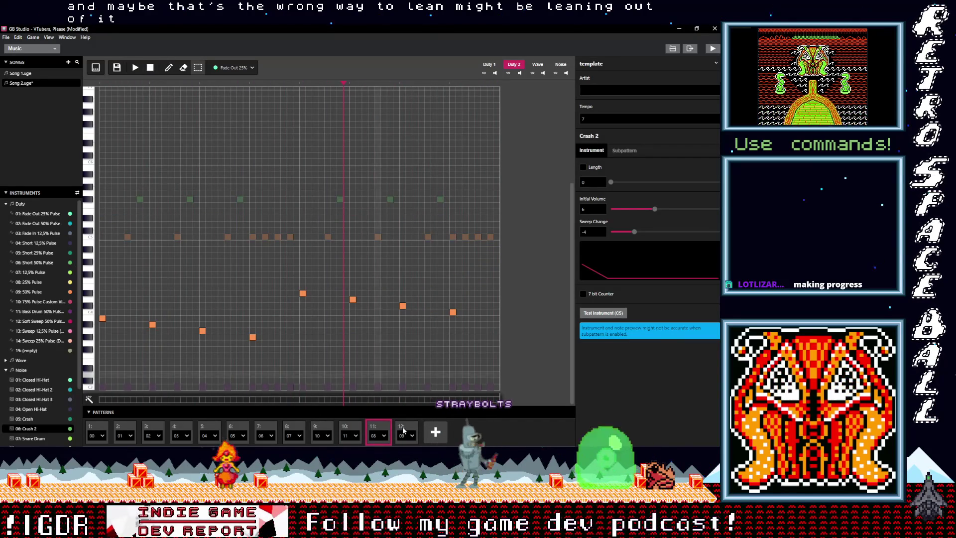
click(404, 431)
click(377, 430)
click(351, 430)
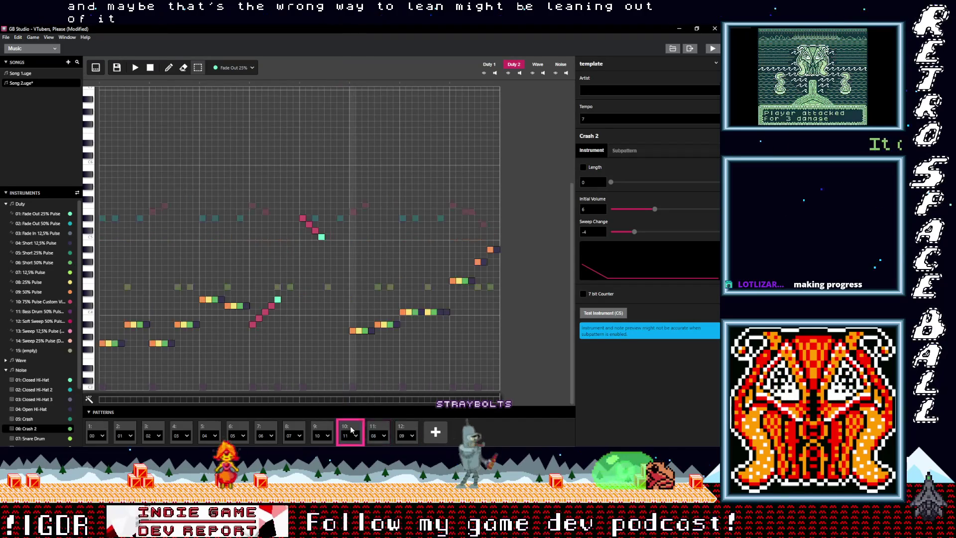
click(401, 429)
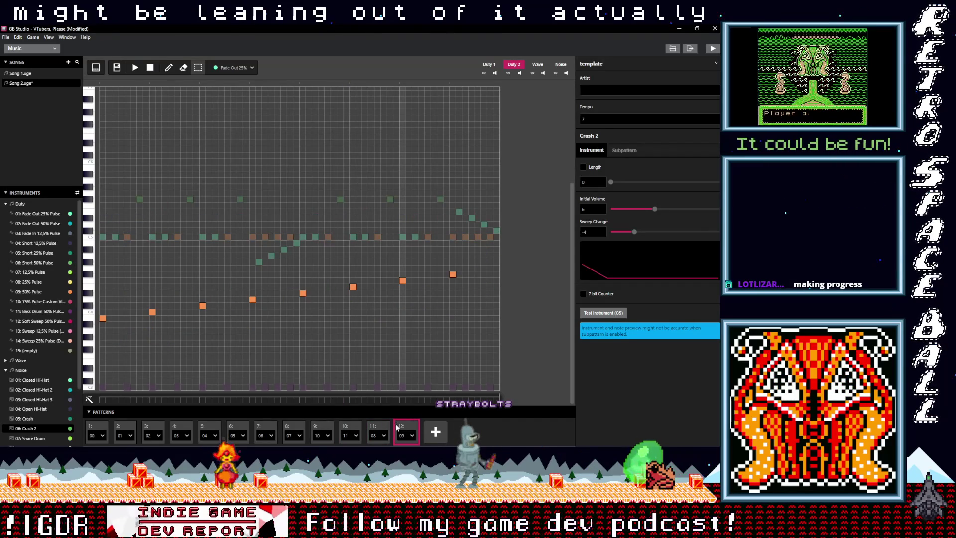
click(378, 430)
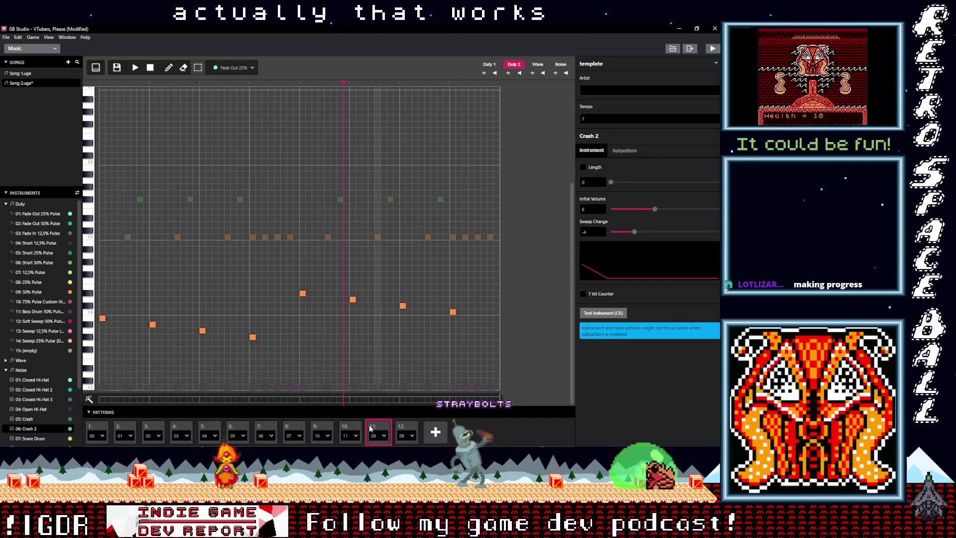
click(351, 429)
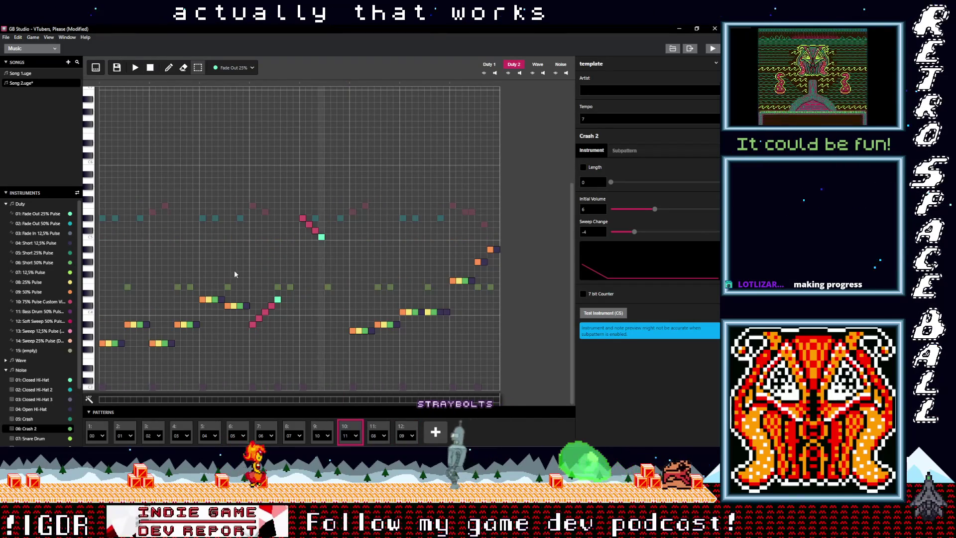
click(135, 66)
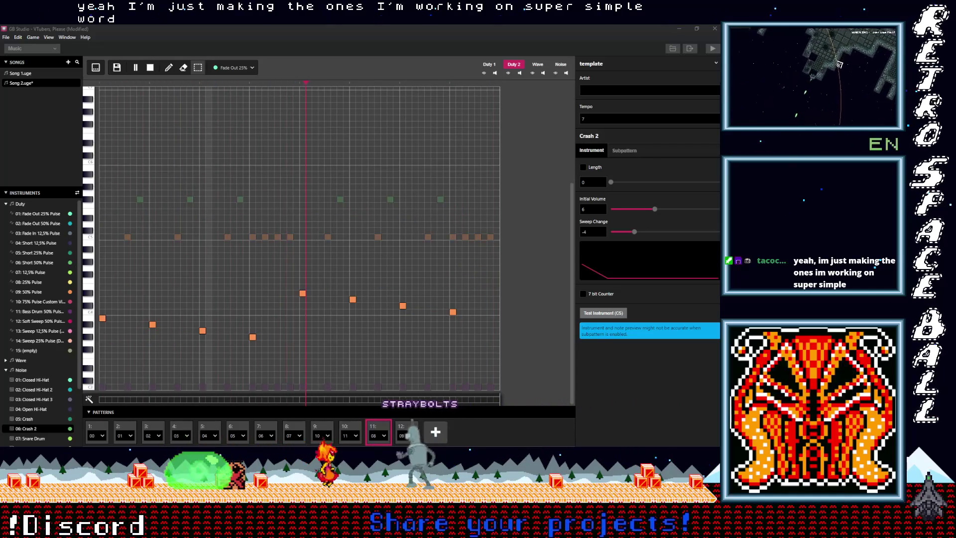
click(135, 67)
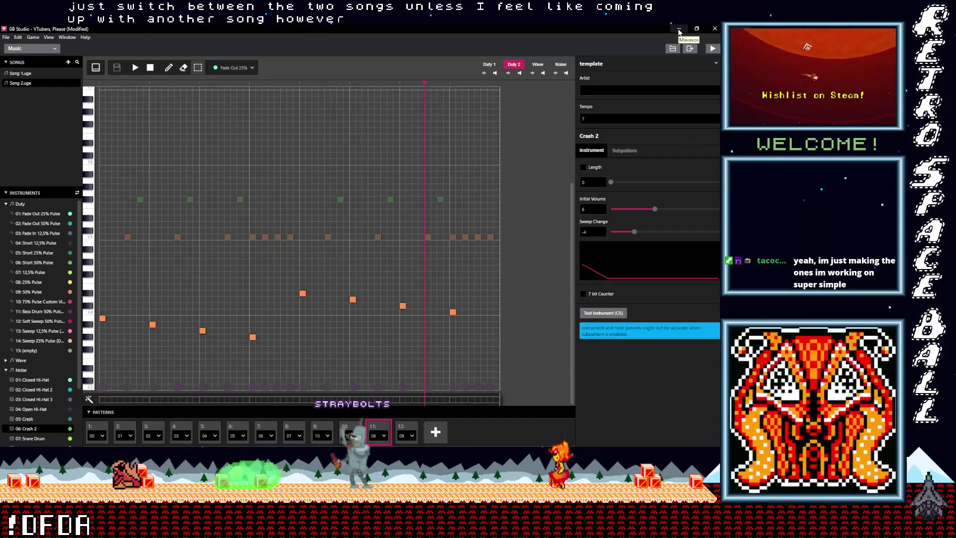
Minimize and restore the GB Studio window, then open the editor sections list
click(679, 30)
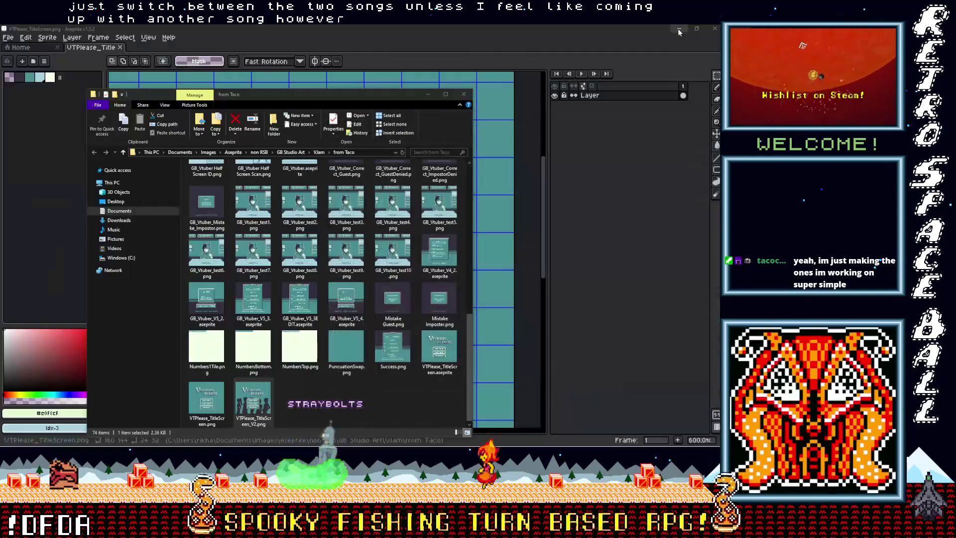
click(427, 95)
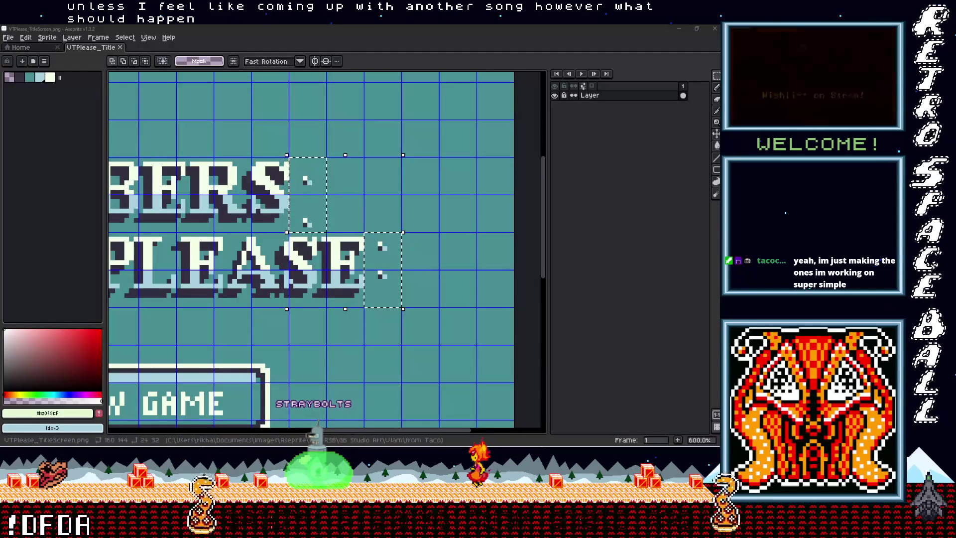
key(alt+Tab)
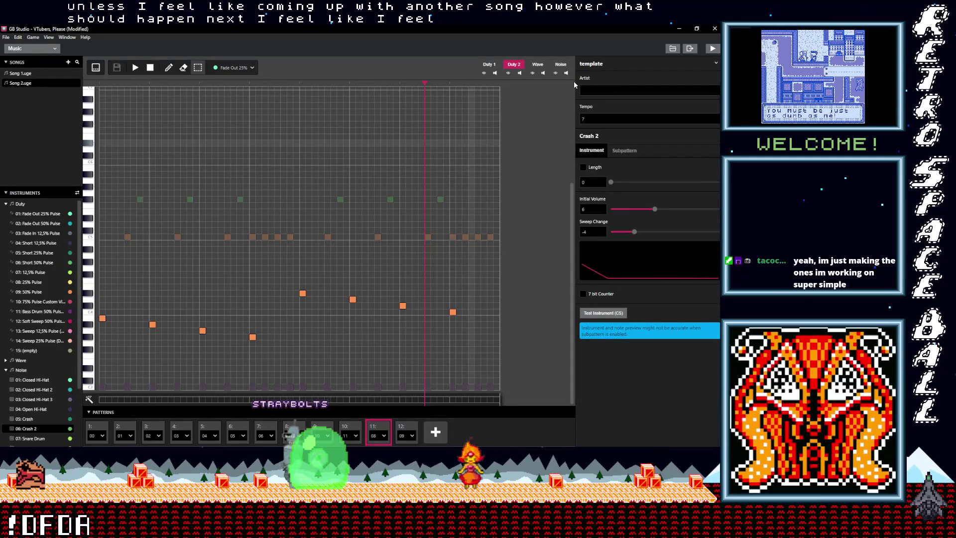
click(50, 49)
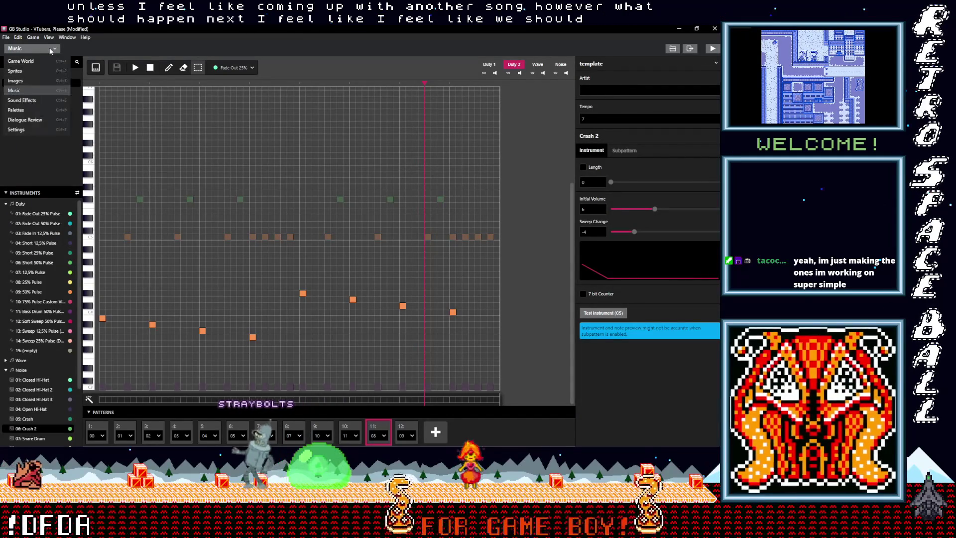
Switch to the Game World view and save the project
click(22, 61)
click(6, 37)
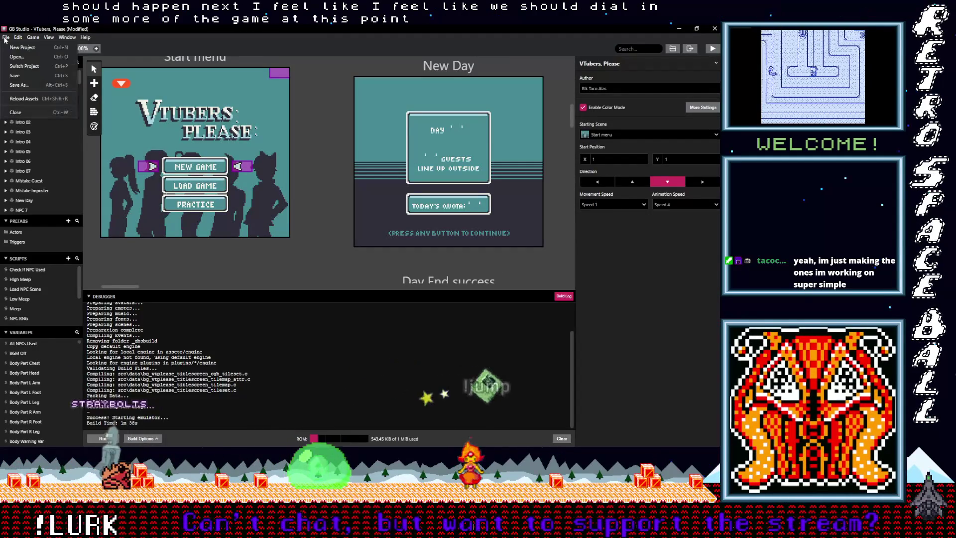
click(15, 75)
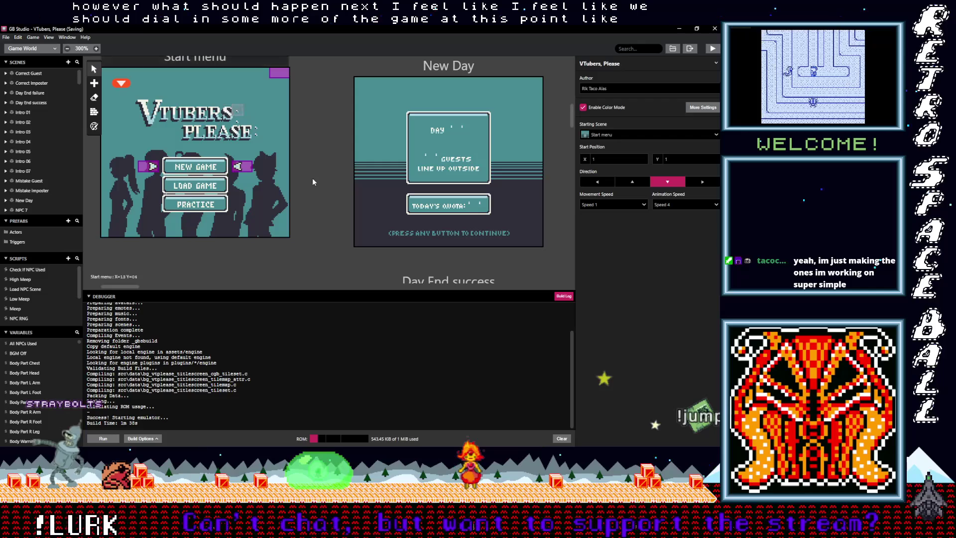
Scroll and pan the world canvas to look over the scenes
scroll(319, 179, up, 1)
scroll(320, 182, up, 3)
scroll(320, 196, down, 4)
scroll(320, 195, up, 10)
scroll(317, 196, down, 10)
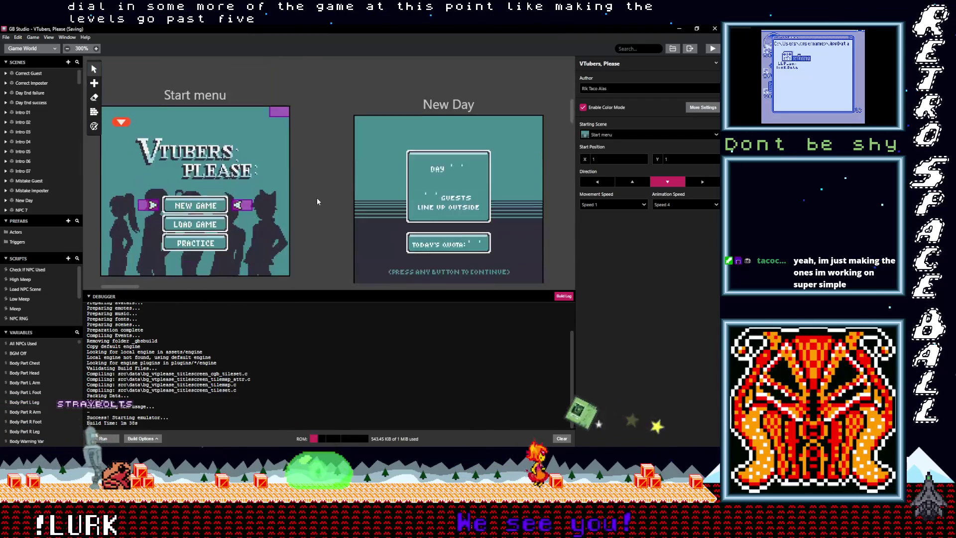
scroll(316, 197, down, 4)
drag(115, 288, 168, 283)
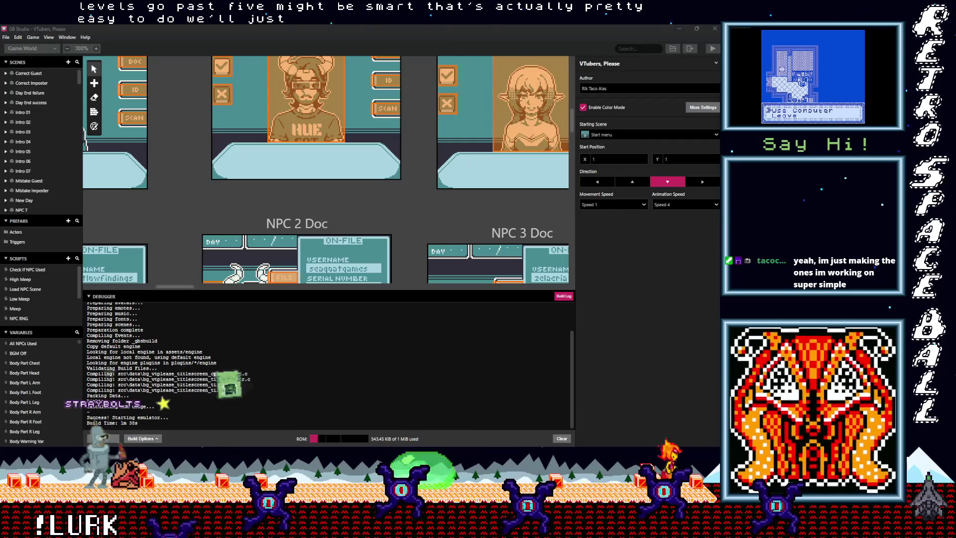
click(414, 86)
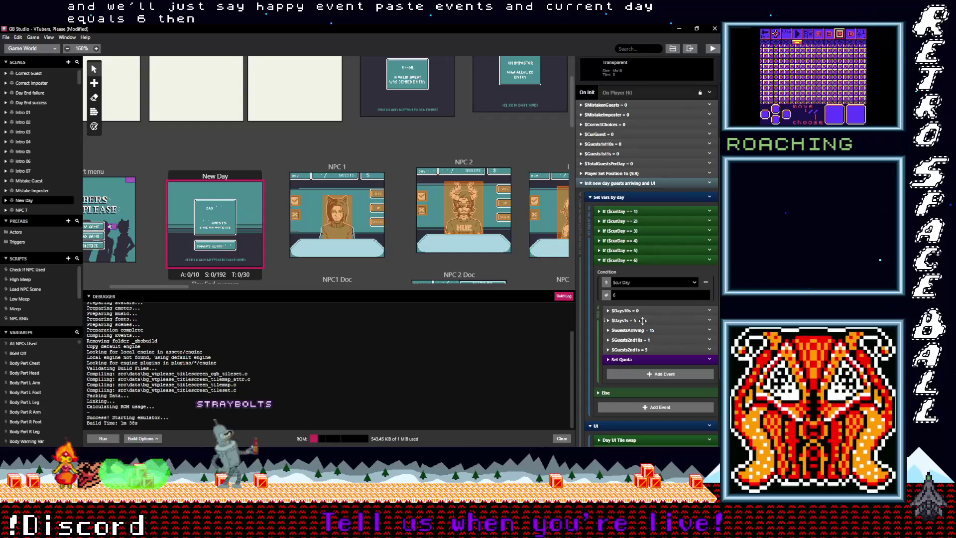
Change the day-6 branch's $Days1s value to 6
click(631, 365)
key(BackSpace)
text(6)
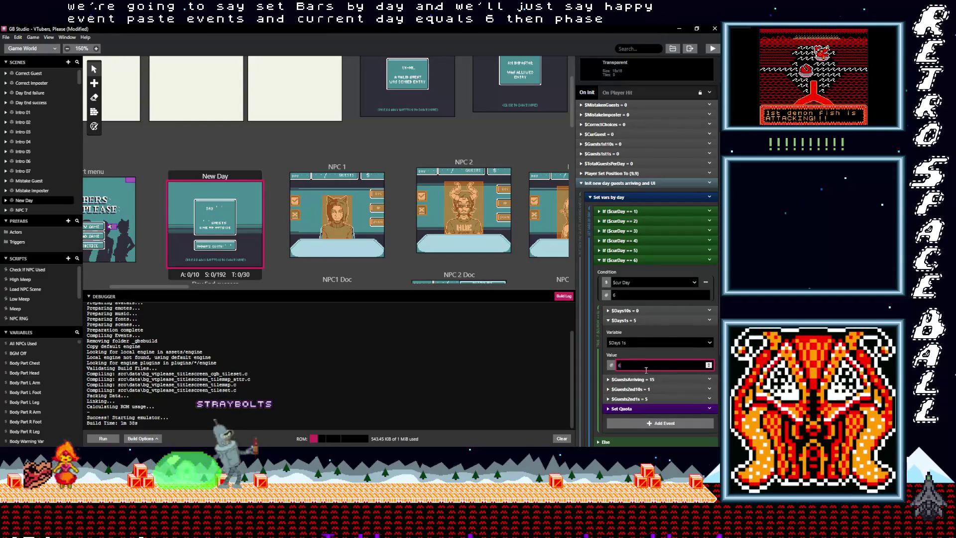
click(637, 320)
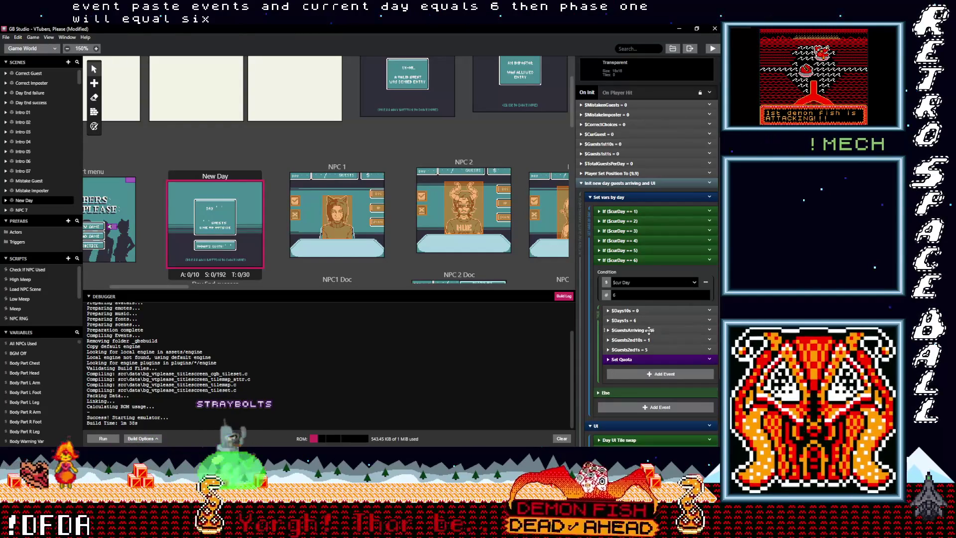
Set the day-6 branch's $GuestsArriving value to 16, then collapse the branch
click(649, 330)
double_click(634, 375)
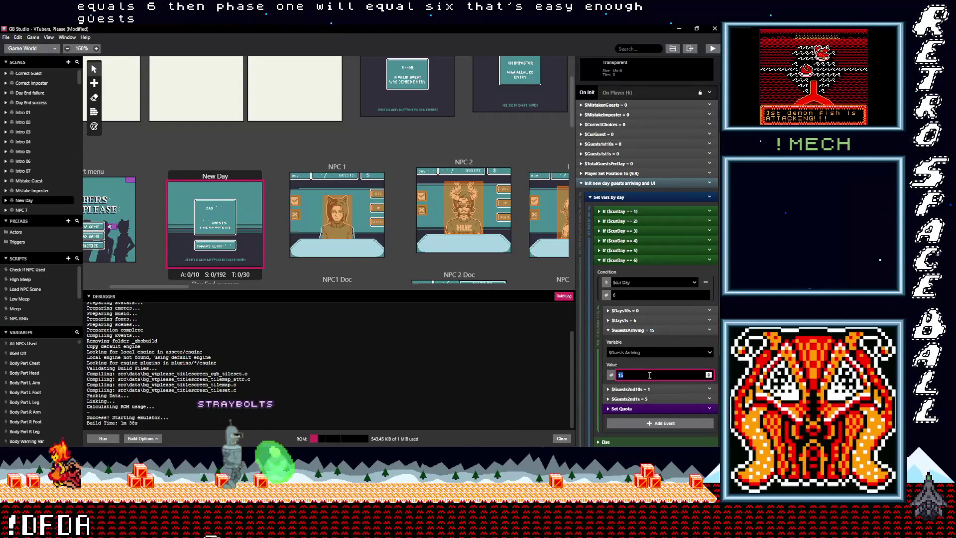
text(18)
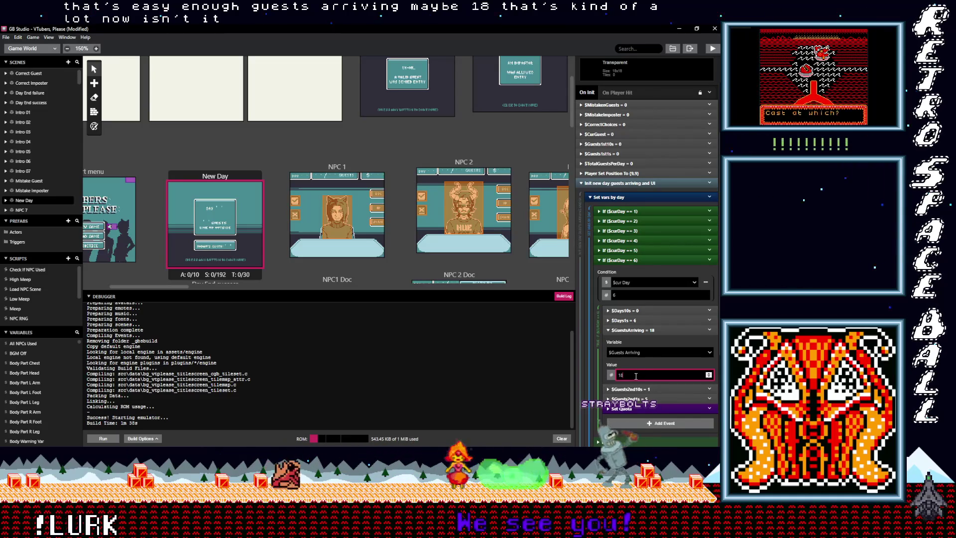
double_click(624, 376)
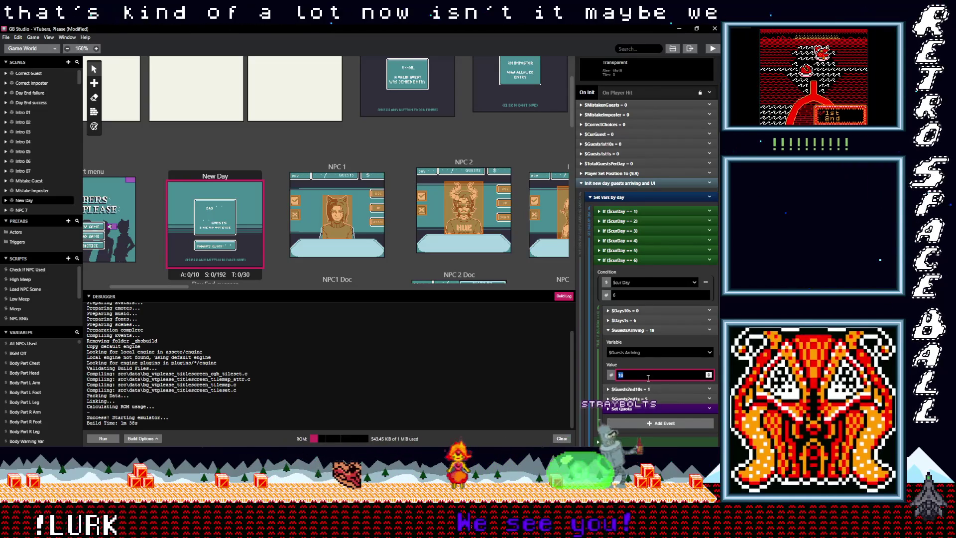
click(636, 241)
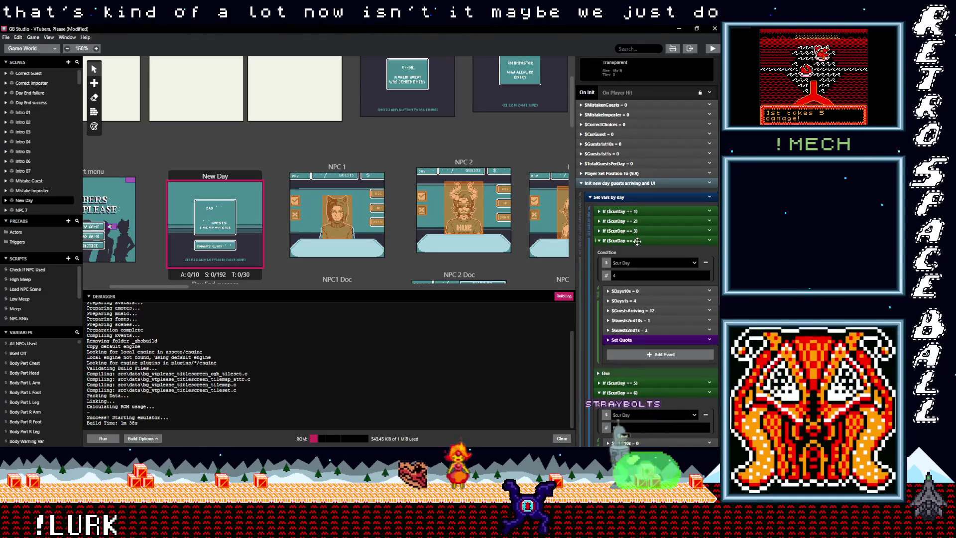
click(638, 241)
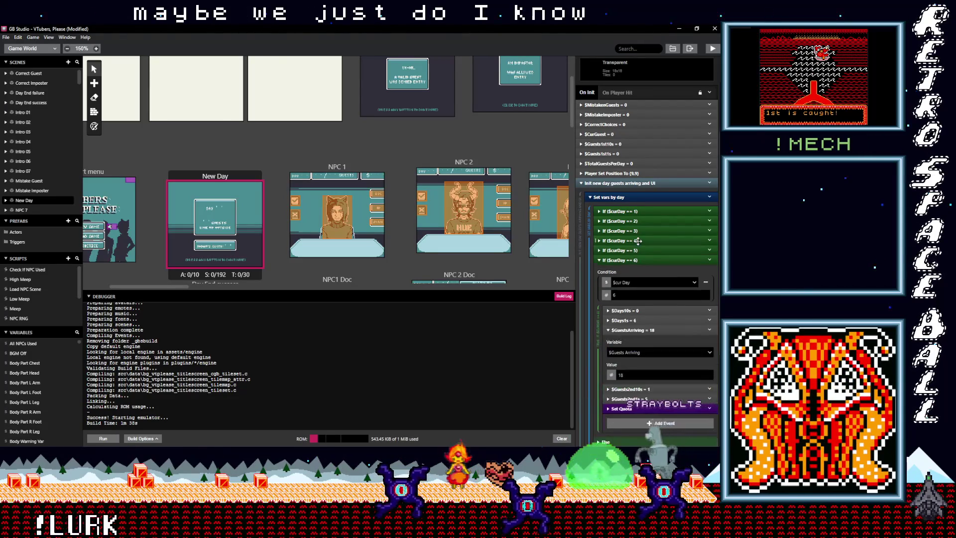
scroll(640, 375, down, 1)
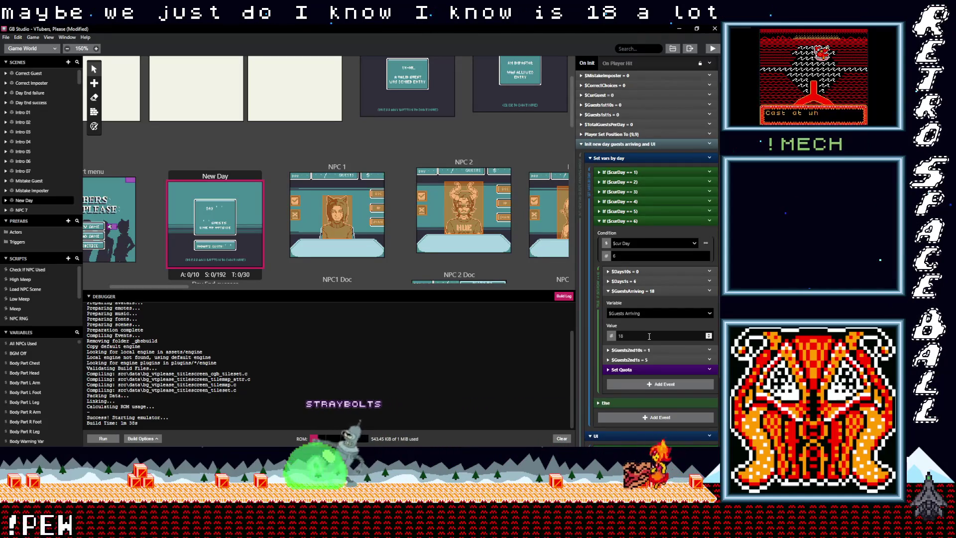
double_click(619, 337)
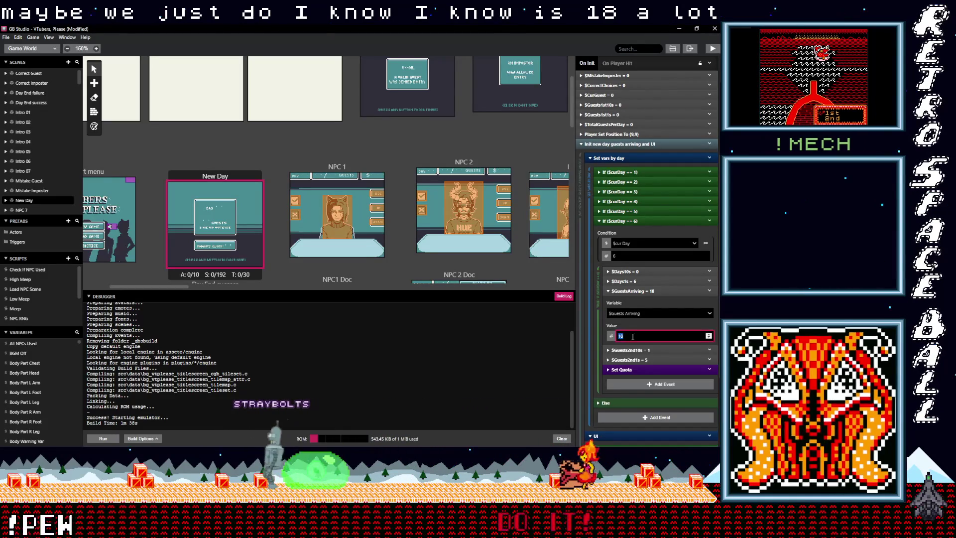
text(16)
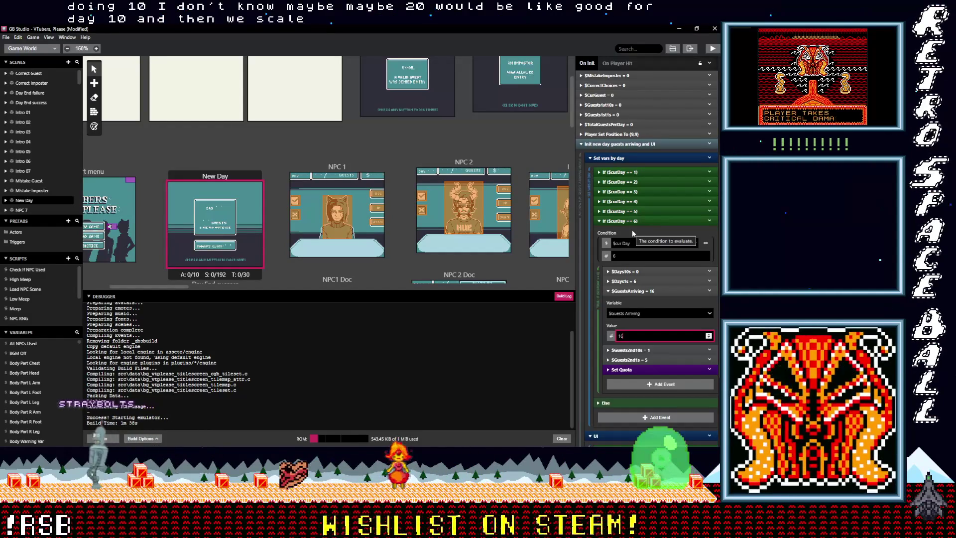
click(641, 220)
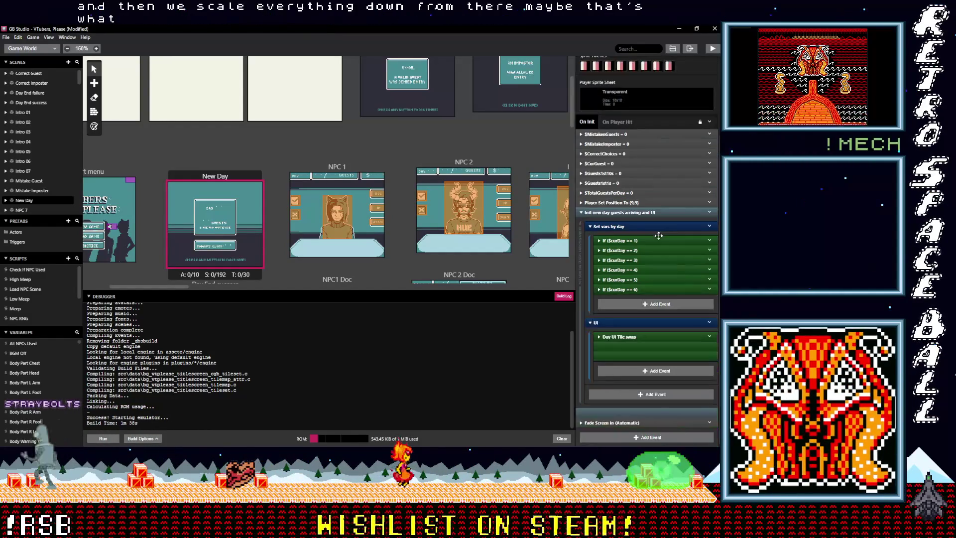
Copy the If ($curDay == 6) branch, paste three duplicates, and expand the last one
click(709, 289)
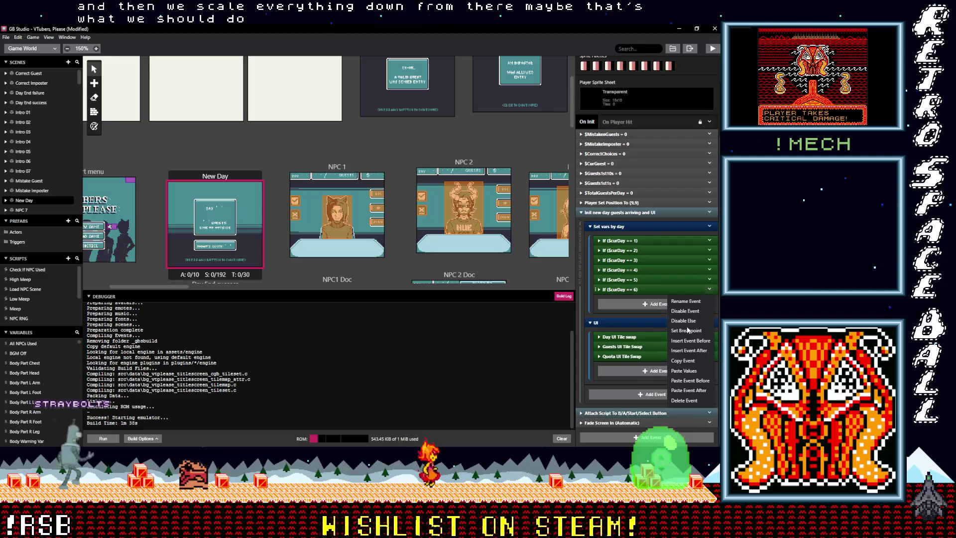
click(641, 303)
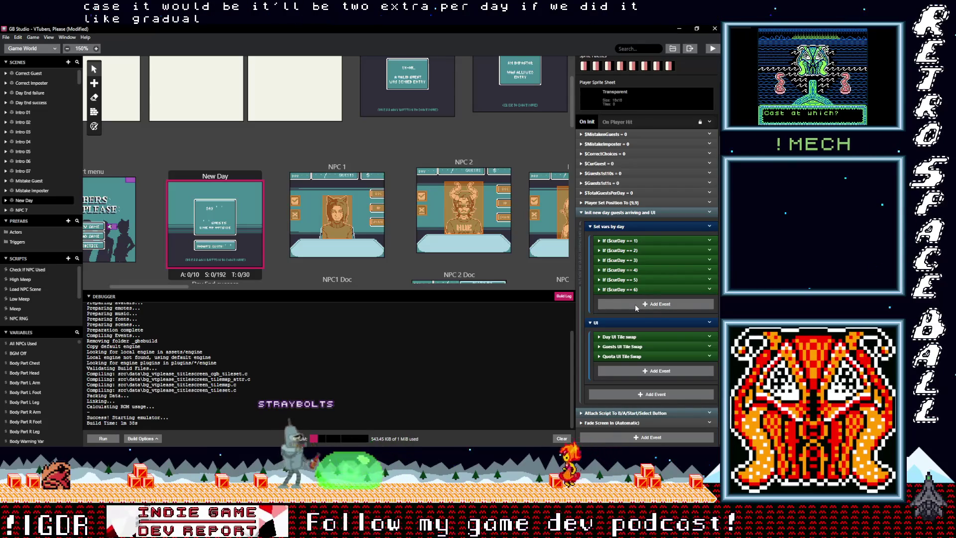
key(alt)
click(634, 304)
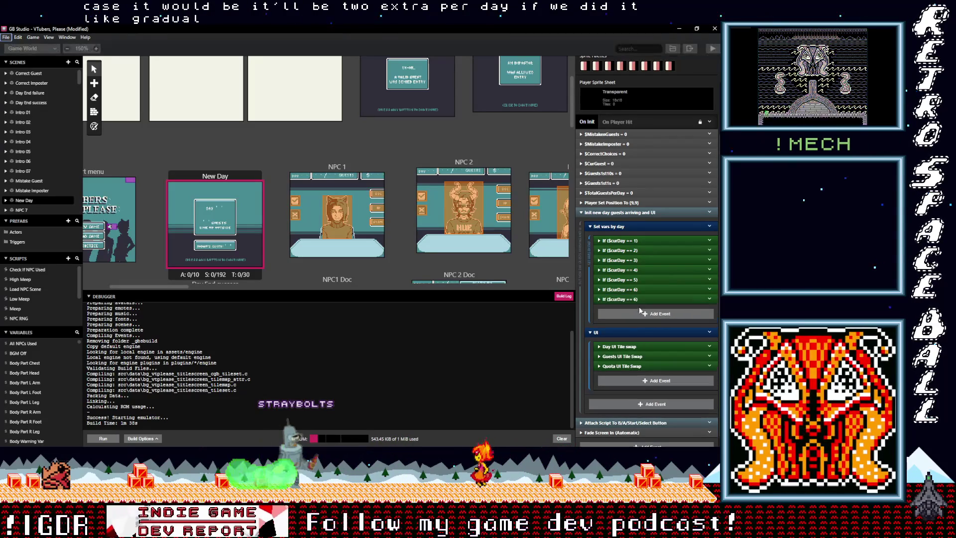
click(638, 311)
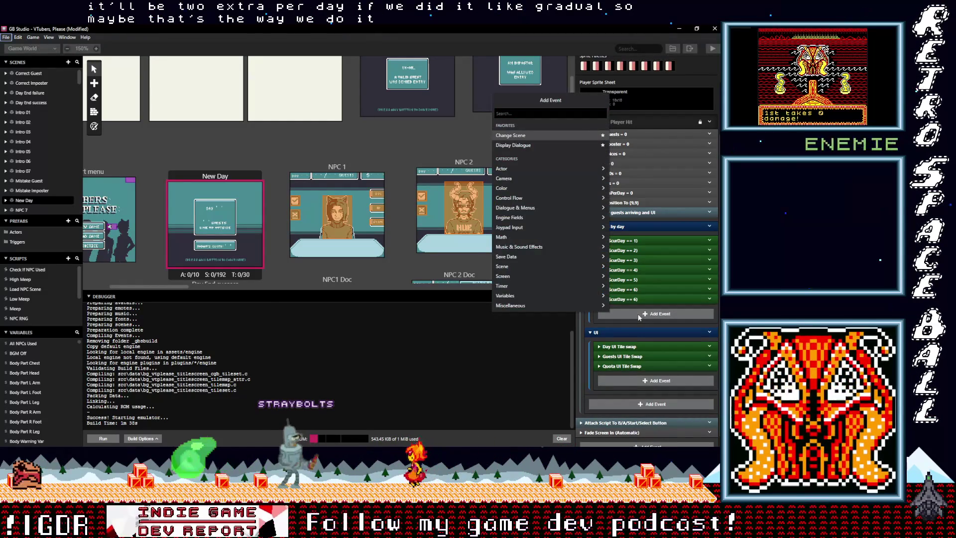
key(Escape)
click(636, 314)
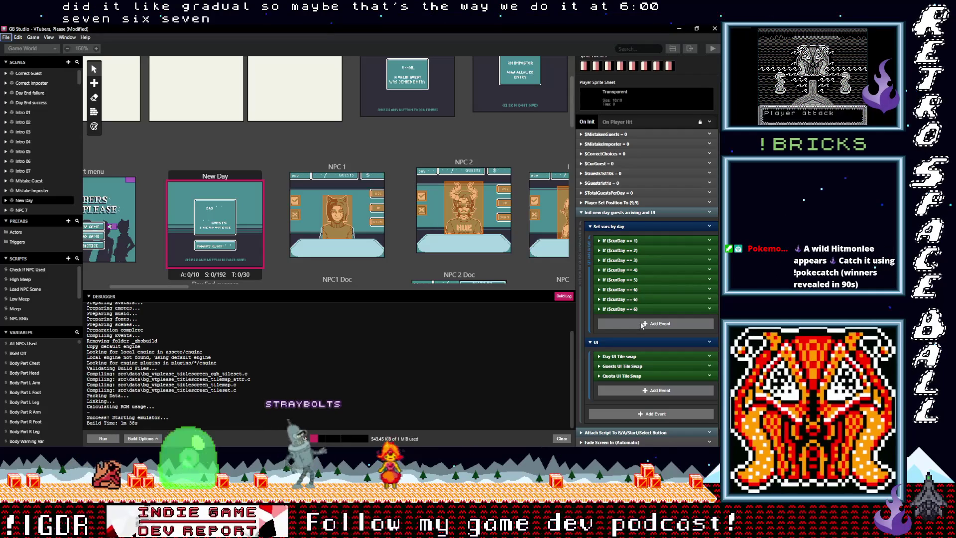
click(641, 324)
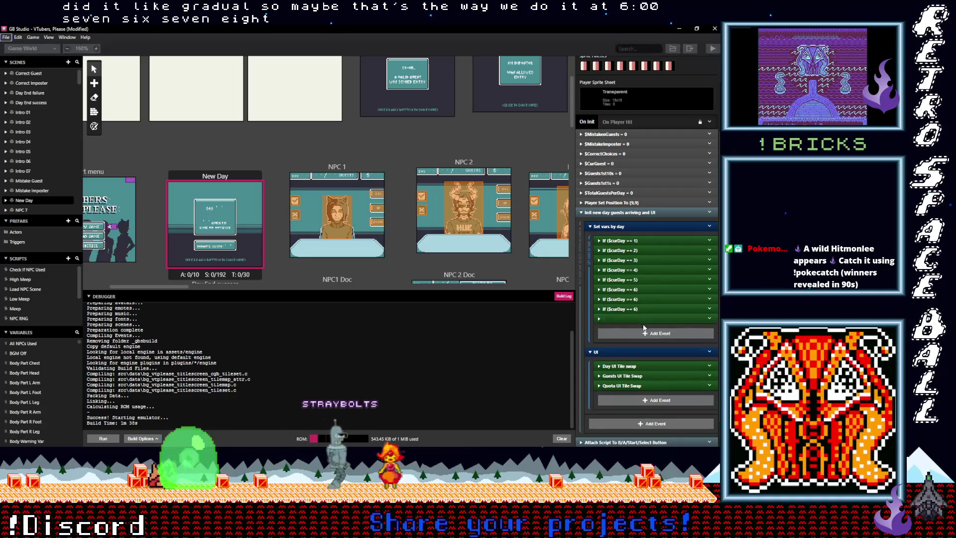
alt+click(644, 334)
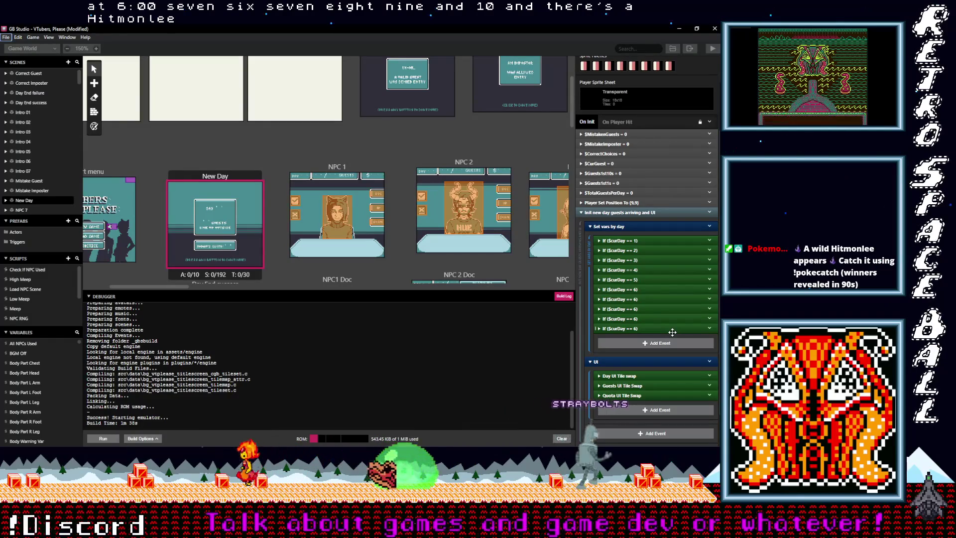
click(672, 330)
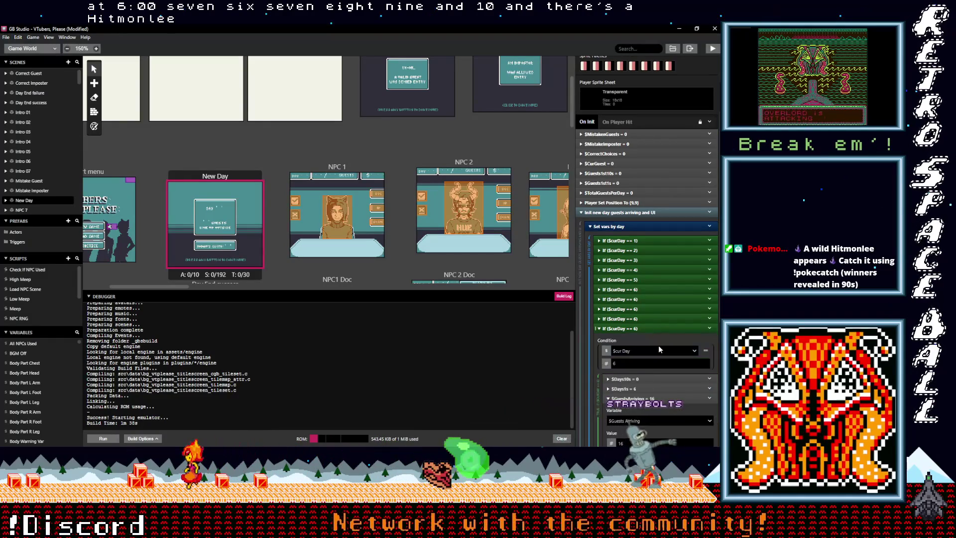
Renumber the duplicated branch conditions to $curDay == 7, 8, 9 and 10
double_click(622, 364)
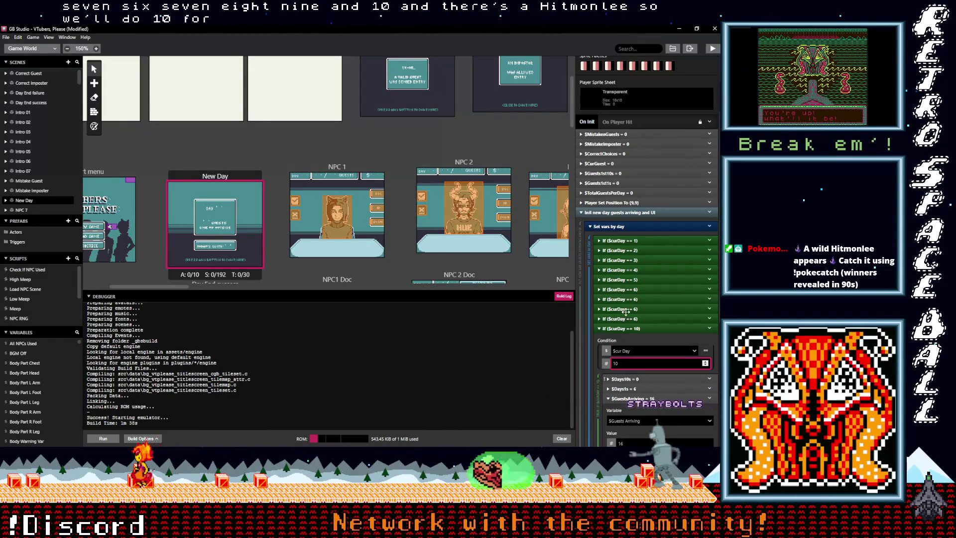
double_click(615, 353)
key(BackSpace)
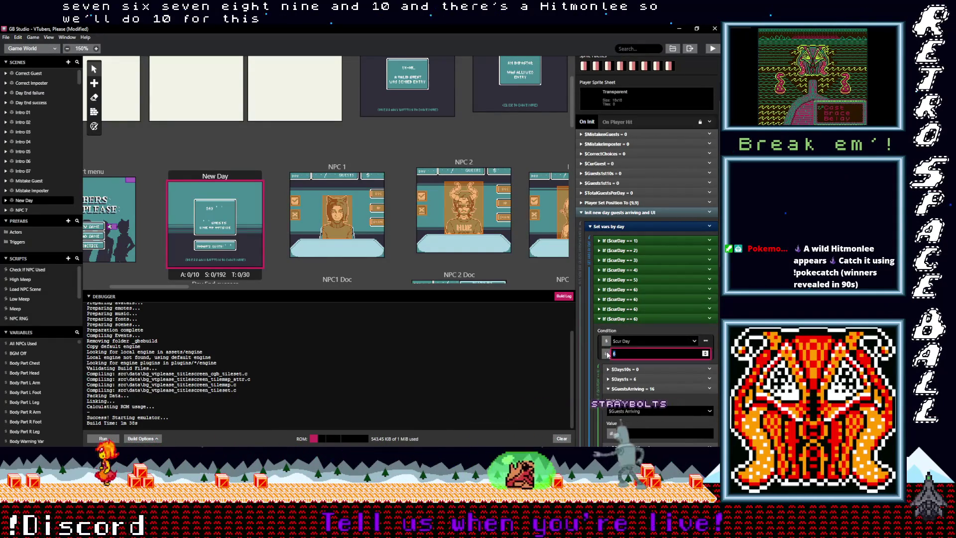
key(ctrl+z)
key(ctrl+z)
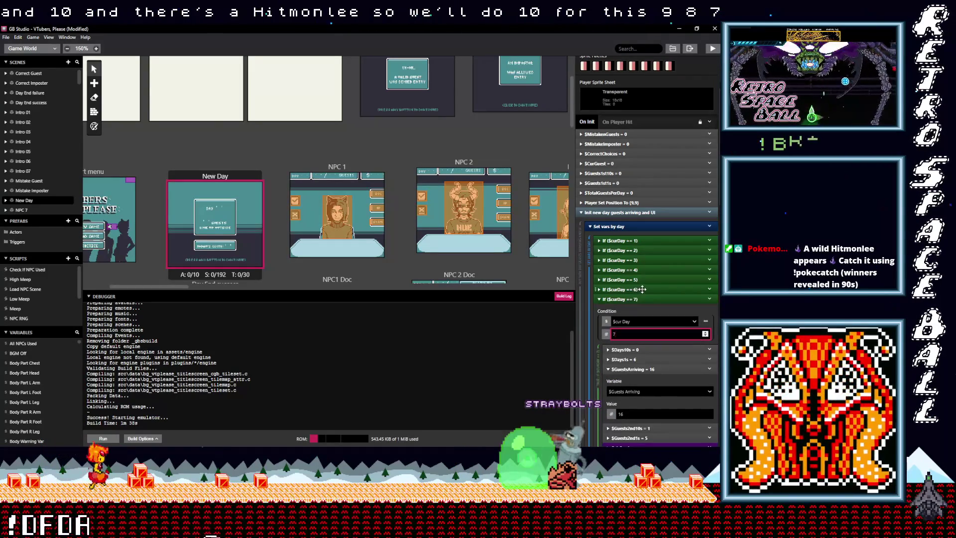
key(ctrl+shift+z)
key(ctrl+shift+z)
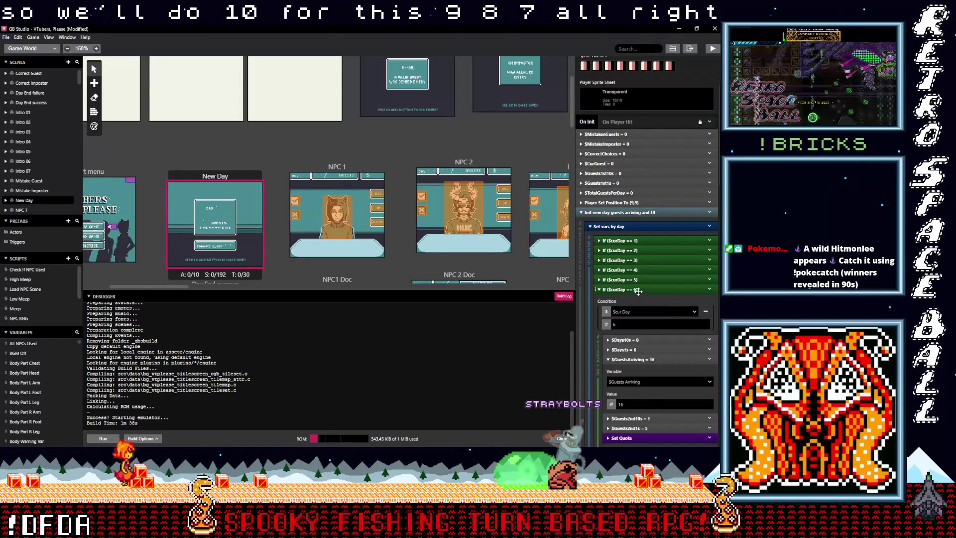
key(ctrl+shift+z)
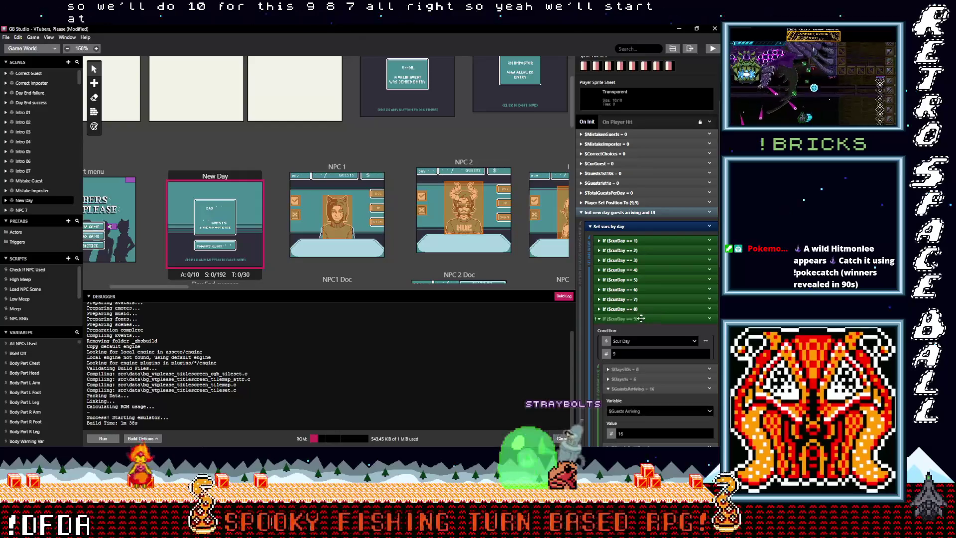
key(ctrl+shift+z)
click(641, 326)
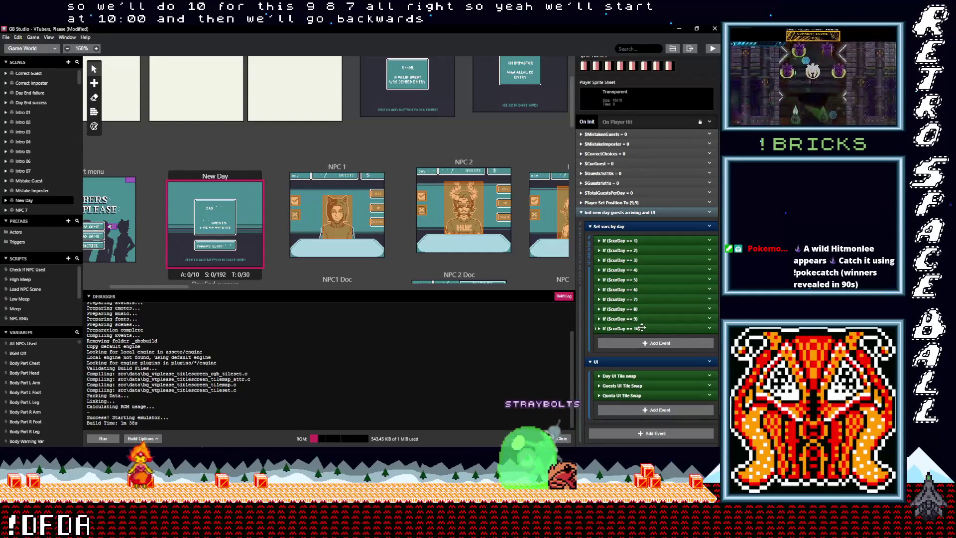
click(642, 327)
scroll(638, 360, down, 2)
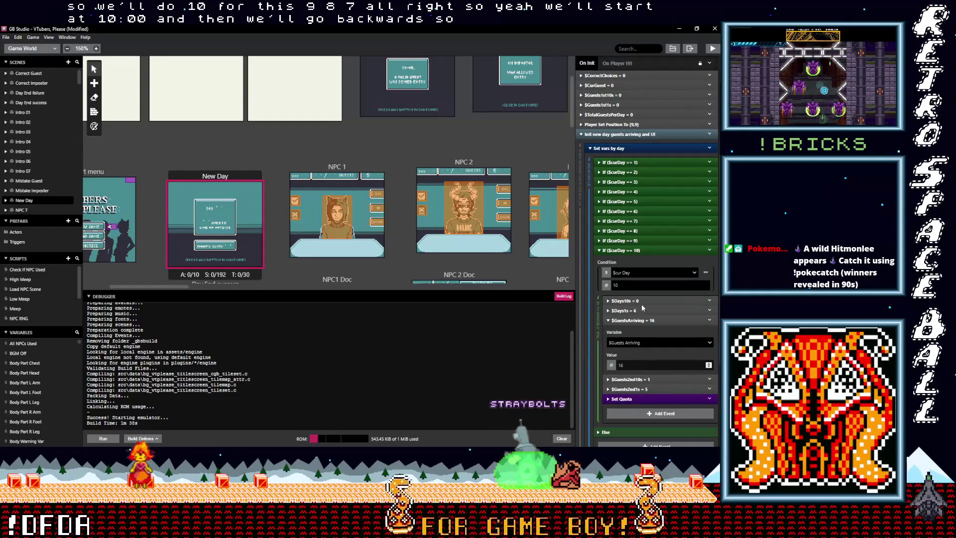
In the day-10 branch, set $Days10s to 1 and $Days1s to 0
click(640, 302)
click(634, 346)
text(1)
click(621, 360)
click(619, 405)
text(0)
Set $GuestsArriving to 20, with $Guests2nd10s 2 and $Guests2nd1s 0
scroll(635, 368, down, 3)
click(635, 346)
text(20)
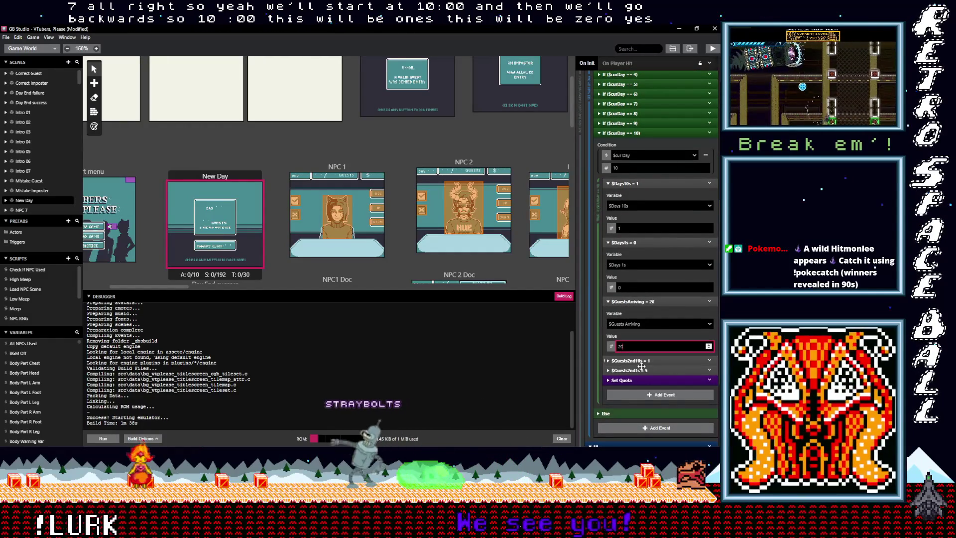
click(654, 360)
text(2)
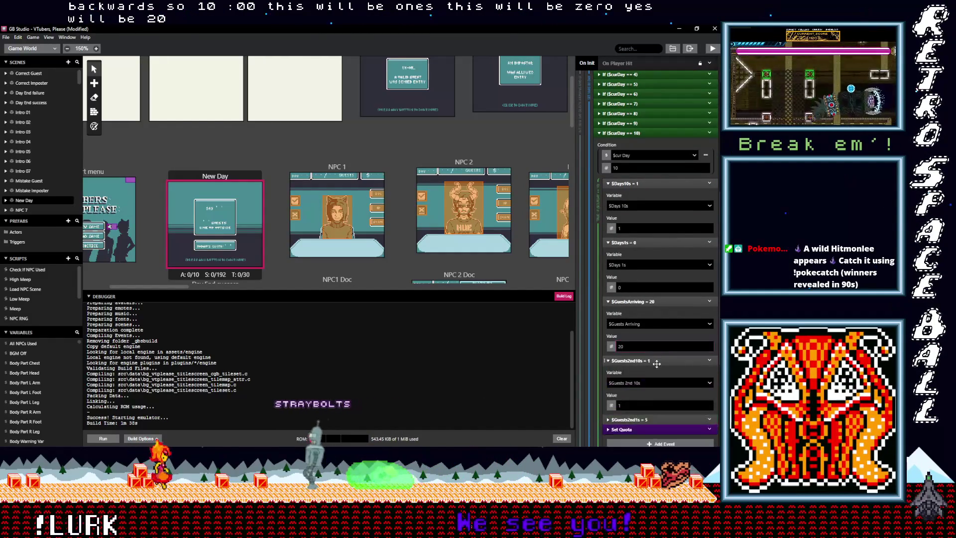
click(645, 418)
scroll(648, 418, down, 3)
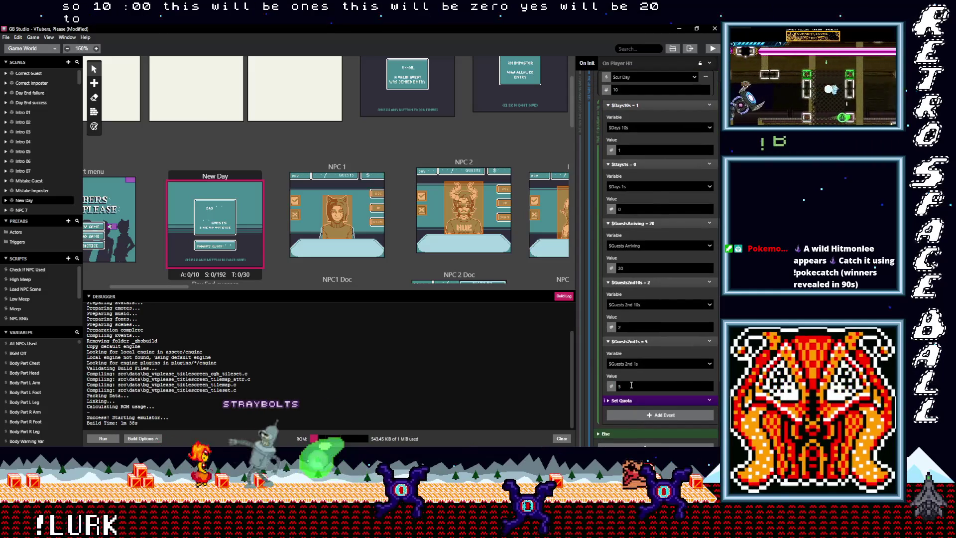
key(BackSpace)
text(0)
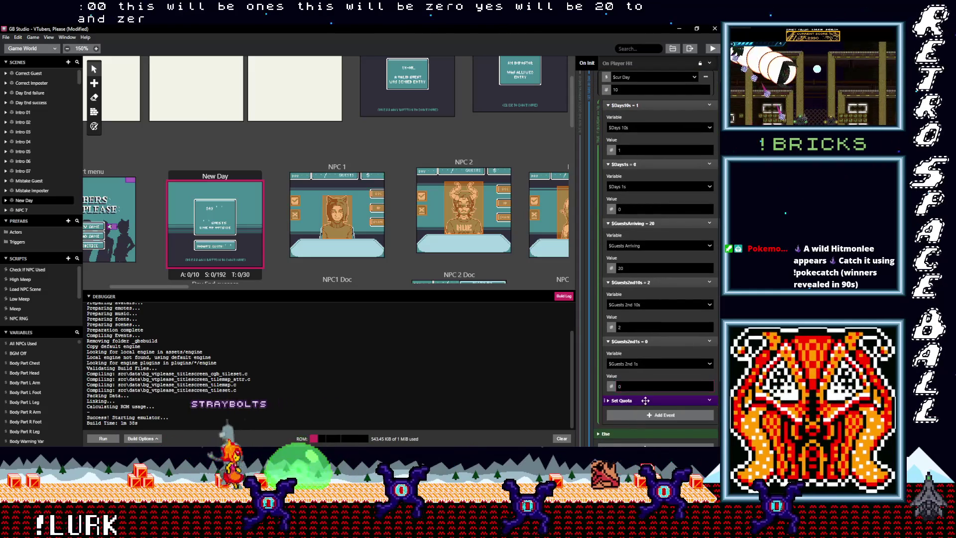
Set $Quota to 15 and $Quota1s to 5, then collapse the day-10 branch
click(646, 401)
scroll(648, 399, down, 5)
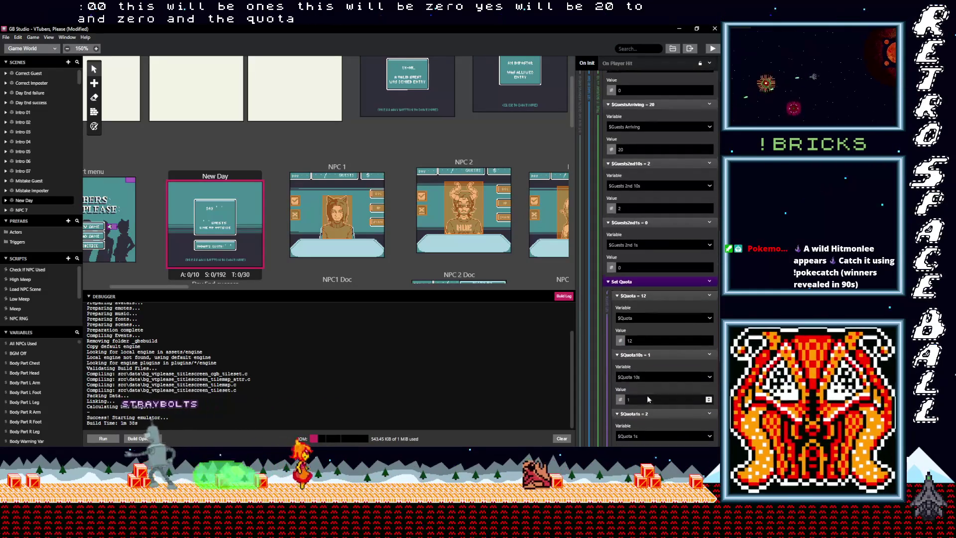
scroll(648, 396, down, 2)
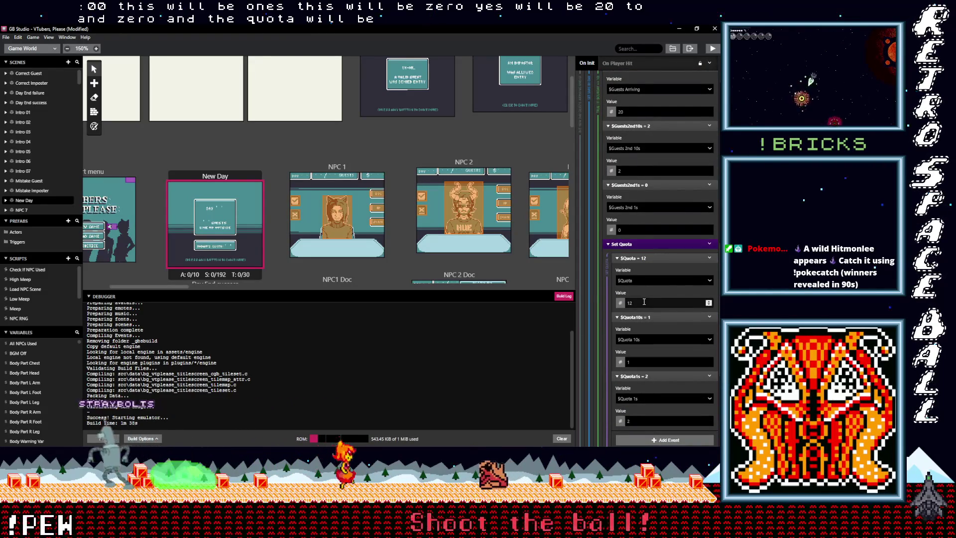
drag(644, 301, 622, 305)
text(1)
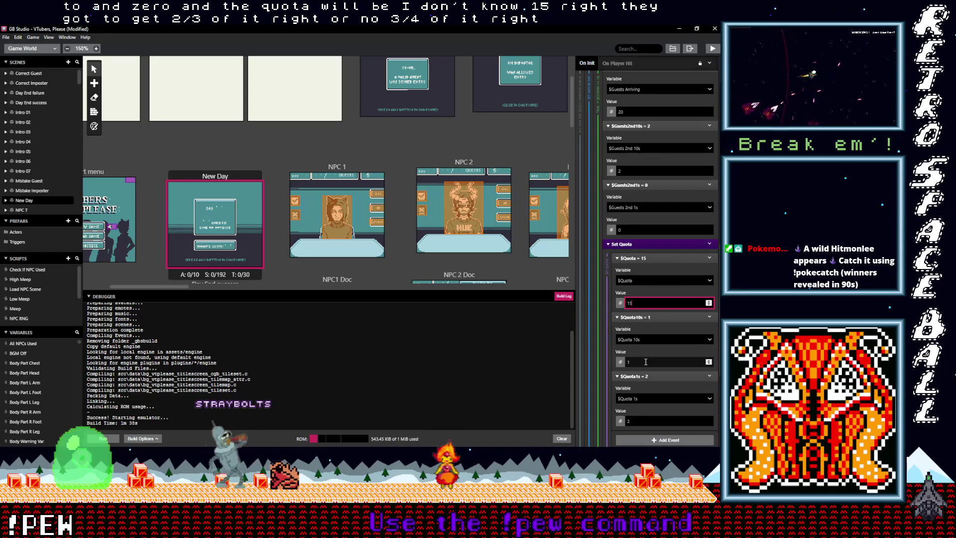
click(638, 421)
text(5)
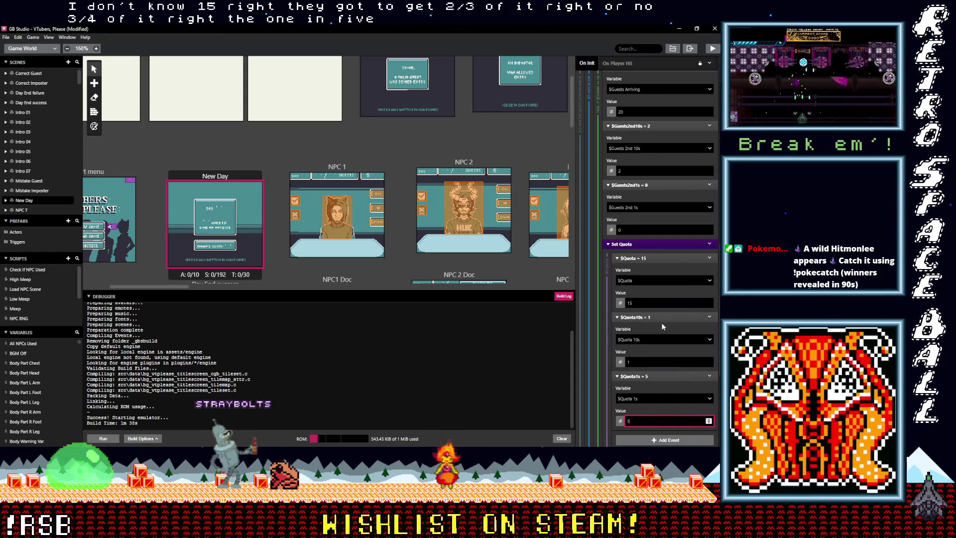
scroll(651, 268, up, 2)
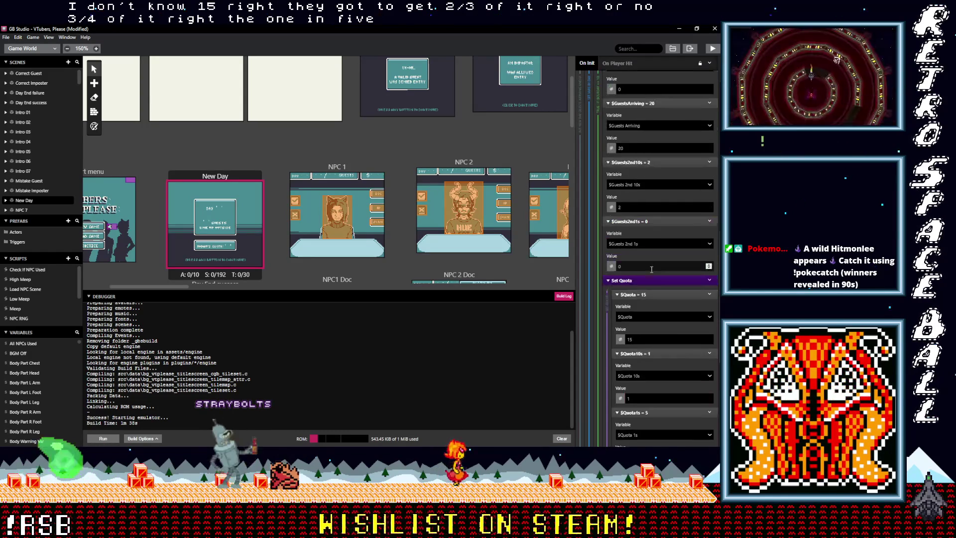
scroll(650, 277, up, 2)
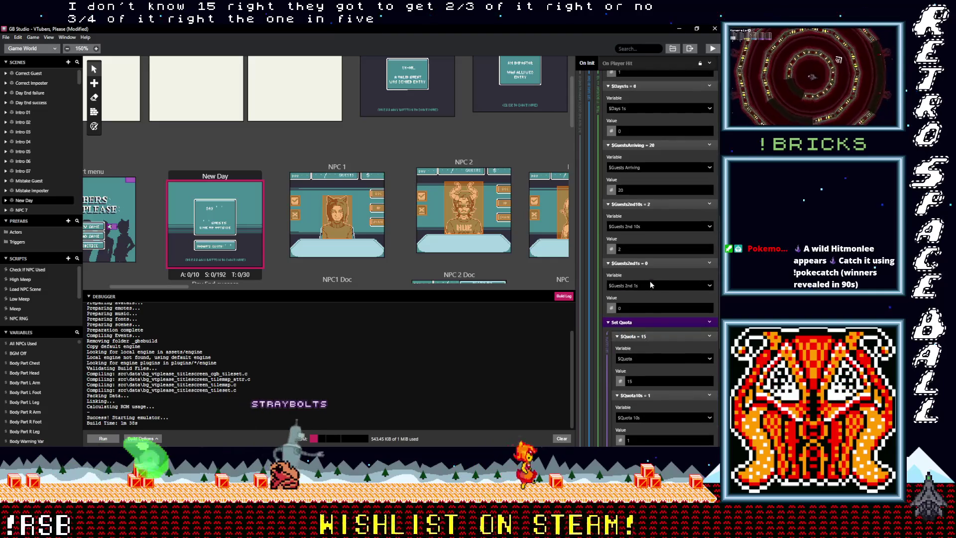
scroll(642, 314, up, 9)
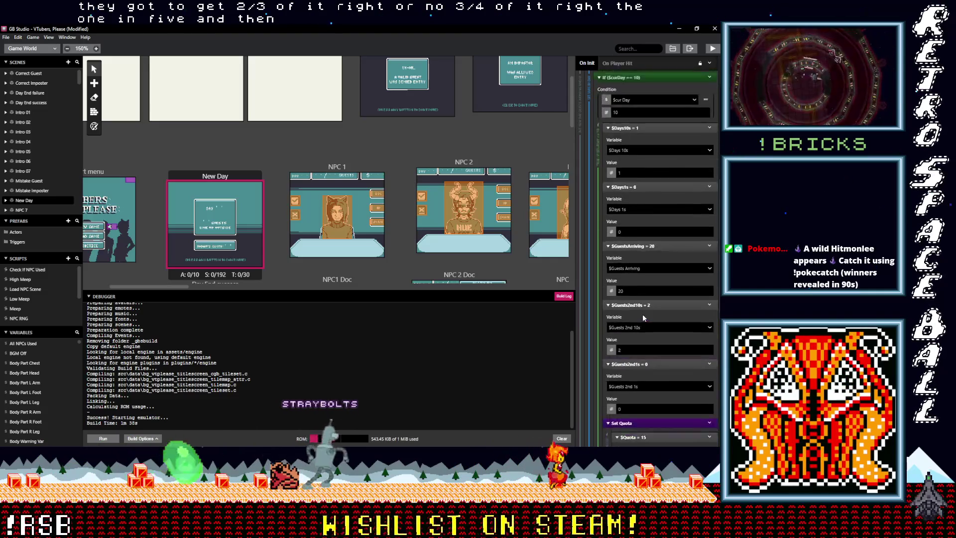
click(630, 158)
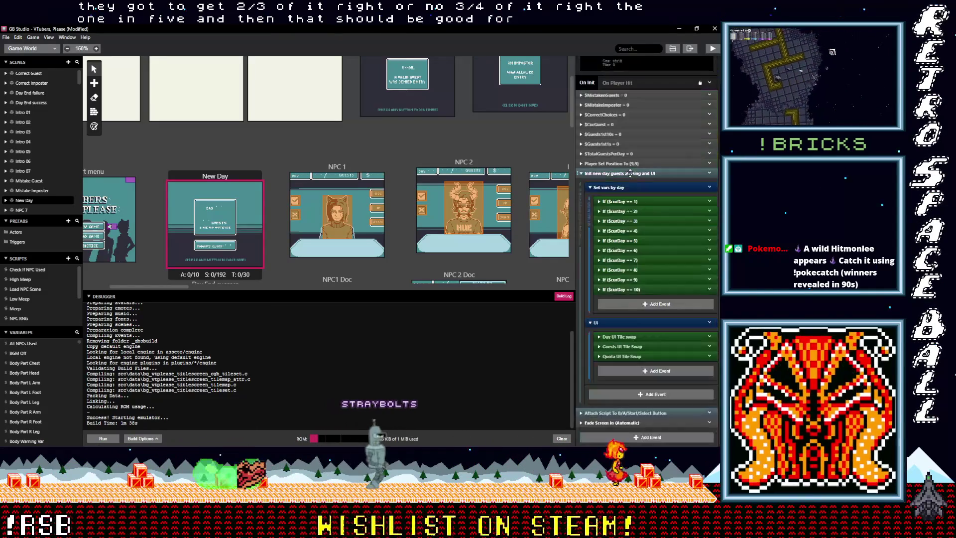
In the day-9 branch, keep $Days10s at 0 and set $Days1s to 9
click(629, 280)
scroll(642, 269, down, 6)
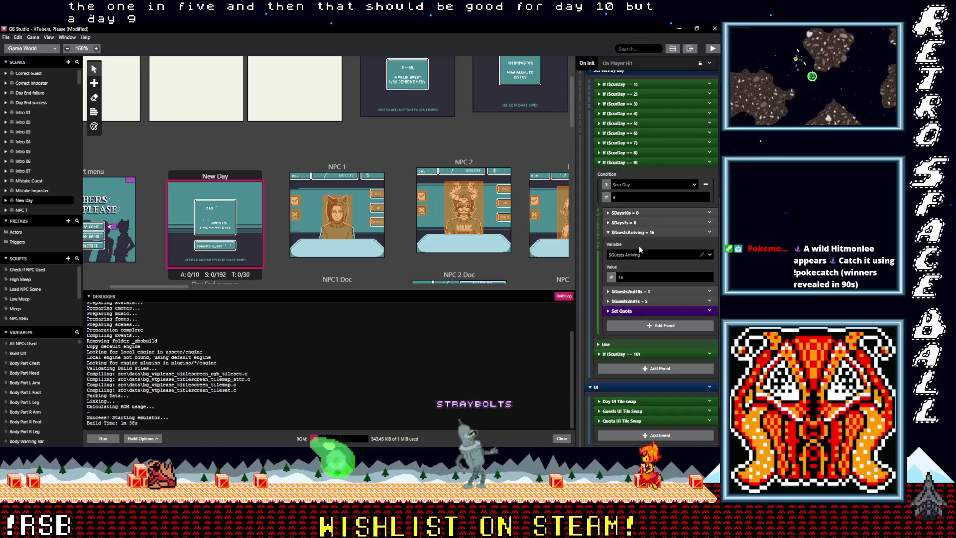
click(638, 212)
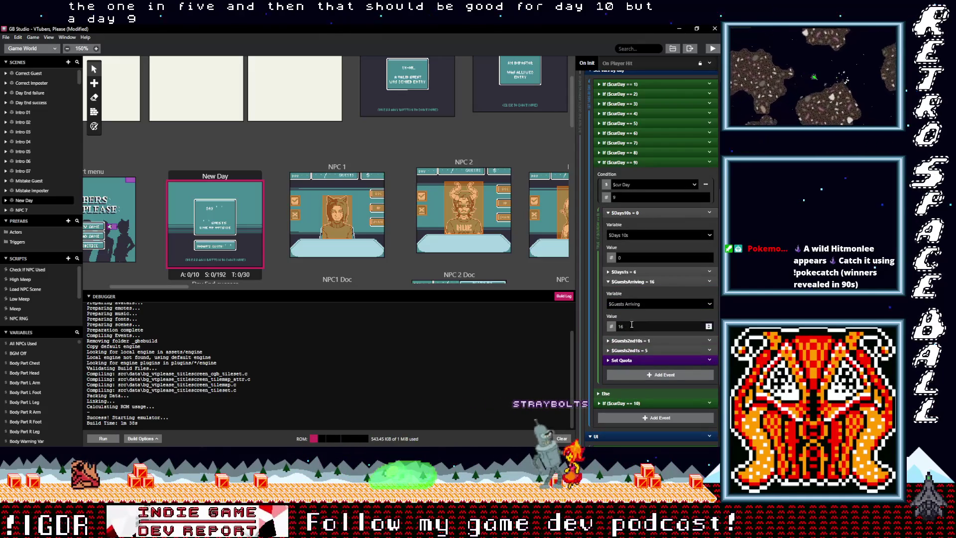
click(628, 271)
click(625, 213)
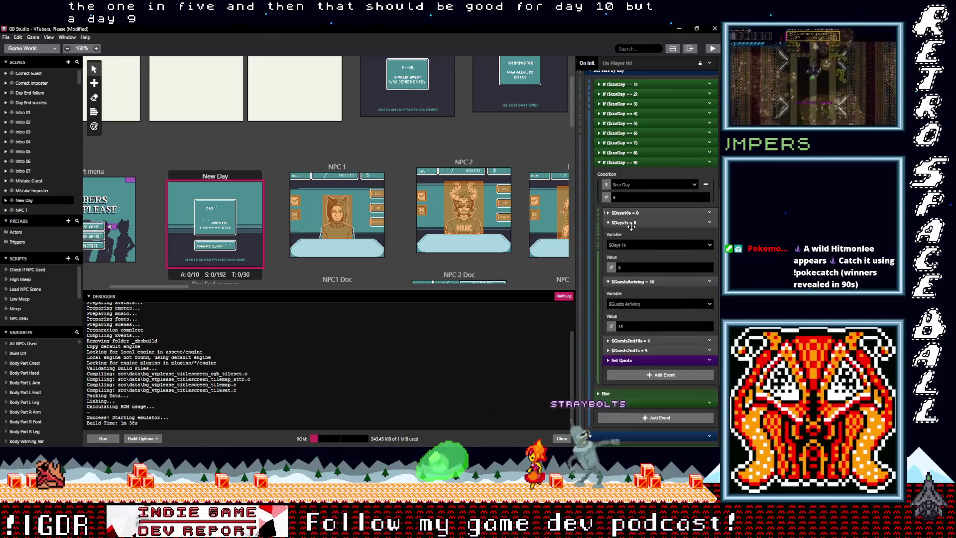
double_click(620, 269)
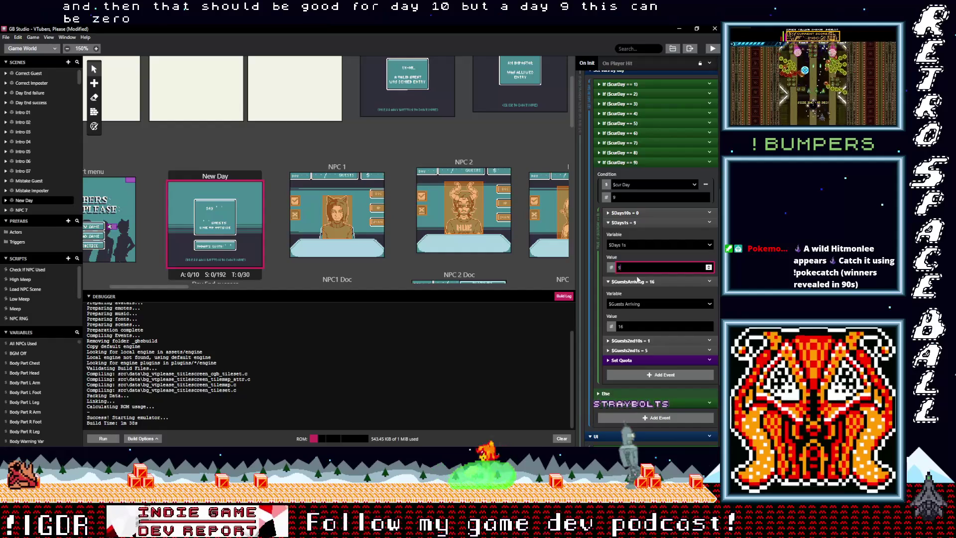
Set the day-9 branch's $GuestsArriving value to 18
double_click(618, 327)
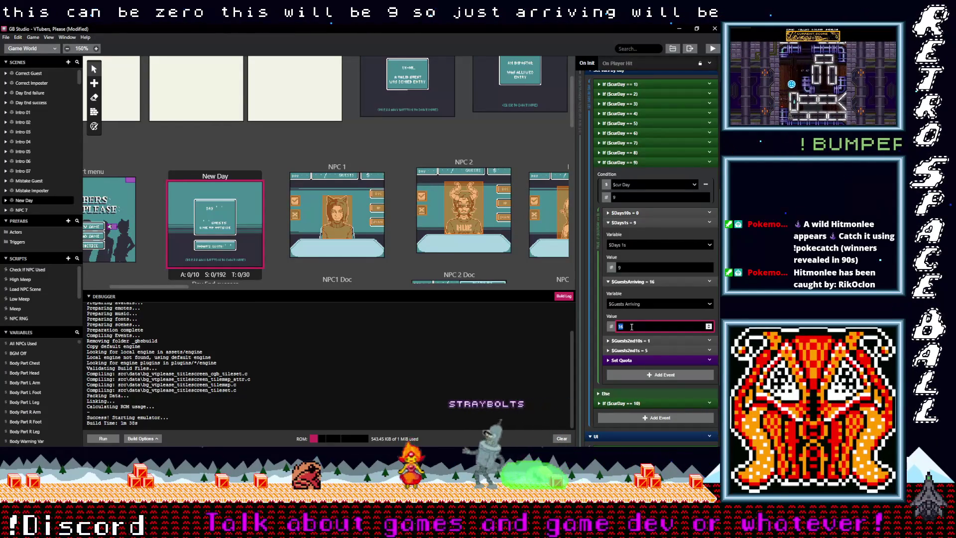
text(18)
click(634, 402)
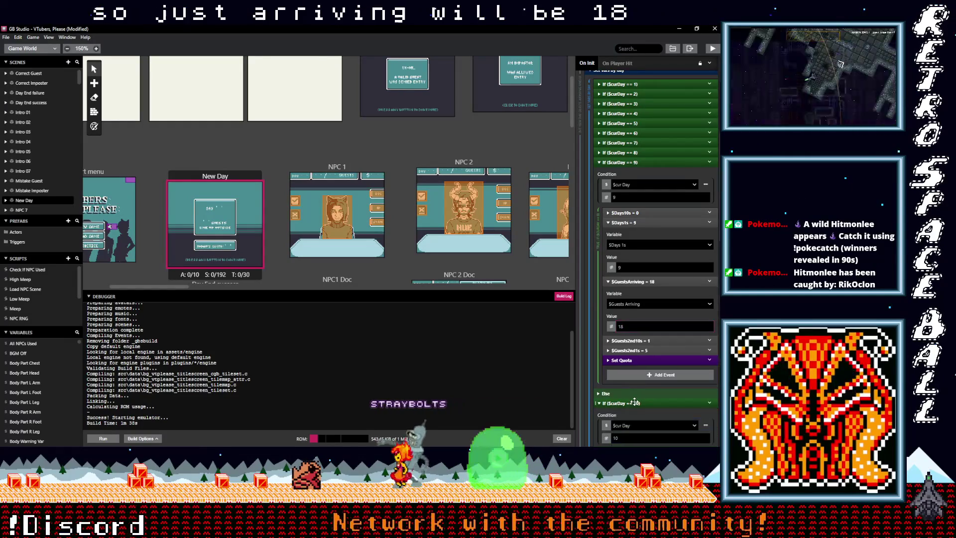
scroll(634, 401, down, 3)
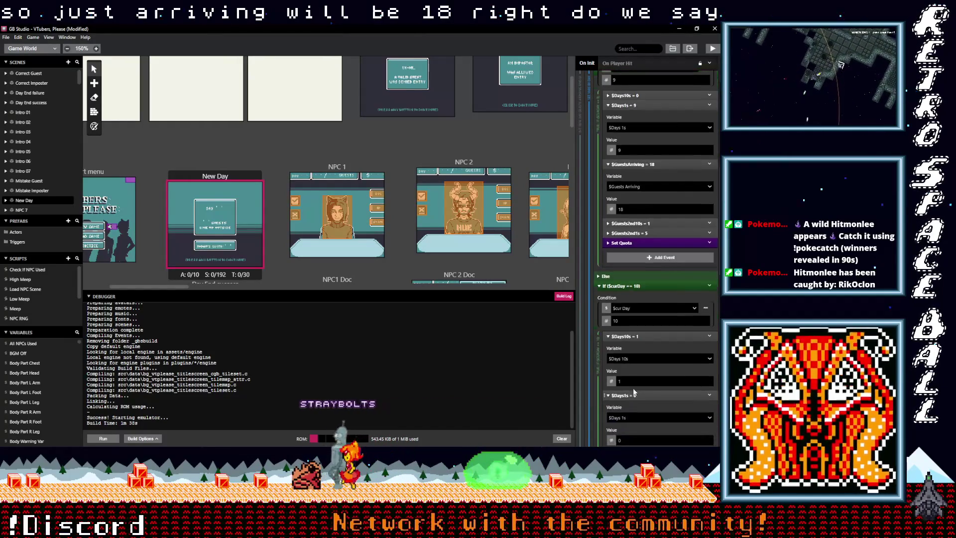
scroll(634, 390, up, 1)
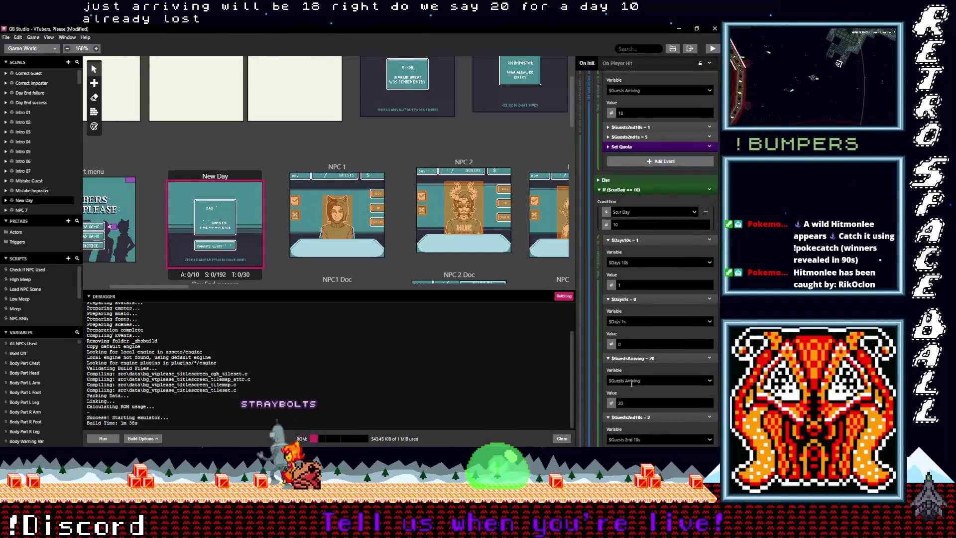